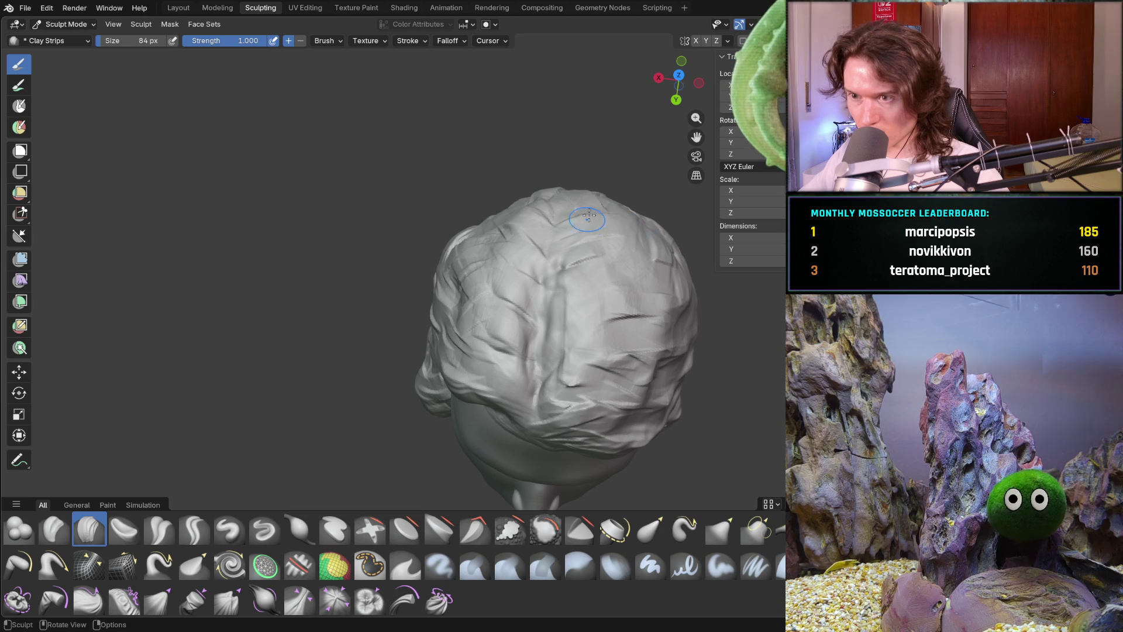
Carve downward strand strokes and flat strand planes into the right-side hair.
mouse_move(637, 280)
left_mouse_down()
mouse_move(565, 307)
mouse_move(635, 337)
mouse_move(556, 381)
mouse_move(672, 401)
left_mouse_up()
middle_click_drag(637, 302, 573, 380)
mouse_move(572, 380)
left_mouse_down()
mouse_move(638, 401)
mouse_move(664, 327)
left_mouse_up()
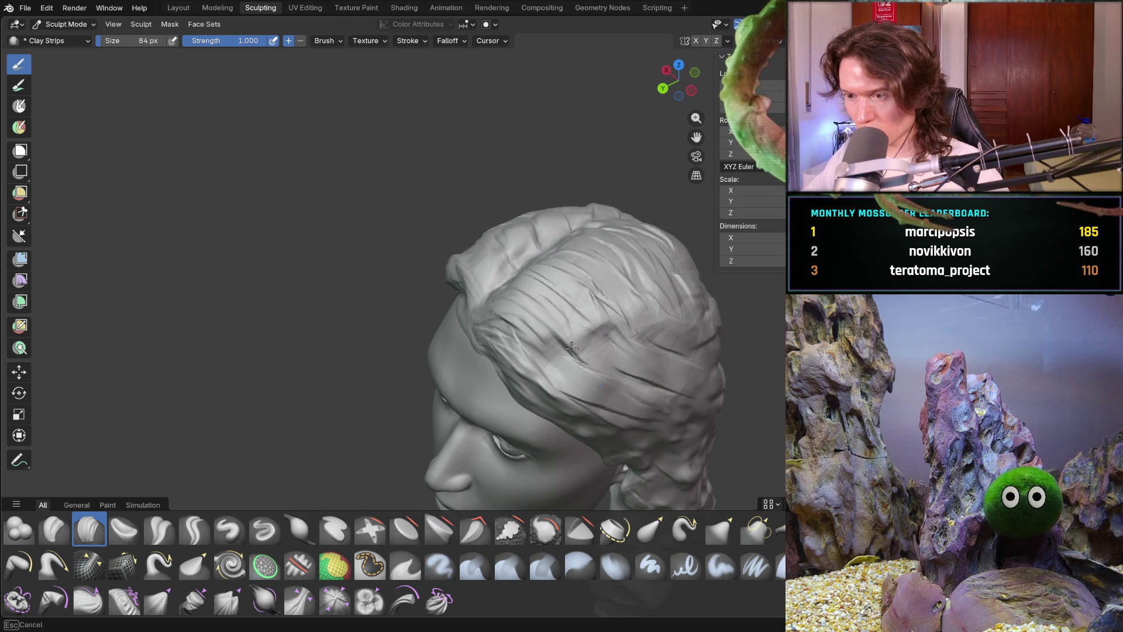
mouse_move(544, 357)
middle_mouse_down()
mouse_move(626, 283)
mouse_move(572, 358)
mouse_move(515, 340)
mouse_move(500, 316)
middle_mouse_up()
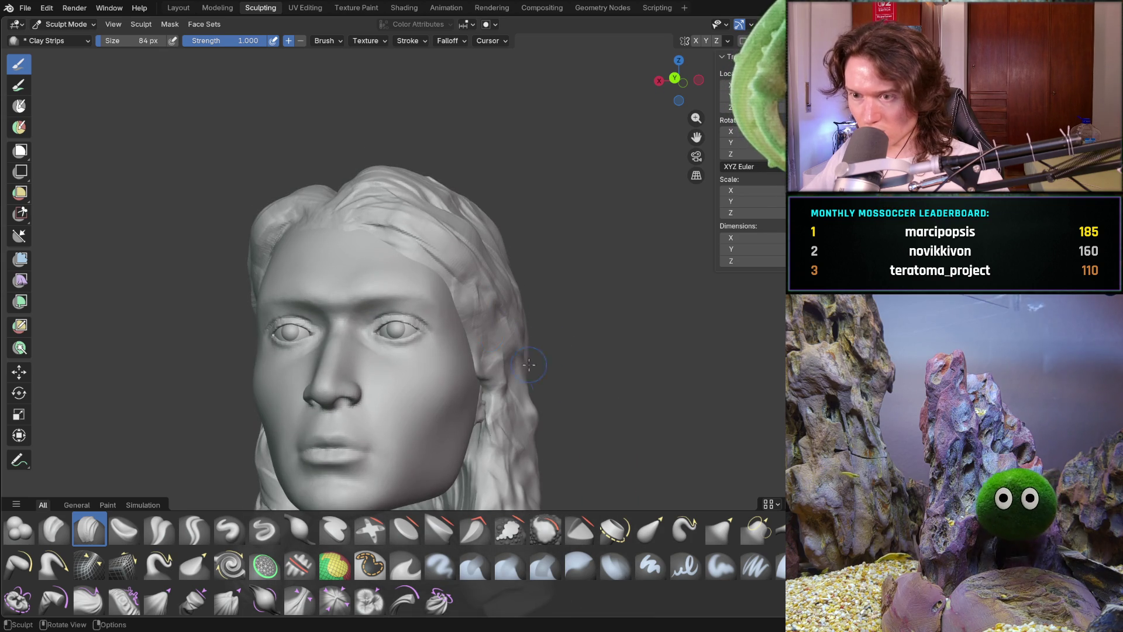
left_click_drag(548, 379, 514, 431)
mouse_move(521, 391)
middle_mouse_down()
mouse_move(503, 363)
mouse_move(476, 413)
mouse_move(561, 215)
middle_mouse_up()
mouse_move(562, 215)
left_mouse_down()
mouse_move(591, 193)
mouse_move(621, 257)
left_mouse_up()
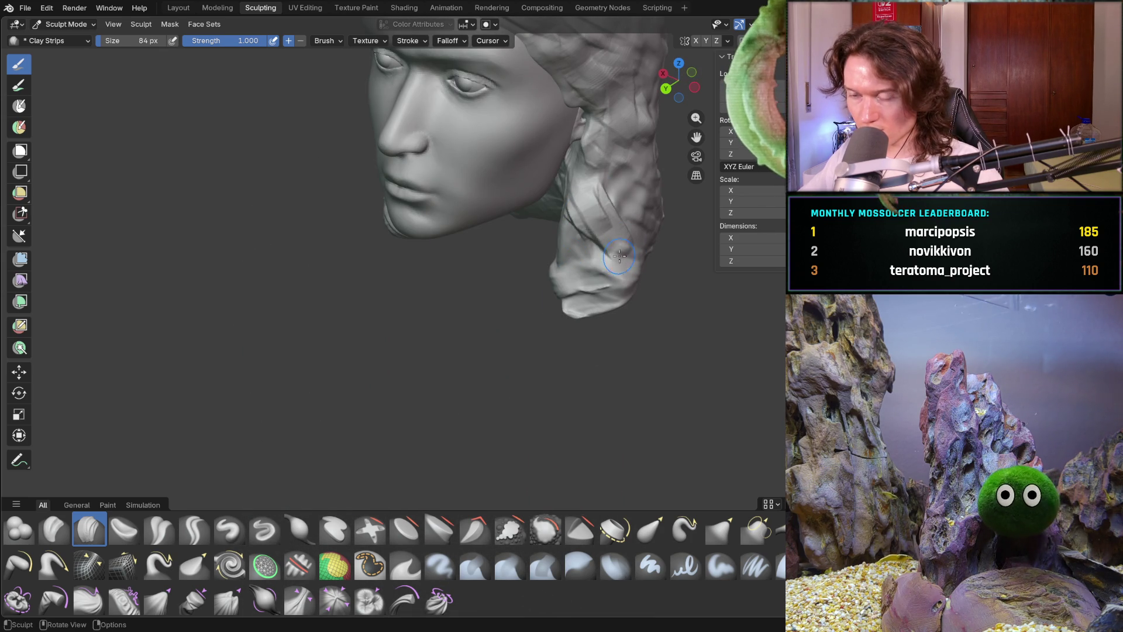
mouse_move(569, 250)
middle_mouse_down()
mouse_move(650, 205)
mouse_move(532, 234)
mouse_move(521, 217)
mouse_move(536, 196)
middle_mouse_up()
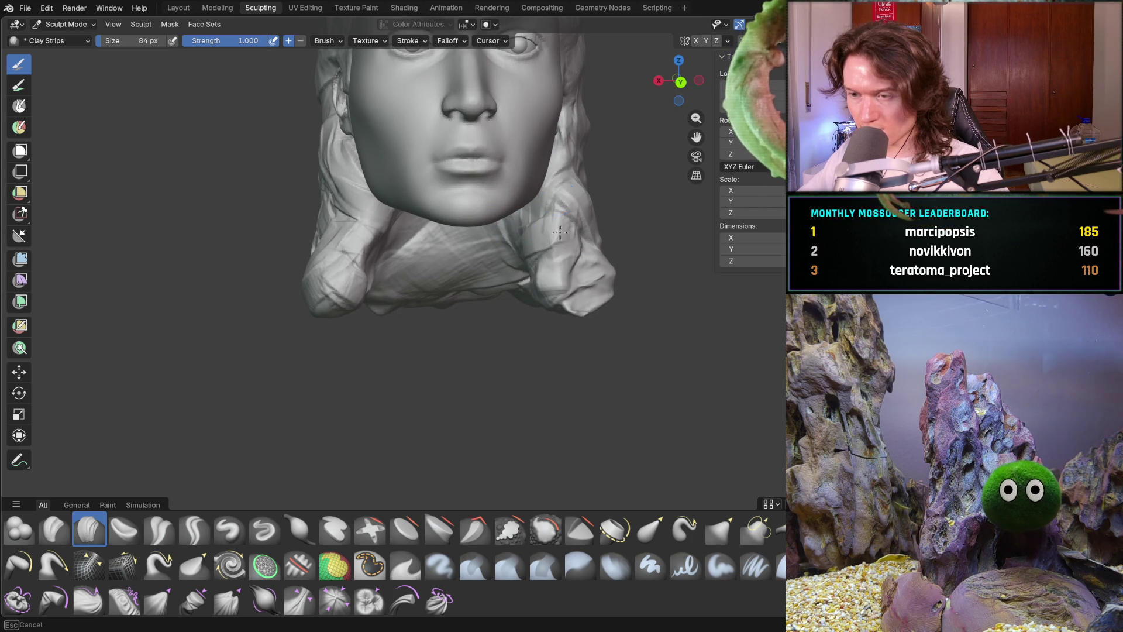
middle_click_drag(585, 273, 557, 250)
mouse_move(629, 276)
middle_mouse_down()
mouse_move(615, 250)
mouse_move(433, 332)
middle_mouse_up()
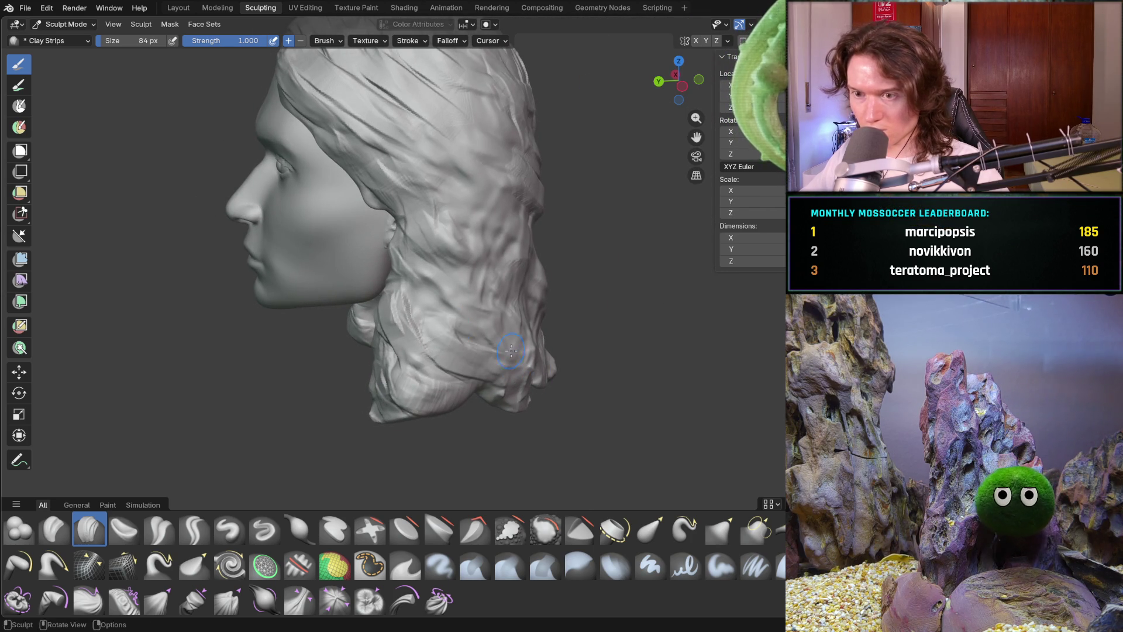
Carve diagonal strands down the back and lower hair.
mouse_move(477, 266)
middle_mouse_down()
mouse_move(485, 260)
mouse_move(452, 188)
middle_mouse_up()
mouse_move(452, 188)
left_mouse_down()
mouse_move(484, 130)
mouse_move(515, 187)
mouse_move(489, 271)
mouse_move(491, 346)
mouse_move(465, 395)
mouse_move(450, 351)
mouse_move(427, 404)
left_mouse_up()
mouse_move(439, 293)
left_mouse_down()
mouse_move(492, 328)
mouse_move(529, 404)
mouse_move(576, 407)
left_mouse_up()
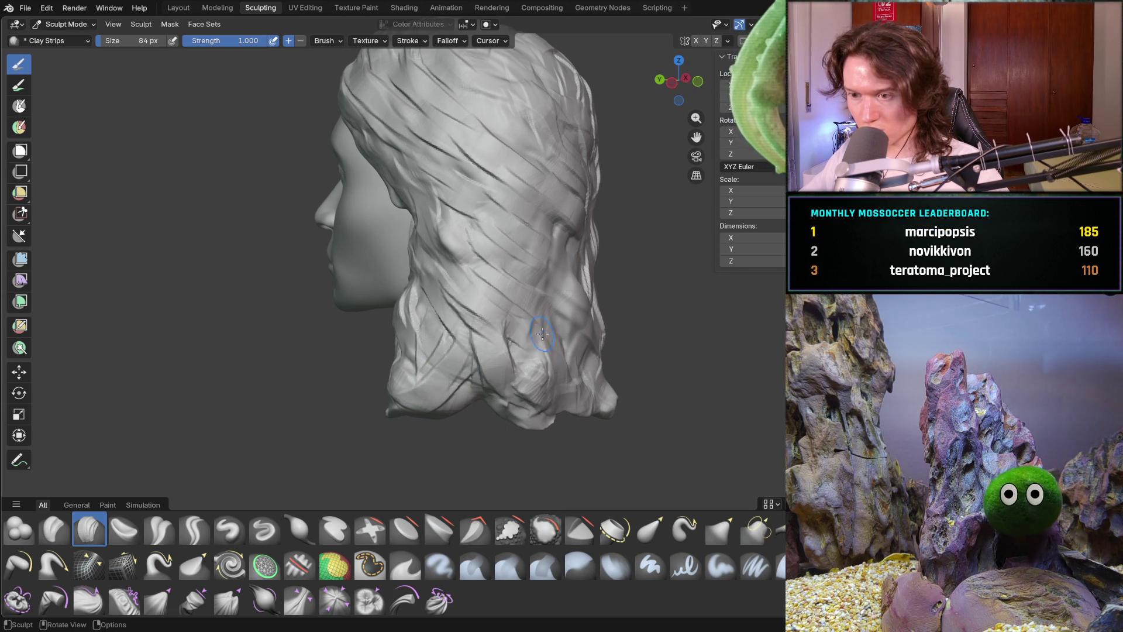
middle_click_drag(576, 407, 491, 313)
mouse_move(491, 313)
left_mouse_down()
mouse_move(585, 340)
mouse_move(526, 328)
mouse_move(573, 351)
mouse_move(505, 372)
left_mouse_up()
scroll(505, 373, "down", 5)
mouse_move(505, 373)
middle_mouse_down()
mouse_move(351, 288)
mouse_move(417, 311)
mouse_move(364, 339)
mouse_move(409, 351)
mouse_move(386, 351)
mouse_move(440, 346)
mouse_move(431, 307)
middle_mouse_up()
scroll(370, 328, "up", 4)
scroll(433, 348, "up", 3)
scroll(439, 346, "up", 2)
Carve crisscross strand marks across the hair around the neck.
mouse_move(475, 357)
left_mouse_down()
mouse_move(521, 298)
mouse_move(512, 359)
mouse_move(450, 372)
mouse_move(474, 383)
mouse_move(521, 366)
mouse_move(533, 340)
left_mouse_up()
middle_click_drag(532, 339, 540, 349)
mouse_move(489, 287)
middle_mouse_down()
mouse_move(471, 316)
mouse_move(485, 335)
mouse_move(476, 323)
mouse_move(471, 351)
middle_mouse_up()
mouse_move(556, 392)
middle_mouse_down()
mouse_move(576, 375)
mouse_move(534, 421)
middle_mouse_up()
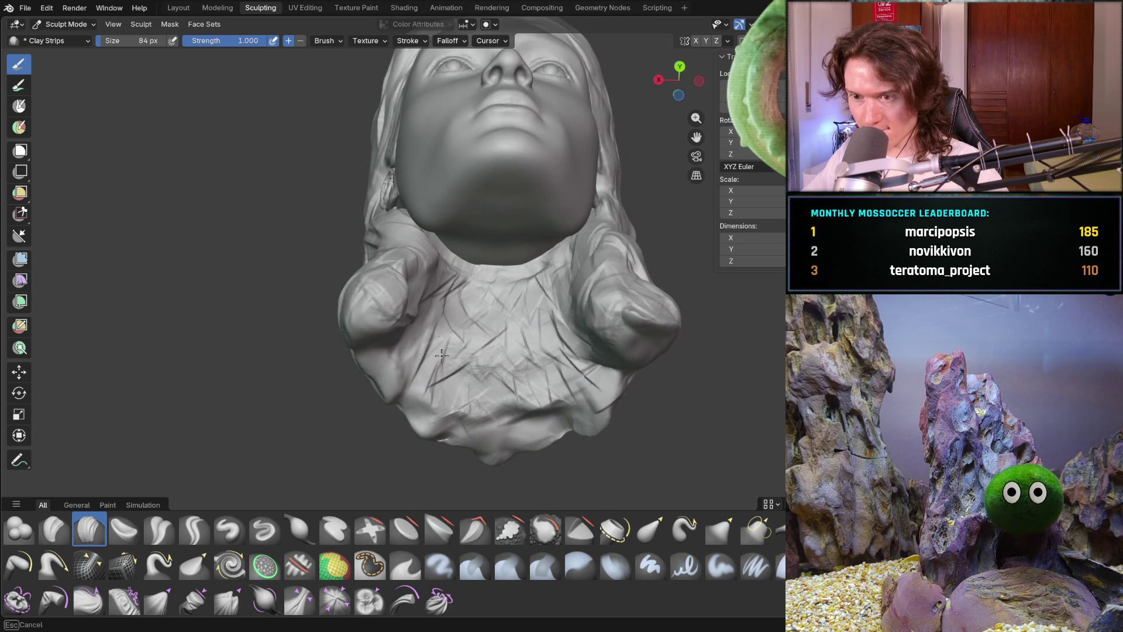
middle_click_drag(448, 351, 447, 350)
mouse_move(494, 302)
left_mouse_down()
mouse_move(445, 287)
mouse_move(468, 281)
left_mouse_up()
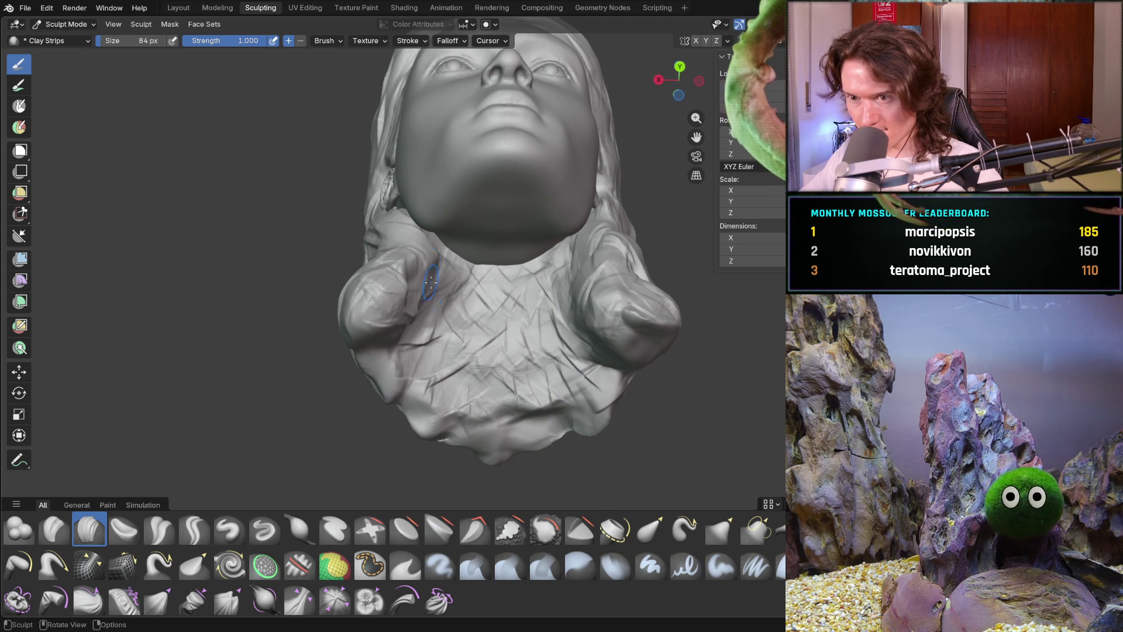
mouse_move(568, 297)
left_mouse_down()
mouse_move(457, 331)
mouse_move(462, 374)
mouse_move(497, 380)
mouse_move(513, 313)
left_mouse_up()
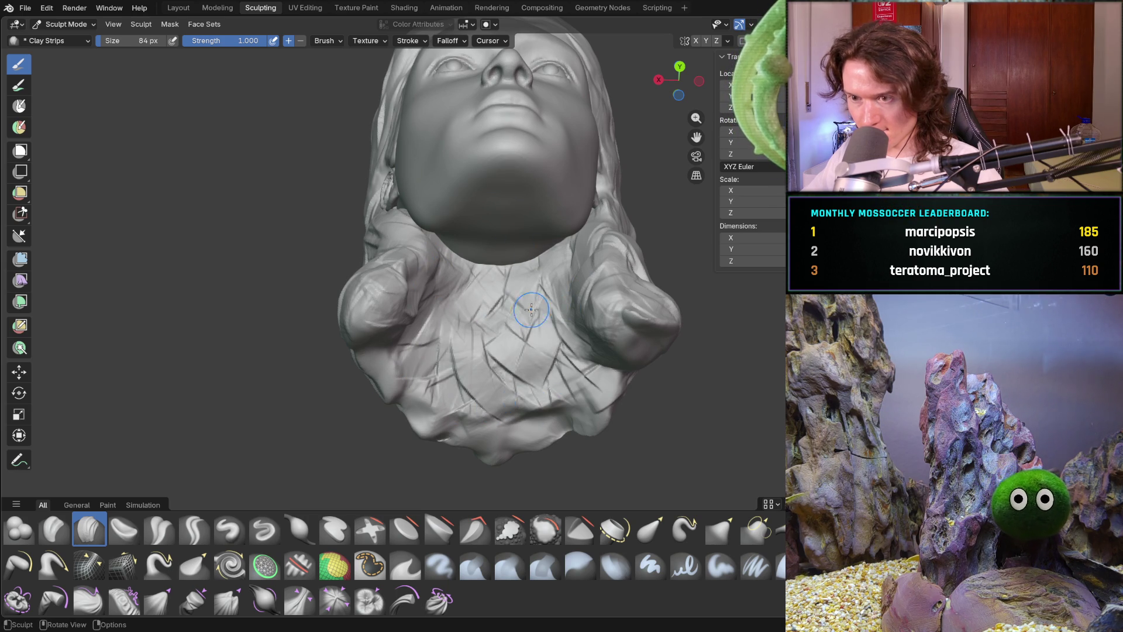
mouse_move(543, 369)
left_mouse_down()
mouse_move(602, 371)
mouse_move(534, 419)
mouse_move(484, 422)
mouse_move(423, 379)
mouse_move(388, 333)
left_mouse_up()
Reframe the head from the right side and reduce the brush size to 62 px.
mouse_move(424, 313)
middle_mouse_down()
mouse_move(468, 328)
mouse_move(441, 319)
mouse_move(549, 328)
mouse_move(325, 351)
mouse_move(382, 312)
middle_mouse_up()
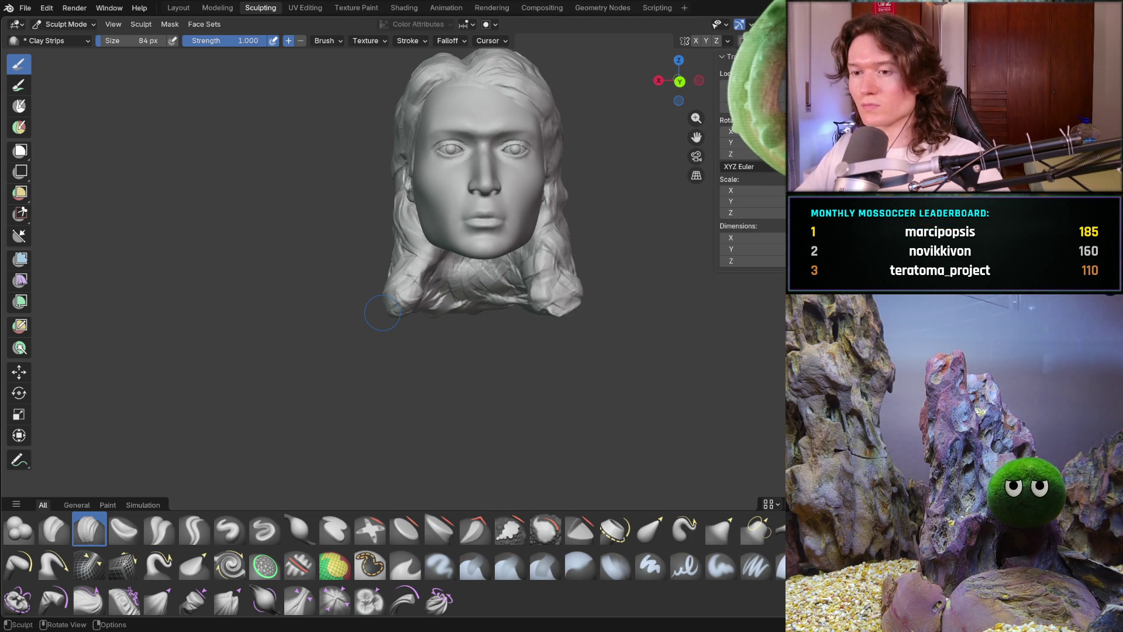
mouse_move(559, 291)
middle_mouse_down()
mouse_move(528, 263)
mouse_move(521, 283)
middle_mouse_up()
scroll(526, 271, "down", 5)
scroll(521, 284, "up", 8)
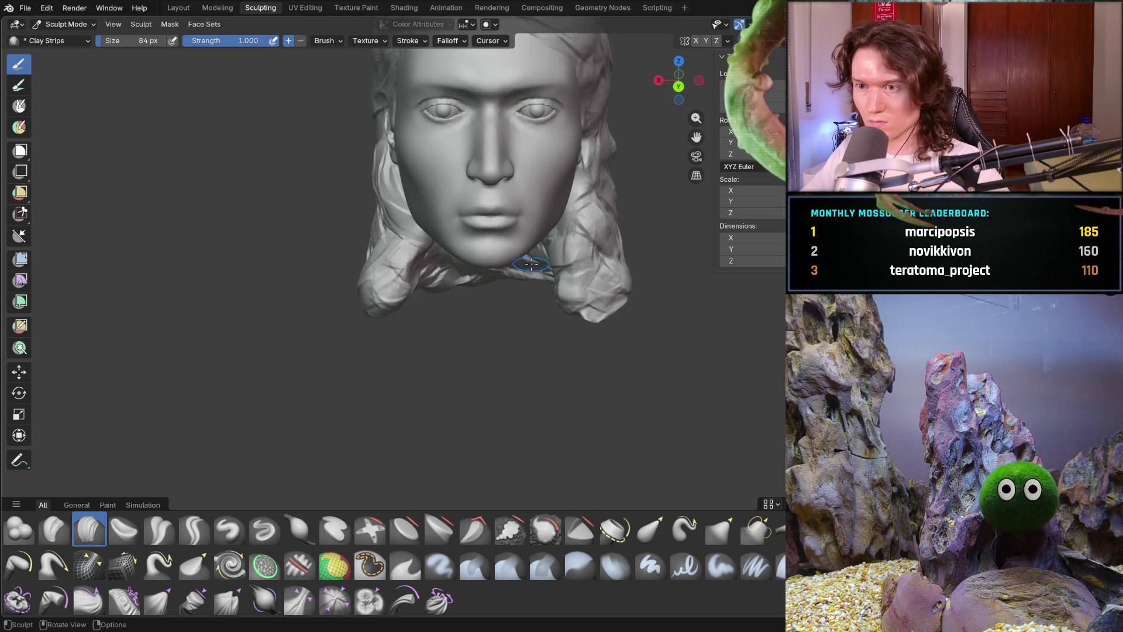
scroll(506, 350, "down", 6, "shift")
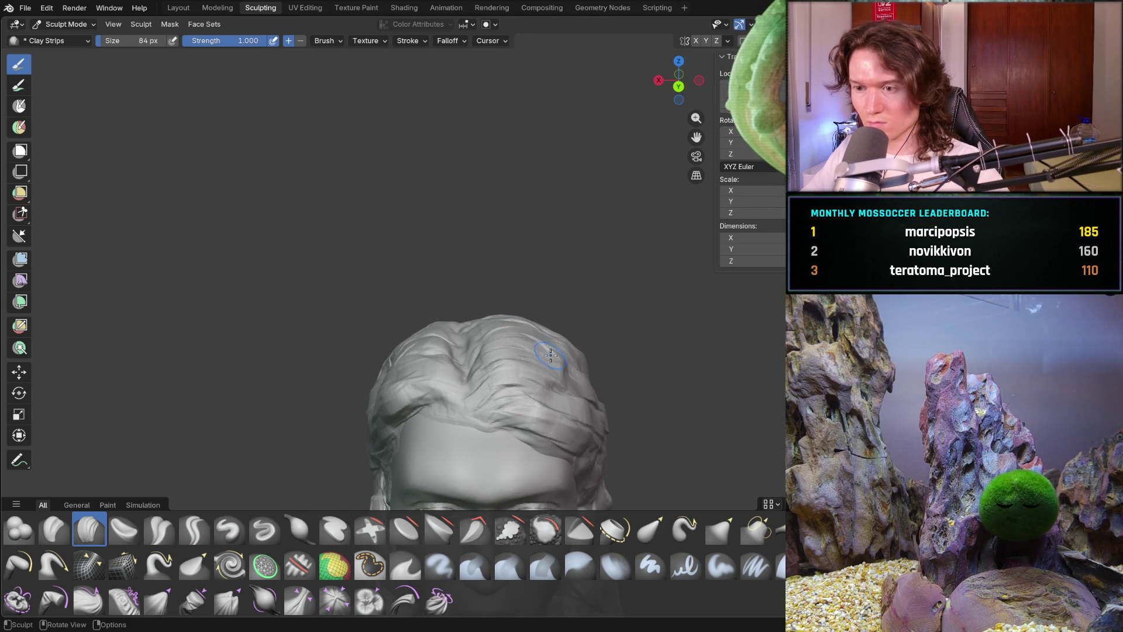
middle_click_drag(559, 328, 617, 384)
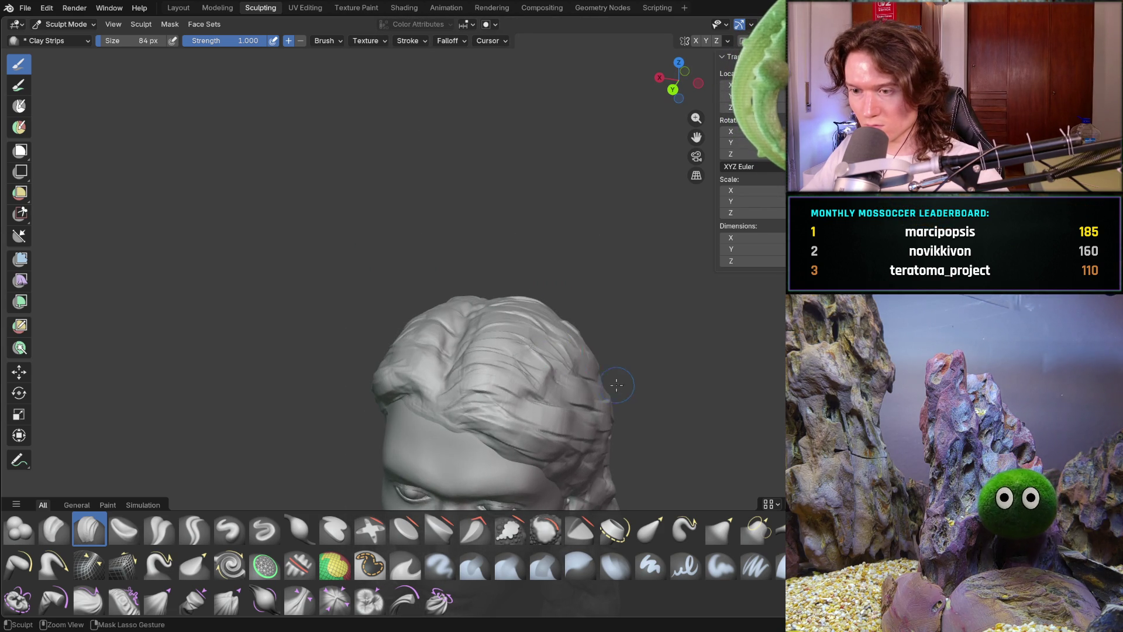
key("f")
left_click(554, 394)
Add a faint strand stroke, then shrink the brush to 26 px.
left_click_drag(556, 405, 591, 409, "ctrl")
key("f")
left_click(502, 368)
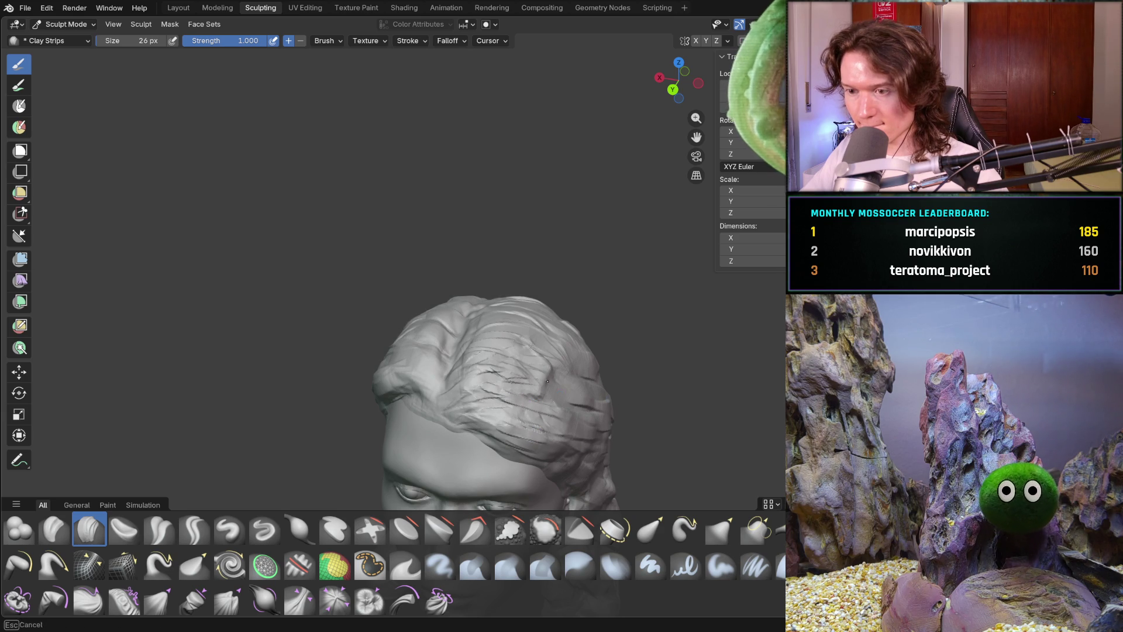
Carve a fine strand line into the fringe at the top of the hair.
mouse_move(563, 417)
middle_mouse_down()
mouse_move(545, 438)
mouse_move(539, 398)
mouse_move(486, 370)
middle_mouse_up()
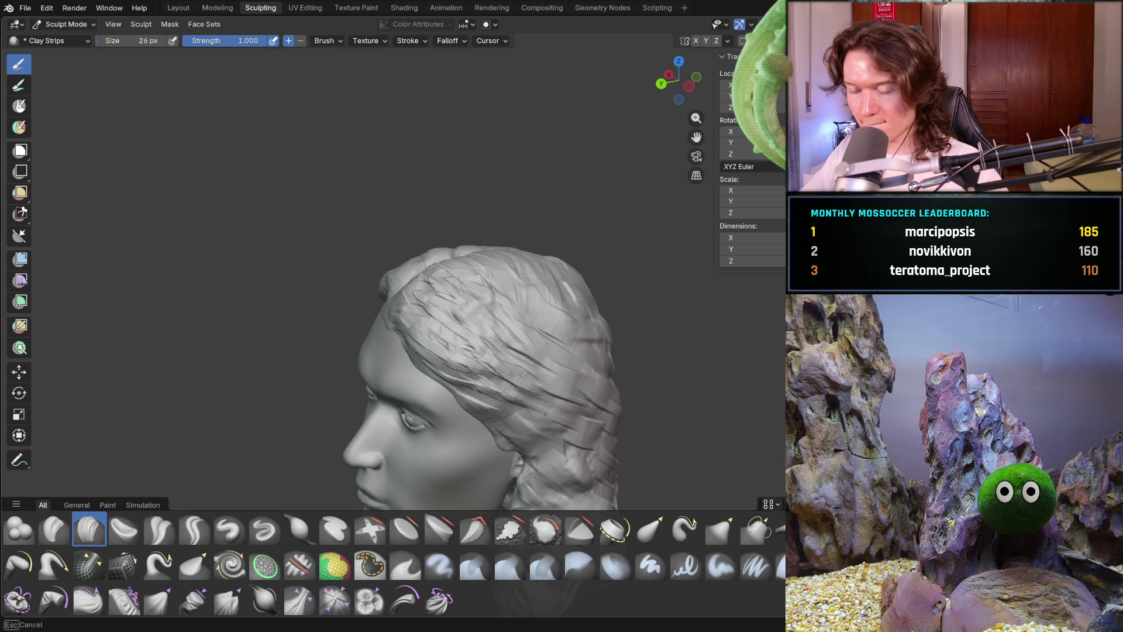
middle_click_drag(493, 394, 476, 380)
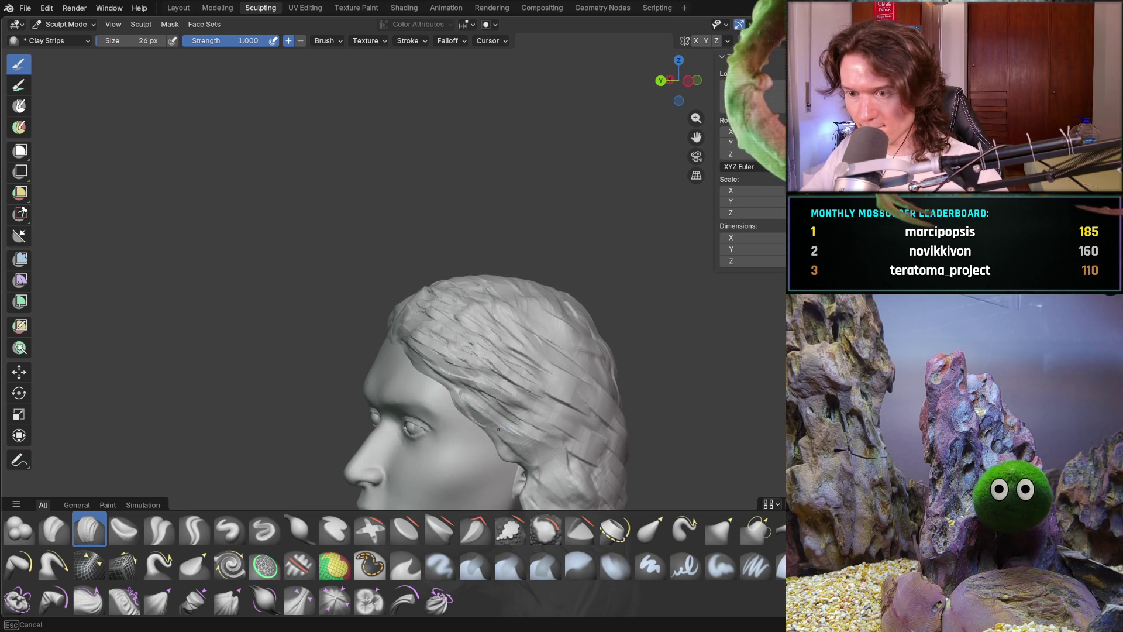
middle_click_drag(437, 342, 376, 338)
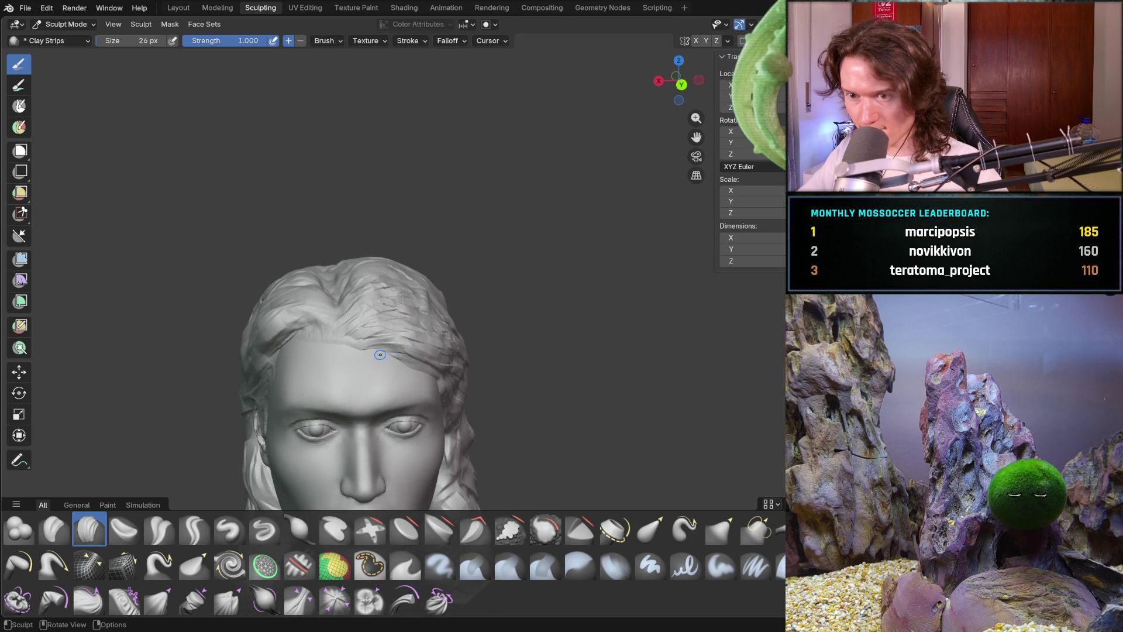
mouse_move(459, 344)
middle_mouse_down("shift")
mouse_move(388, 322)
mouse_move(467, 358)
mouse_move(457, 349)
middle_mouse_up("shift")
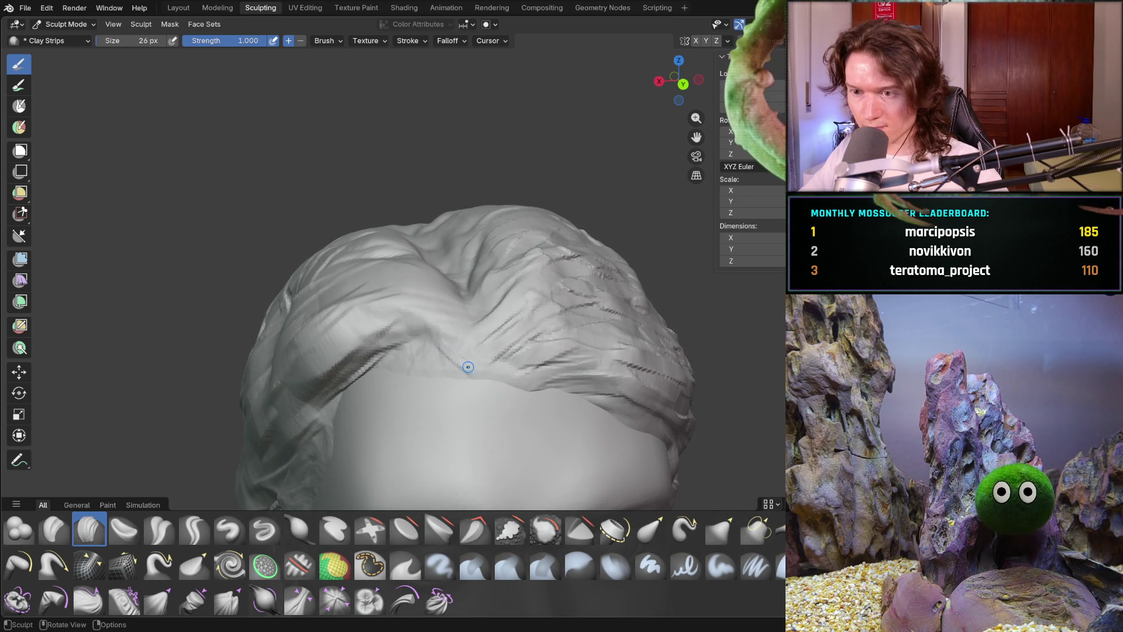
left_click_drag(459, 353, 416, 351)
left_click_drag(347, 380, 351, 378)
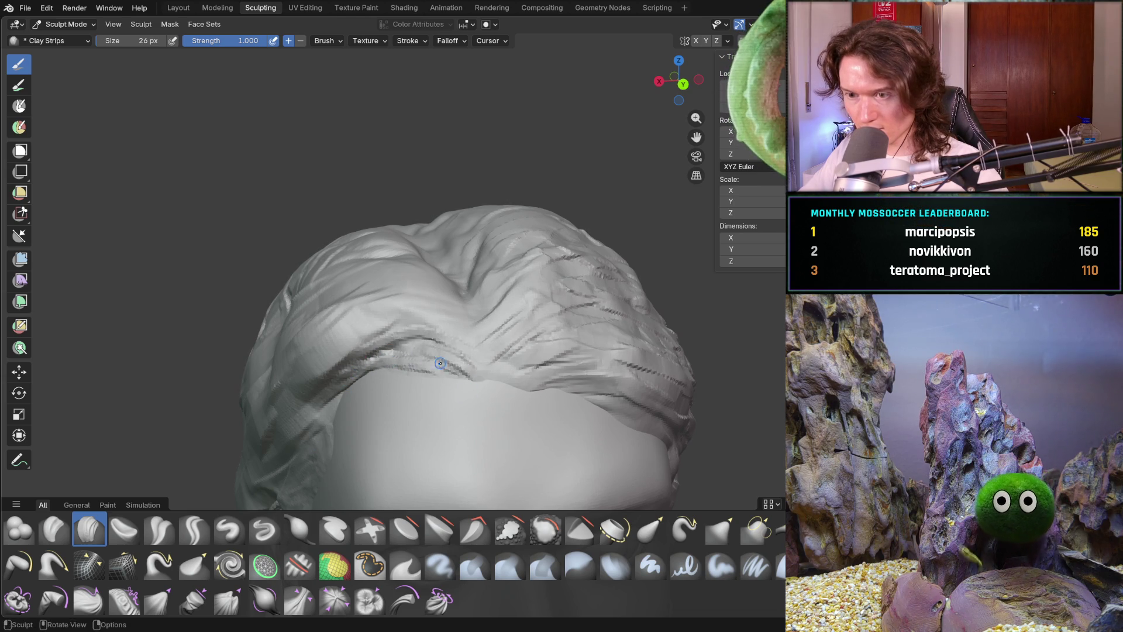
Orbit and zoom around the head to inspect the crown and front hair.
mouse_move(408, 356)
middle_mouse_down()
mouse_move(503, 340)
mouse_move(506, 323)
mouse_move(504, 336)
mouse_move(479, 310)
mouse_move(433, 292)
mouse_move(448, 280)
mouse_move(494, 320)
middle_mouse_up()
scroll(494, 320, "up", 3)
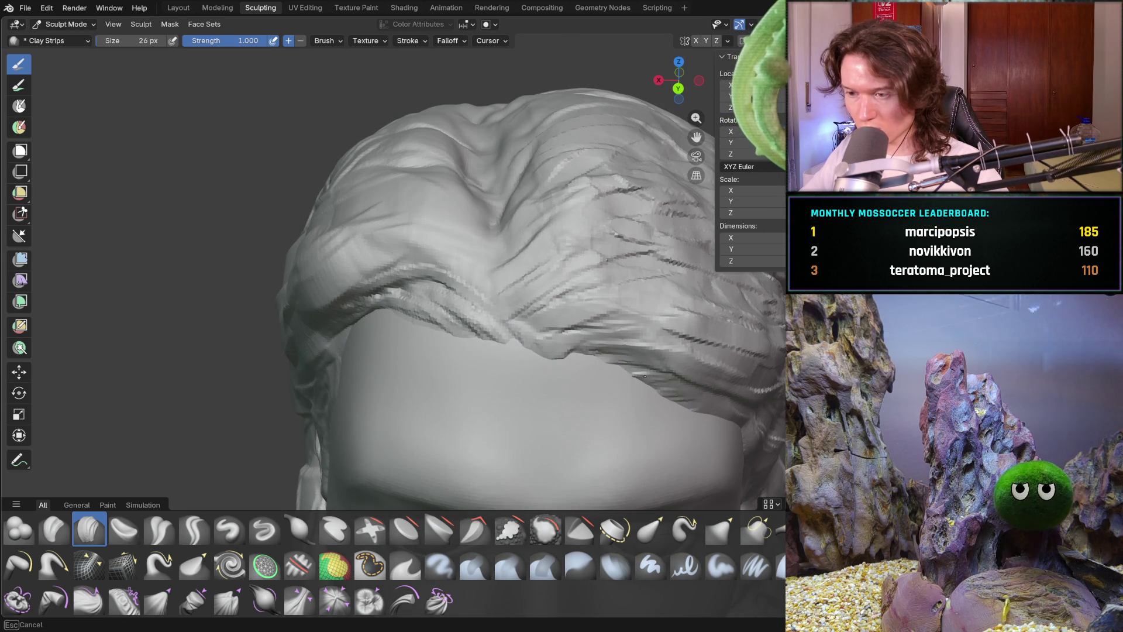
middle_click_drag(659, 383, 589, 353)
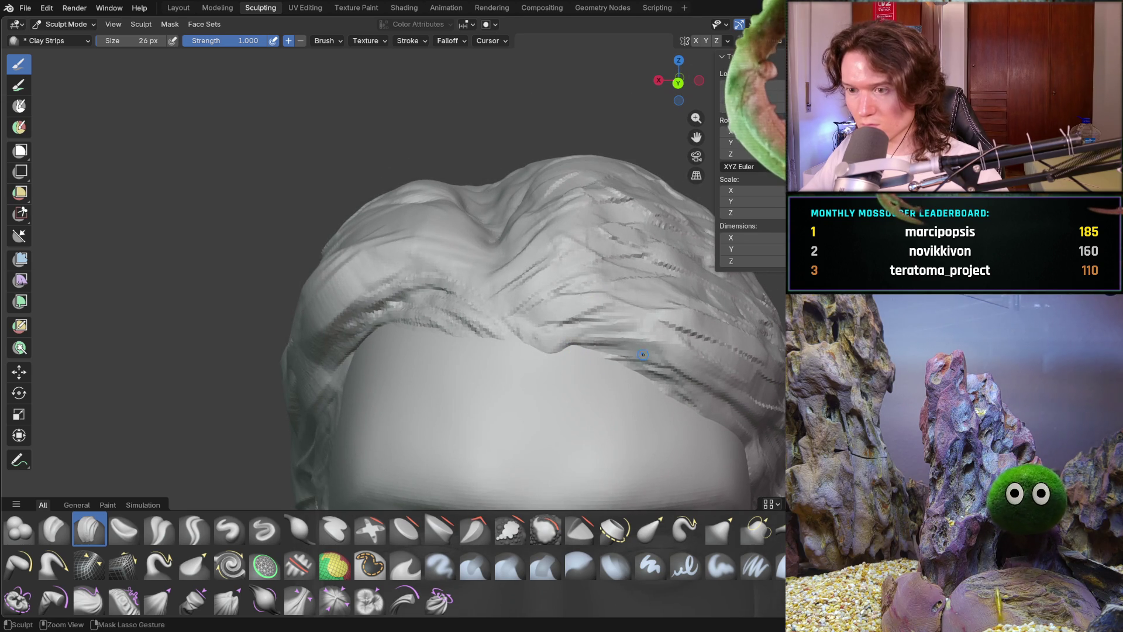
scroll(597, 358, "down", 10)
middle_click_drag(582, 346, 540, 311)
scroll(539, 311, "up", 5)
scroll(541, 287, "down", 5)
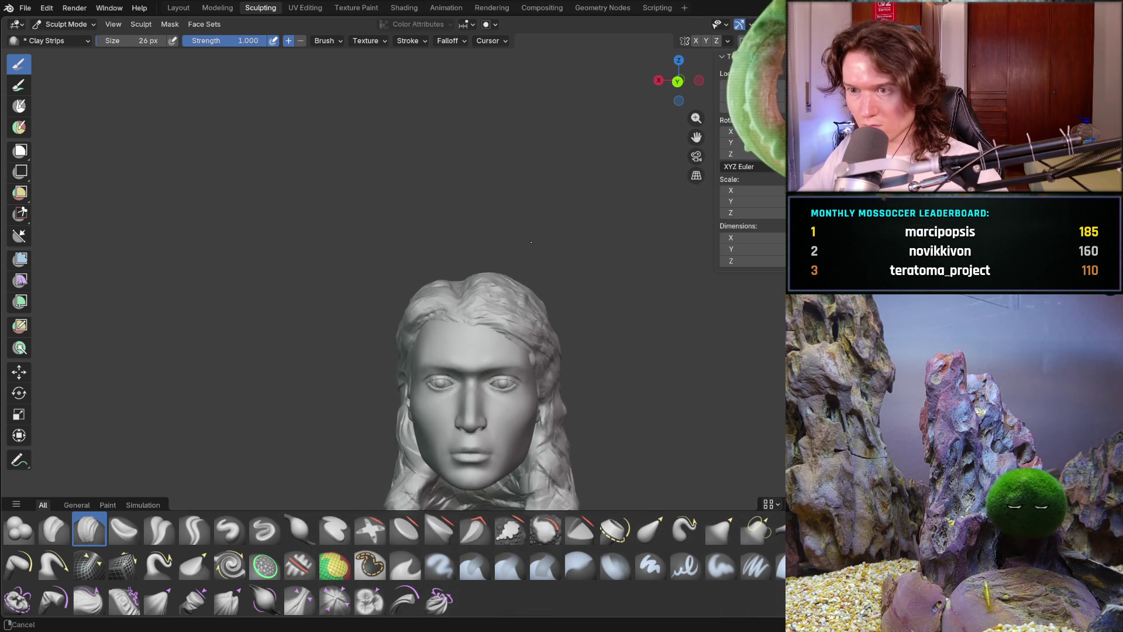
scroll(521, 276, "up", 5)
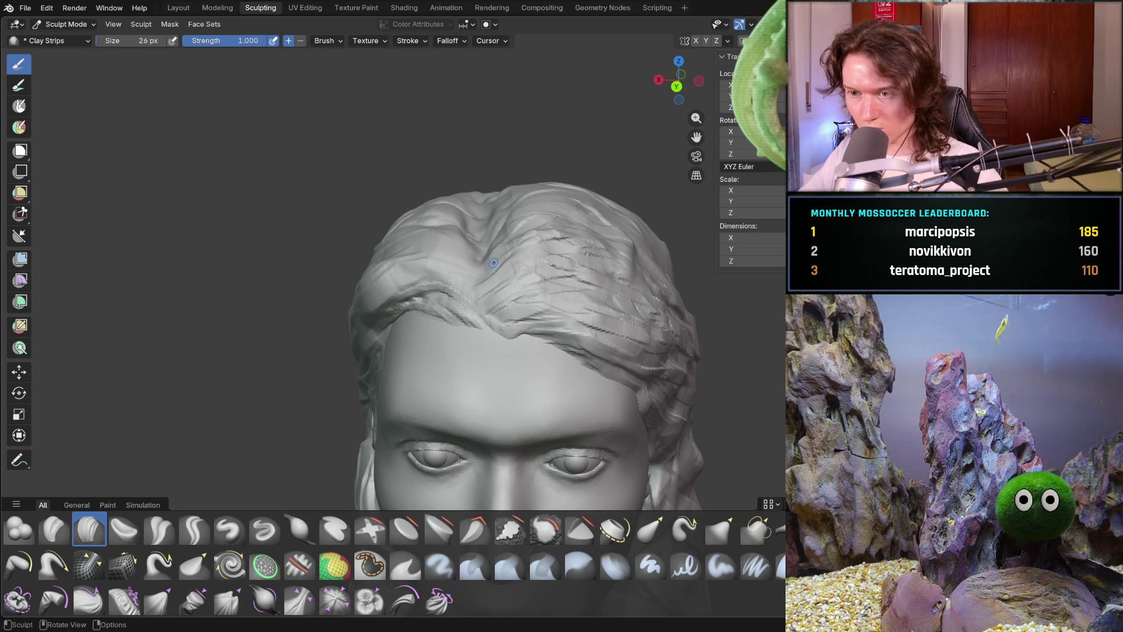
Enlarge the brush to 192 px and view the head from above.
key("f")
left_click(531, 257)
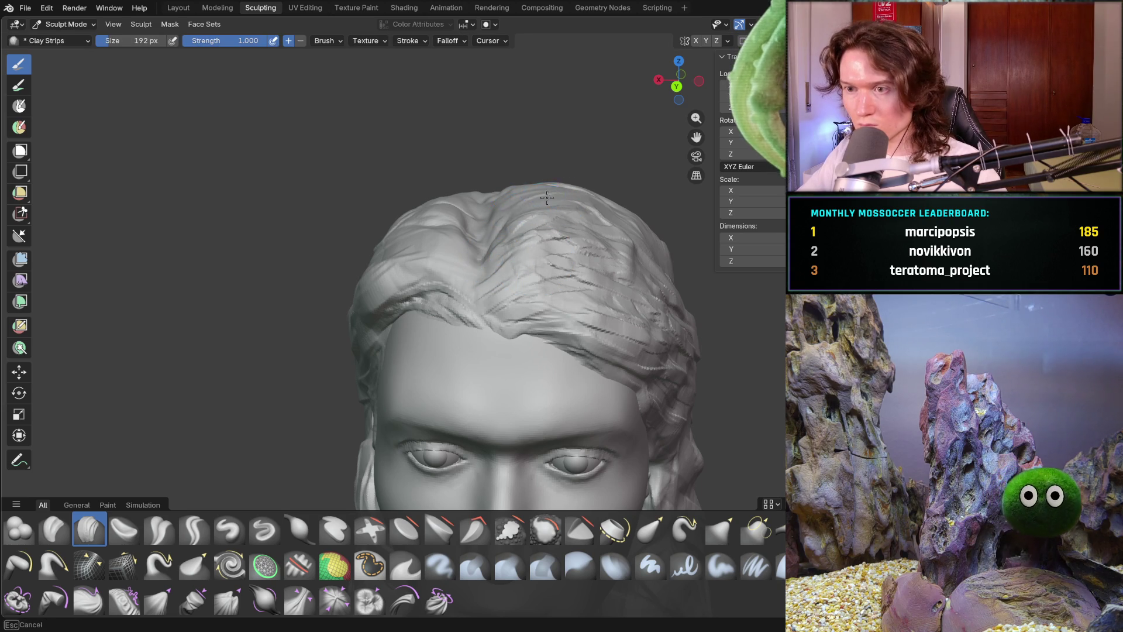
scroll(523, 228, "down", 5)
mouse_move(559, 231)
middle_mouse_down()
mouse_move(547, 284)
mouse_move(527, 246)
middle_mouse_up()
scroll(526, 246, "up", 5)
scroll(520, 229, "down", 3)
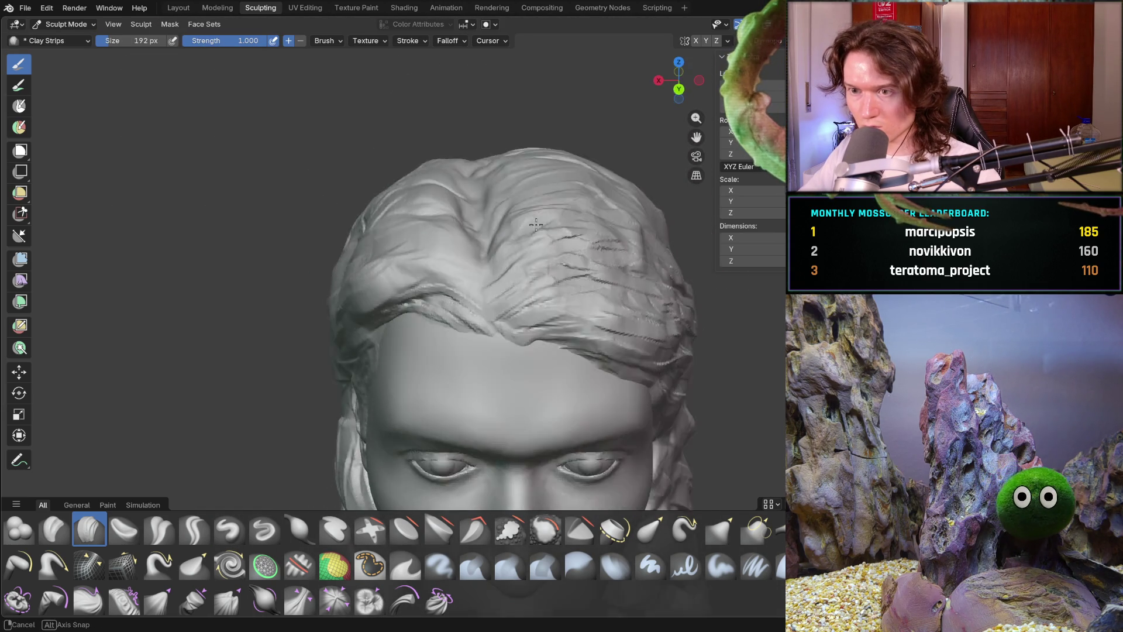
scroll(518, 210, "up", 3)
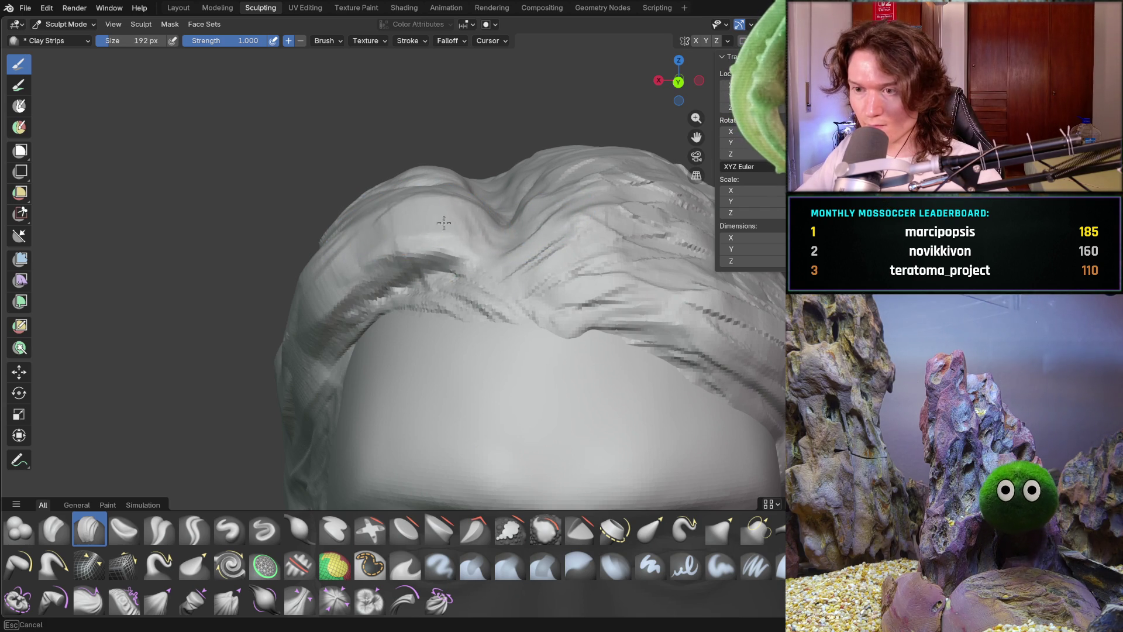
Sweep broad strokes over the front hair, then set the brush to 114 px.
middle_click_drag(389, 216, 377, 175)
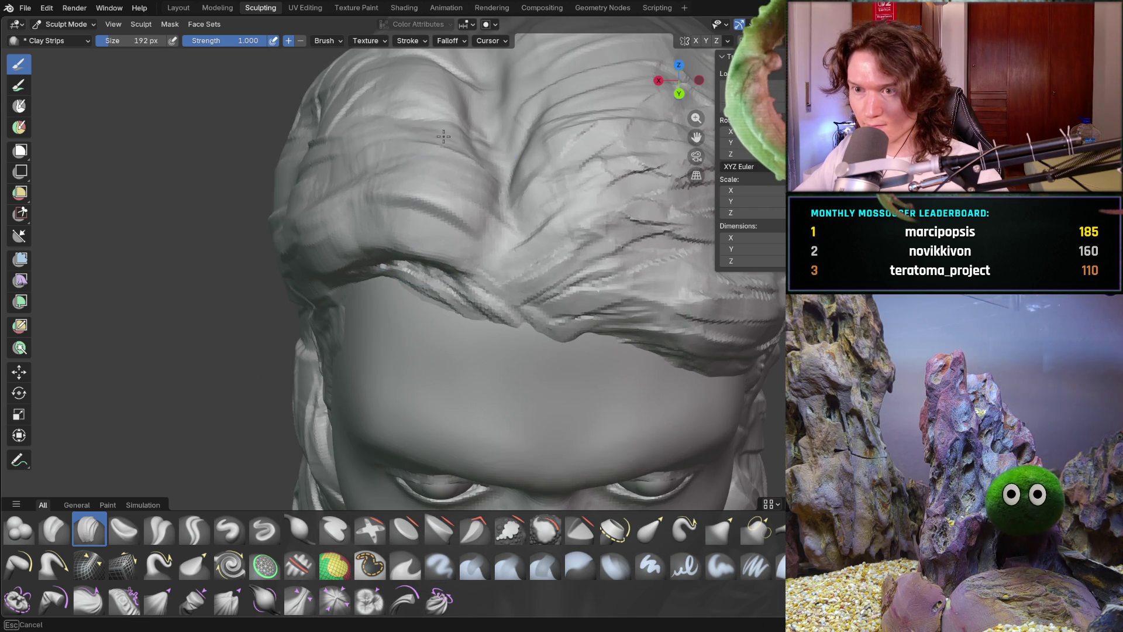
mouse_move(410, 152)
left_mouse_down()
mouse_move(351, 141)
mouse_move(377, 175)
left_mouse_up()
scroll(378, 176, "down", 10)
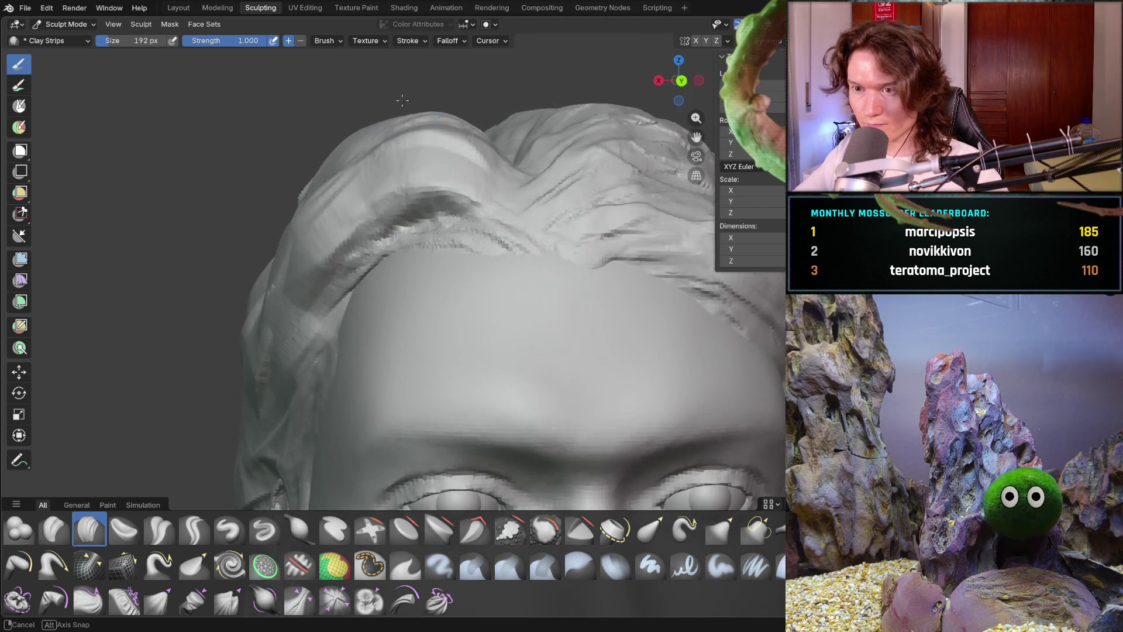
mouse_move(389, 226)
middle_mouse_down()
mouse_move(409, 241)
mouse_move(406, 228)
middle_mouse_up()
scroll(409, 240, "up", 10)
scroll(406, 228, "down", 10)
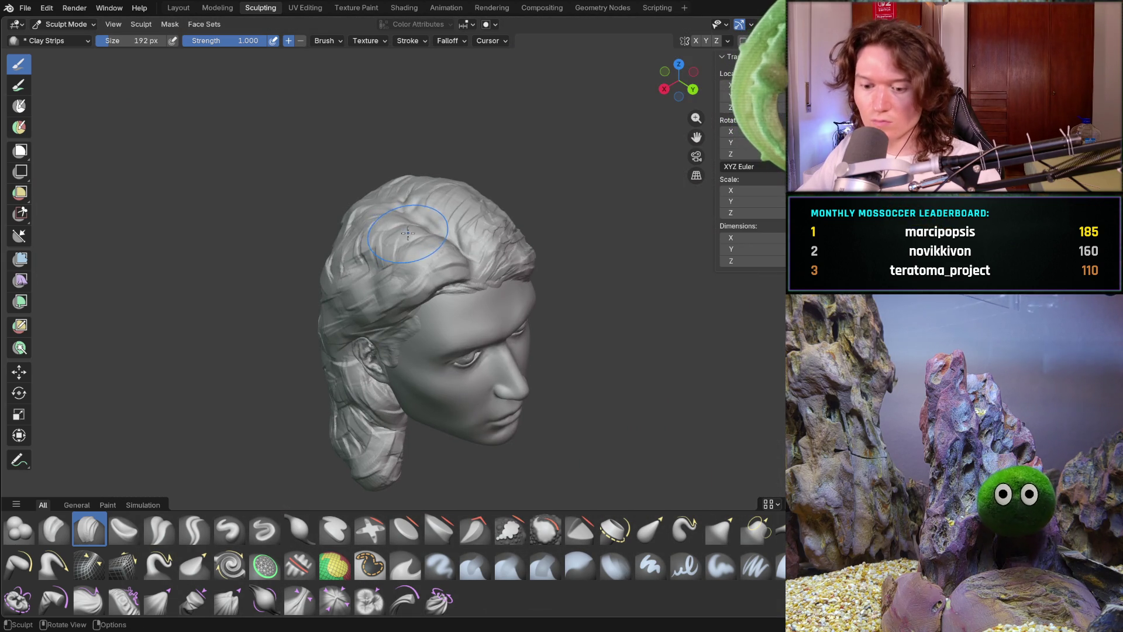
key("f")
left_click(392, 228)
Carve a strand up the front hair and two strands down the side hair.
scroll(392, 225, "down", 2)
scroll(392, 225, "up", 15)
scroll(392, 225, "down", 12)
middle_click_drag(392, 225, 409, 264)
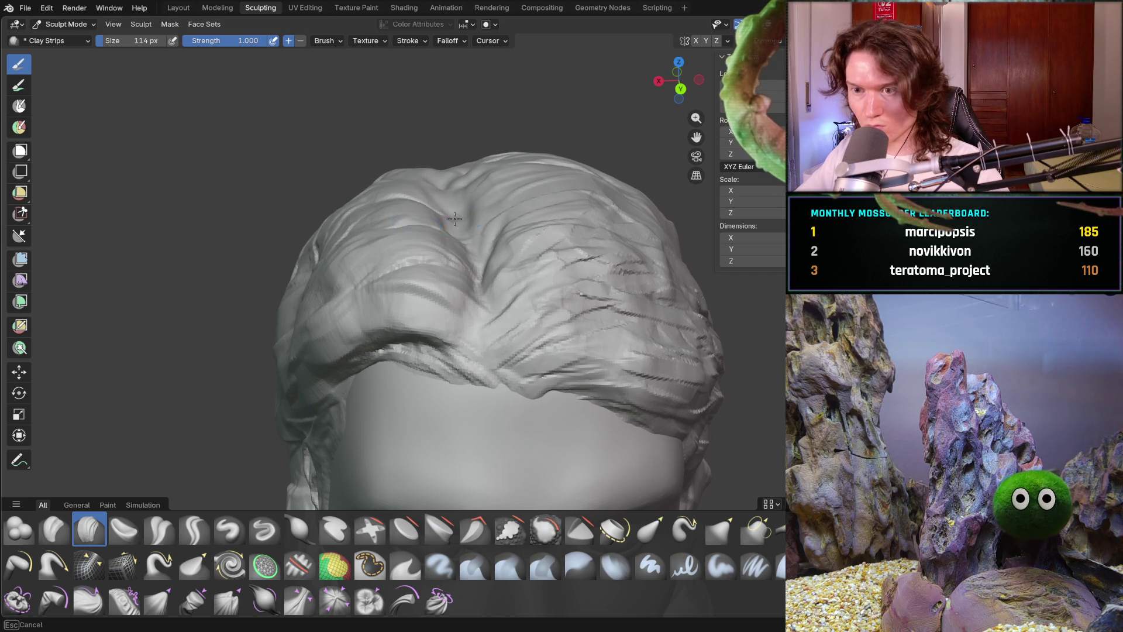
middle_click_drag(450, 225, 475, 237)
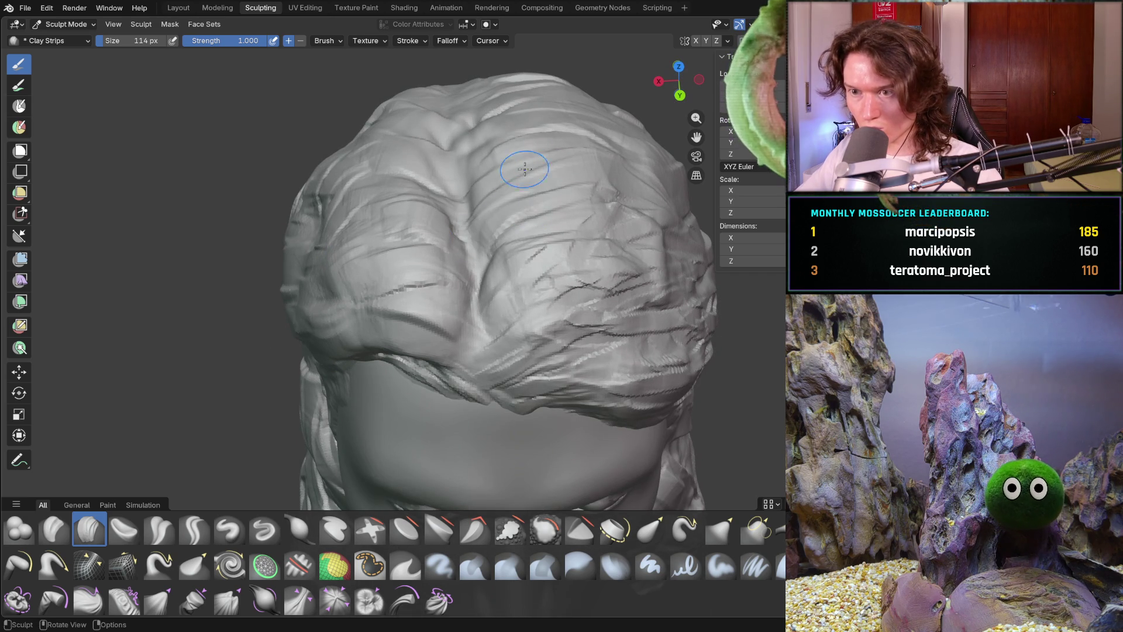
mouse_move(445, 193)
left_mouse_down()
mouse_move(410, 172)
mouse_move(430, 164)
mouse_move(424, 144)
left_mouse_up()
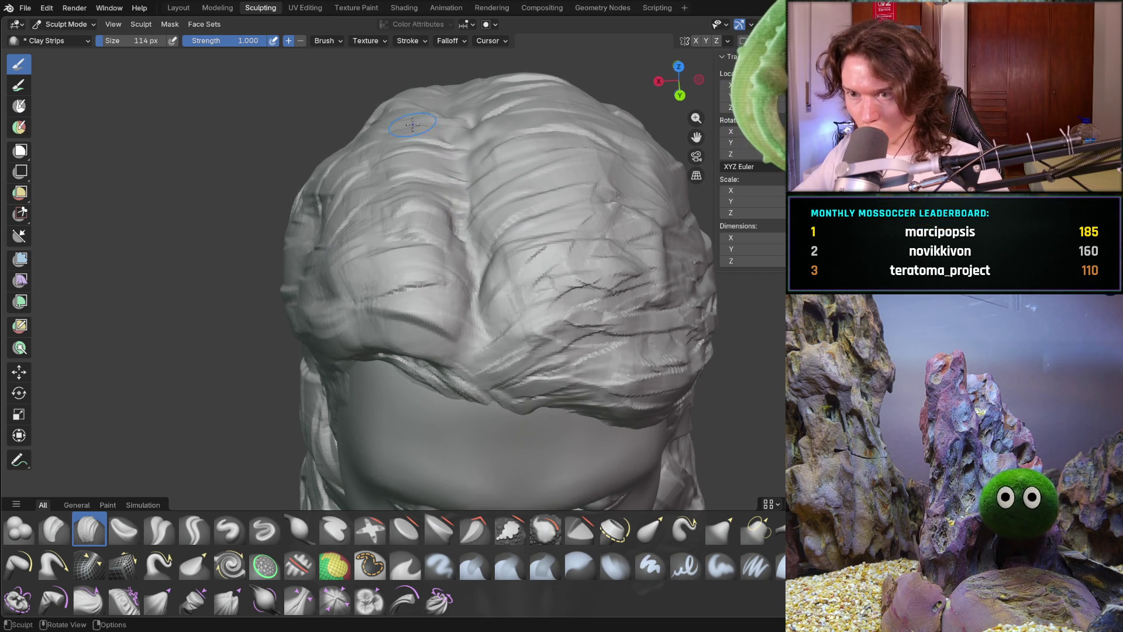
middle_click_drag(336, 212, 414, 213)
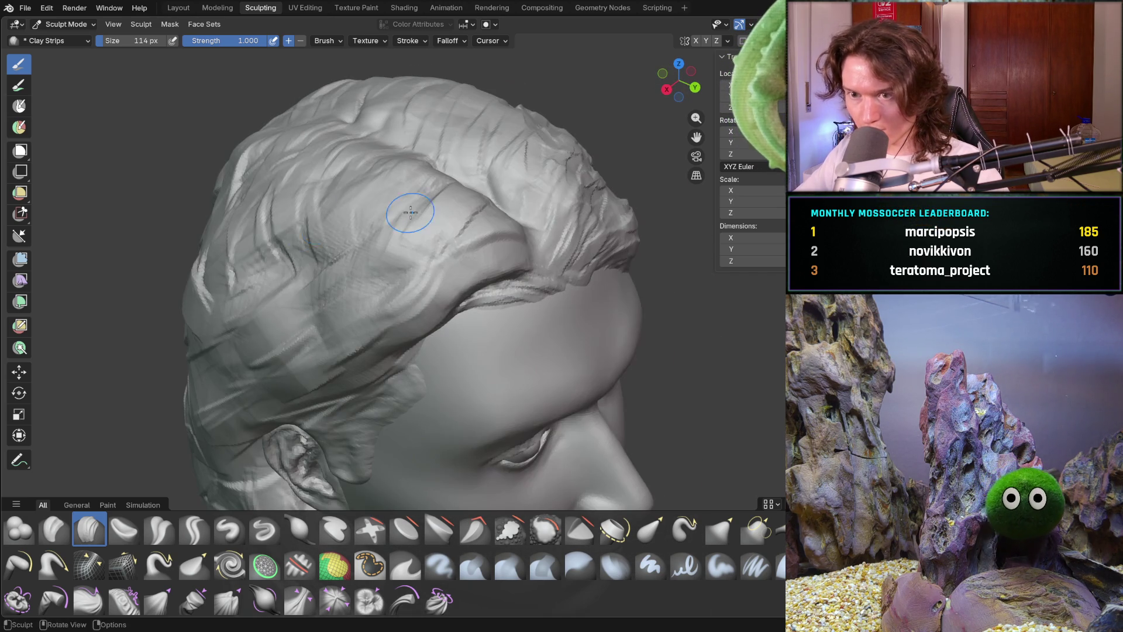
left_click_drag(269, 328, 272, 389)
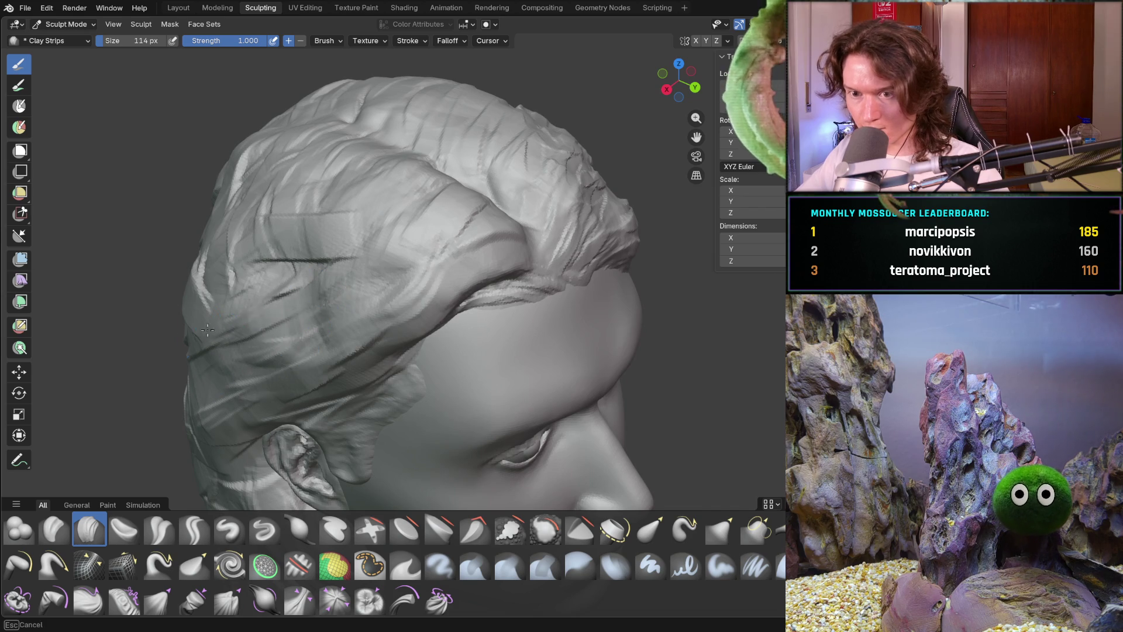
middle_click_drag(222, 280, 287, 256)
Add a small strand at the crown and strands on the left side of the head.
mouse_move(246, 375)
middle_mouse_down()
mouse_move(181, 321)
mouse_move(284, 293)
mouse_move(351, 245)
mouse_move(433, 223)
middle_mouse_up()
mouse_move(444, 252)
left_mouse_down()
mouse_move(491, 244)
mouse_move(463, 210)
left_mouse_up()
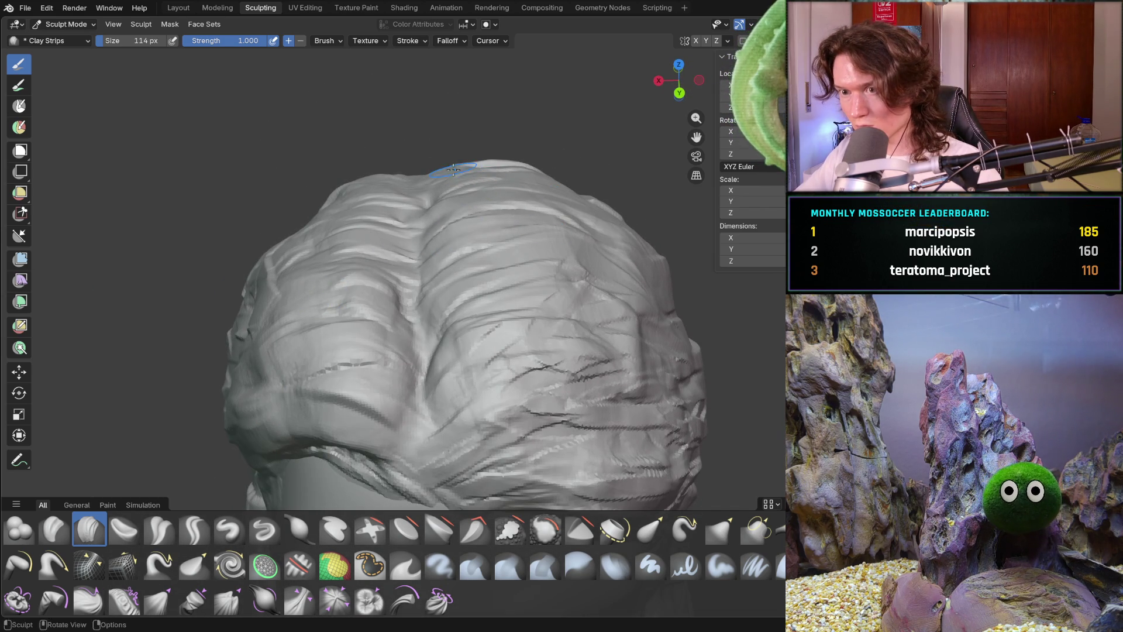
middle_click_drag(457, 153, 431, 174)
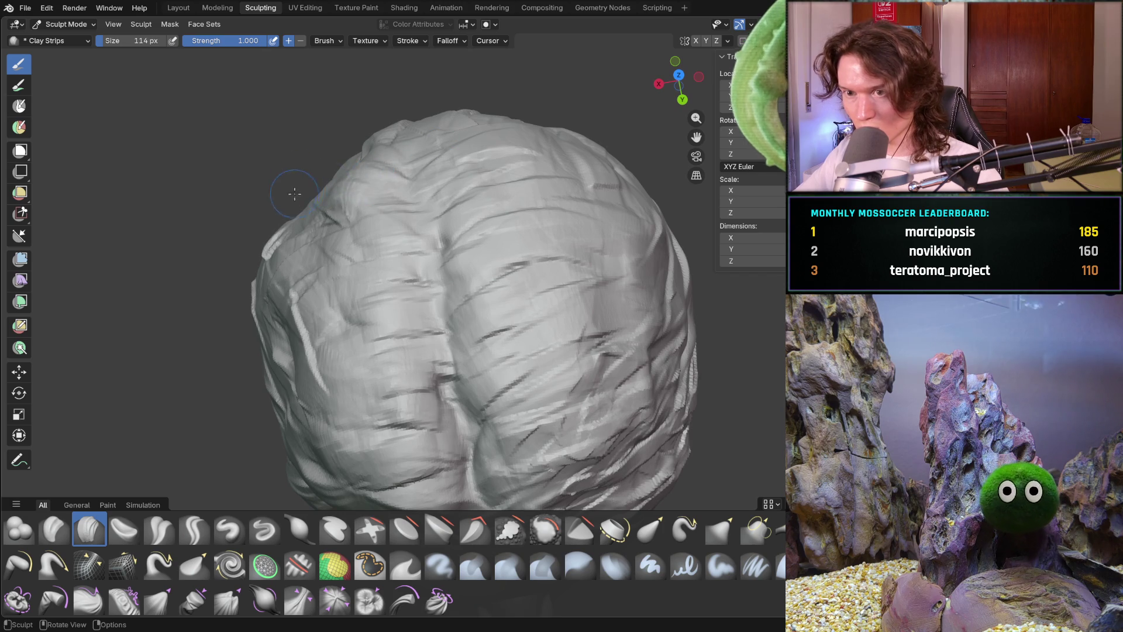
middle_click_drag(317, 197, 427, 184)
left_click_drag(304, 232, 234, 289)
mouse_move(336, 211)
middle_mouse_down()
mouse_move(368, 247)
mouse_move(401, 206)
mouse_move(409, 220)
middle_mouse_up()
scroll(386, 222, "down", 5)
scroll(421, 226, "up", 4)
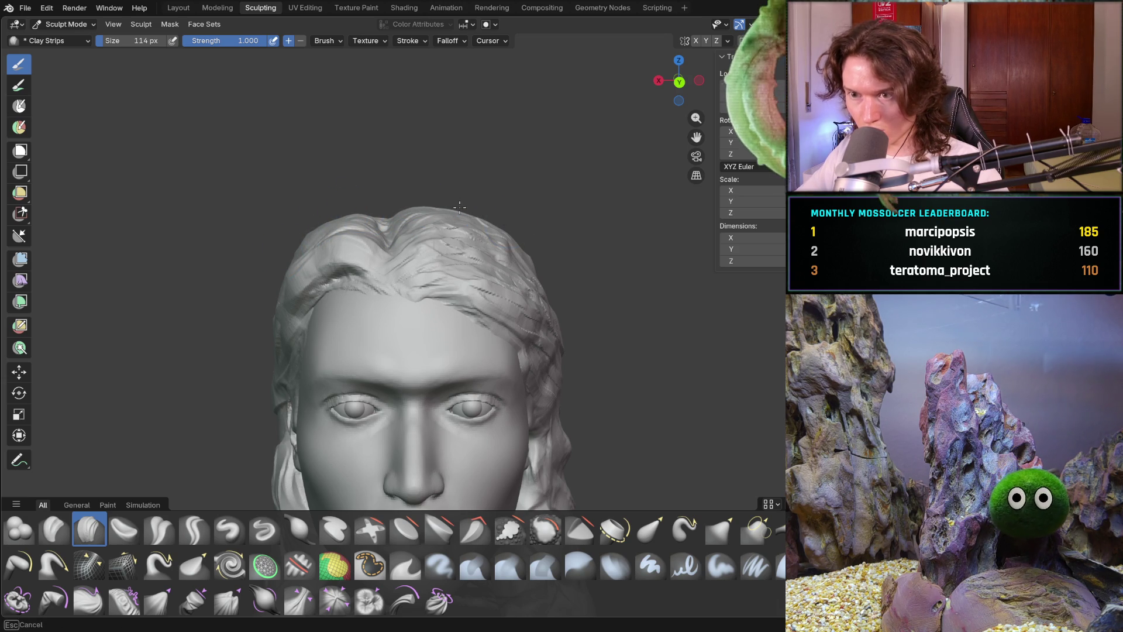
Carve strand grooves across the back of the head toward the right.
middle_click_drag(413, 205, 408, 250)
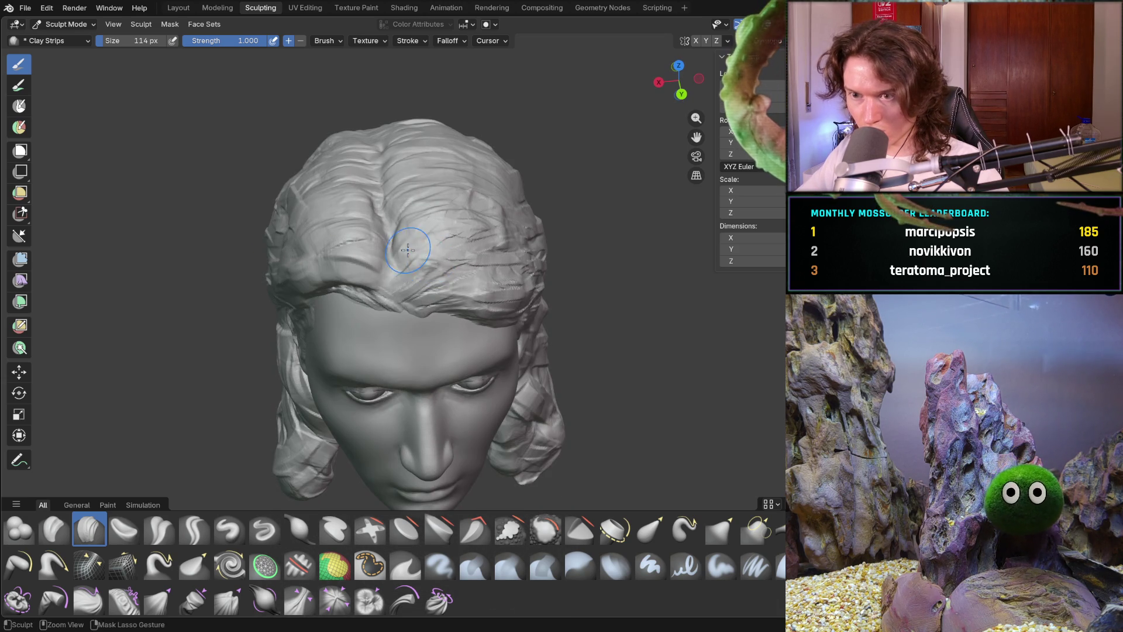
mouse_move(419, 213)
middle_mouse_down()
mouse_move(409, 168)
mouse_move(421, 210)
mouse_move(409, 246)
mouse_move(416, 183)
middle_mouse_up()
mouse_move(358, 245)
middle_mouse_down()
mouse_move(358, 205)
mouse_move(339, 211)
mouse_move(362, 219)
mouse_move(351, 228)
mouse_move(363, 193)
mouse_move(381, 245)
middle_mouse_up()
mouse_move(468, 260)
left_mouse_down()
mouse_move(485, 275)
mouse_move(410, 351)
left_mouse_up()
left_click_drag(462, 295, 428, 323)
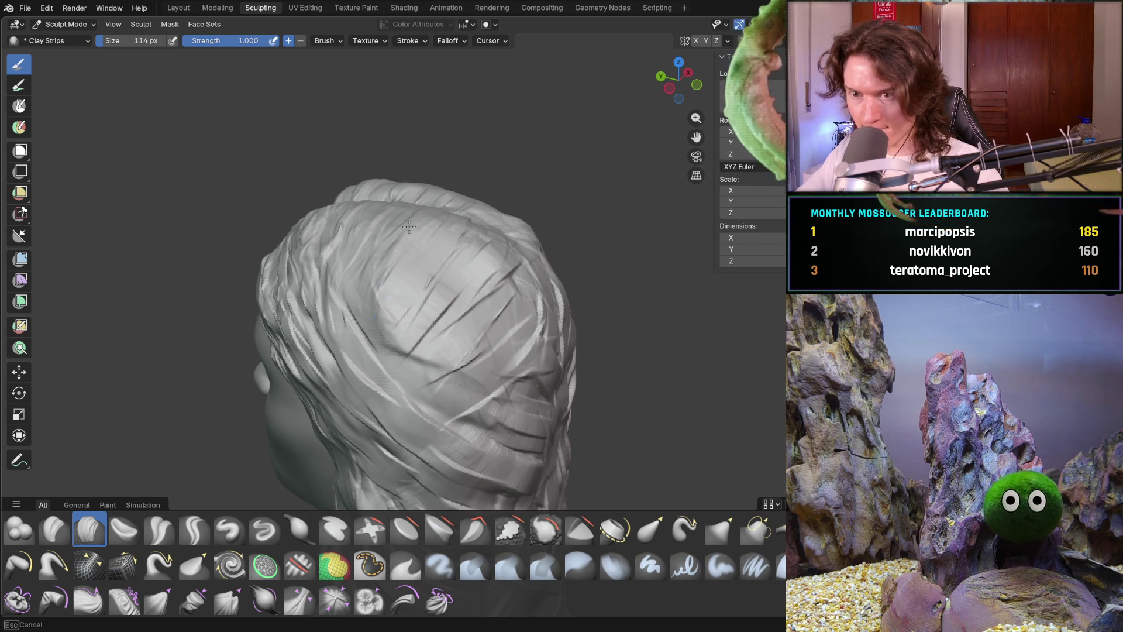
mouse_move(509, 292)
left_mouse_down()
mouse_move(456, 415)
mouse_move(386, 315)
mouse_move(468, 451)
mouse_move(514, 327)
left_mouse_up()
middle_click_drag(546, 357, 565, 238)
middle_click_drag(463, 272, 417, 274, "ctrl")
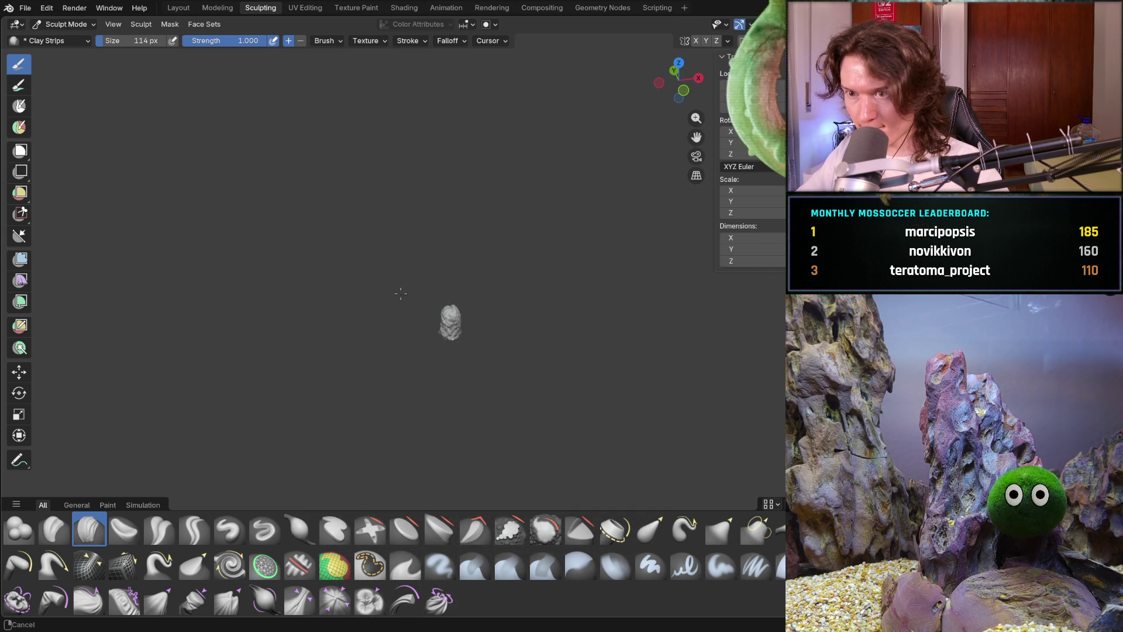
Carve strands across the left side of the head and the right of the crown.
scroll(501, 313, "up", 10)
mouse_move(509, 287)
middle_mouse_down()
mouse_move(530, 271)
mouse_move(667, 268)
mouse_move(602, 275)
mouse_move(510, 210)
mouse_move(547, 246)
mouse_move(570, 251)
mouse_move(610, 230)
mouse_move(489, 168)
middle_mouse_up()
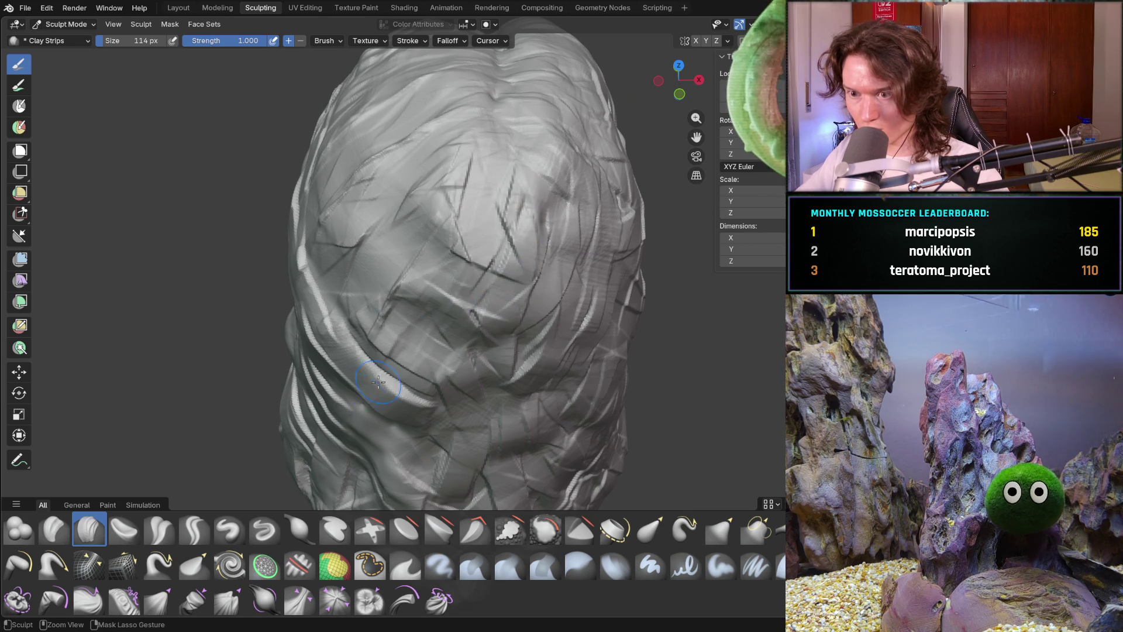
mouse_move(350, 338)
left_mouse_down()
mouse_move(381, 380)
mouse_move(417, 398)
left_mouse_up()
mouse_move(383, 264)
left_mouse_down()
mouse_move(334, 246)
mouse_move(367, 205)
left_mouse_up()
mouse_move(367, 205)
middle_mouse_down()
mouse_move(360, 216)
mouse_move(495, 343)
middle_mouse_up()
mouse_move(502, 415)
left_mouse_down()
mouse_move(547, 382)
mouse_move(603, 444)
mouse_move(614, 363)
left_mouse_up()
mouse_move(535, 366)
middle_mouse_down()
mouse_move(571, 348)
mouse_move(688, 333)
middle_mouse_up()
mouse_move(558, 294)
middle_mouse_down()
mouse_move(587, 353)
mouse_move(531, 292)
middle_mouse_up()
mouse_move(501, 287)
left_mouse_down()
mouse_move(518, 354)
mouse_move(434, 279)
left_mouse_up()
Snap to the front view and orbit around to inspect the head's top and back.
middle_click_drag(499, 330, 540, 279)
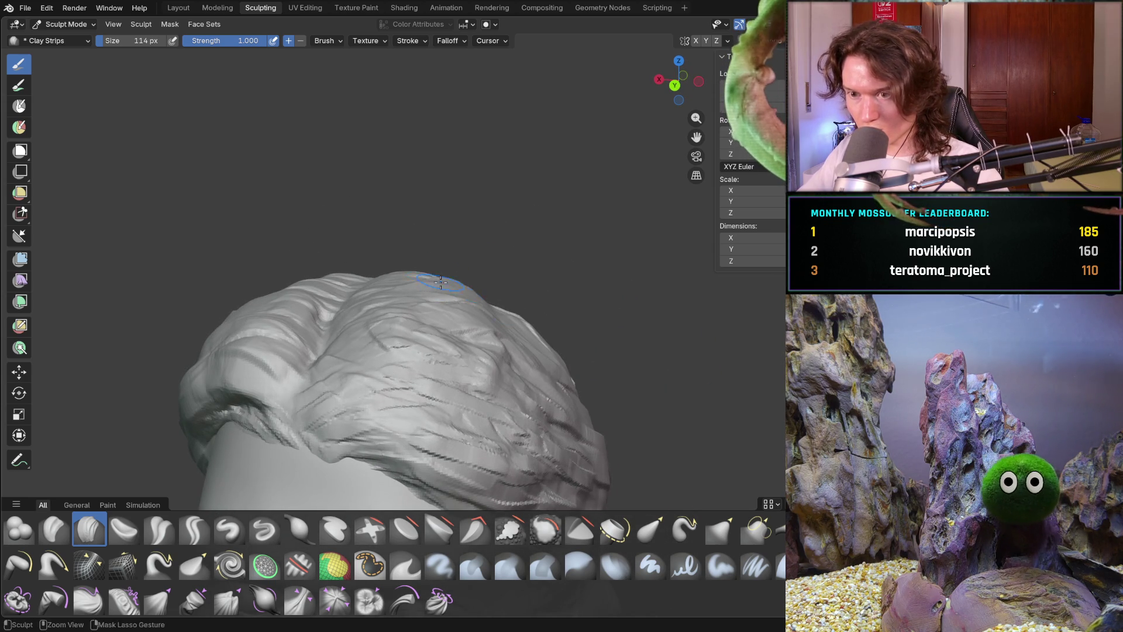
key("KP_1")
scroll(494, 309, "up", 5)
mouse_move(494, 308)
middle_mouse_down()
mouse_move(478, 325)
mouse_move(423, 312)
mouse_move(505, 297)
middle_mouse_up()
mouse_move(496, 354)
middle_mouse_down()
mouse_move(548, 328)
mouse_move(462, 293)
middle_mouse_up()
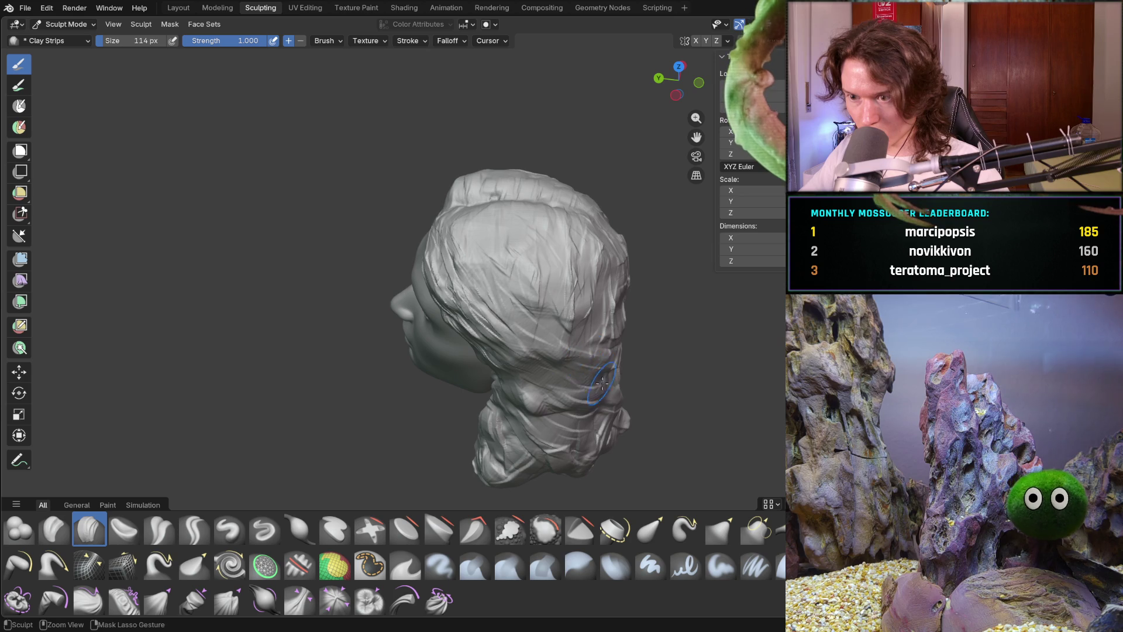
mouse_move(602, 343)
middle_mouse_down()
mouse_move(669, 294)
mouse_move(712, 293)
mouse_move(696, 260)
mouse_move(665, 243)
mouse_move(609, 295)
mouse_move(649, 316)
mouse_move(640, 306)
middle_mouse_up()
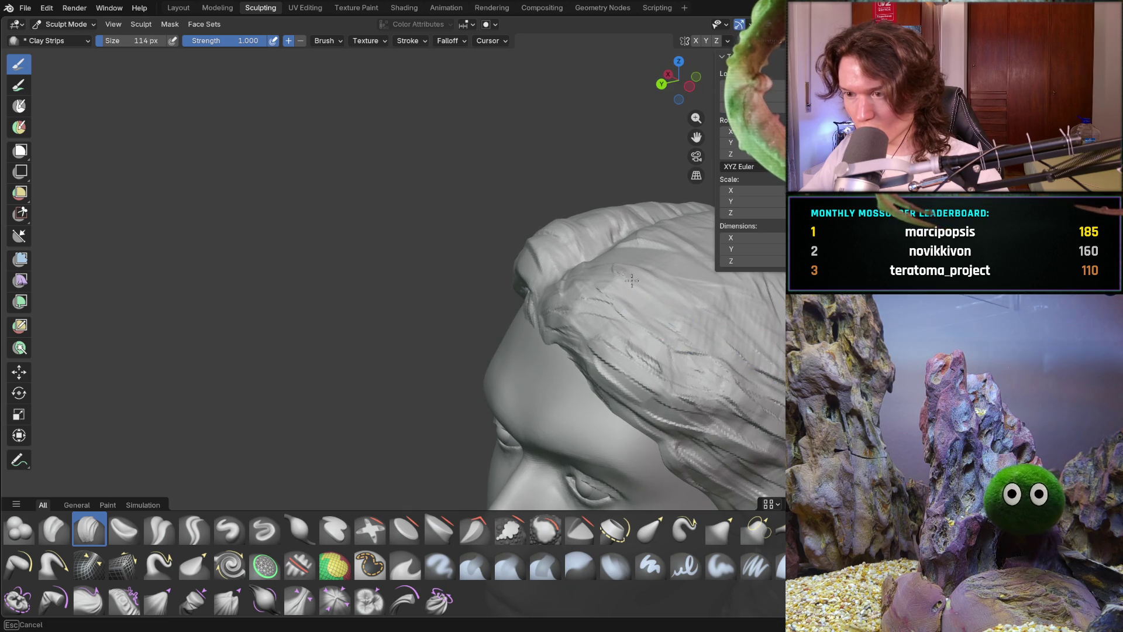
middle_click_drag(690, 283, 765, 279)
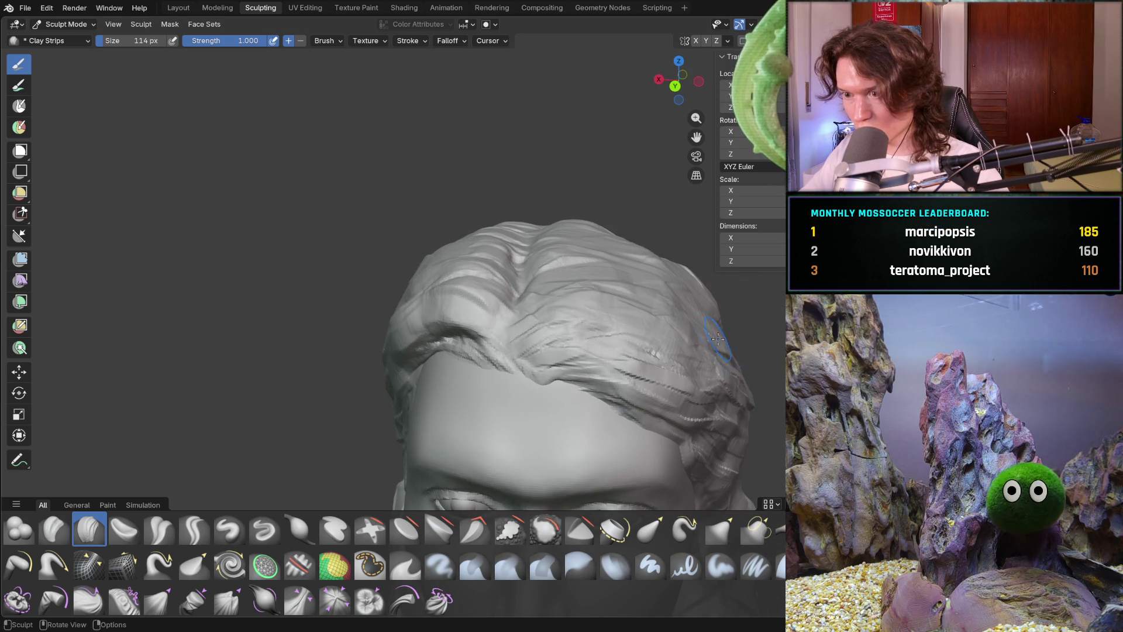
middle_click_drag(731, 344, 620, 302)
middle_click_drag(571, 216, 627, 200)
mouse_move(670, 251)
middle_mouse_down()
mouse_move(642, 274)
mouse_move(554, 287)
middle_mouse_up()
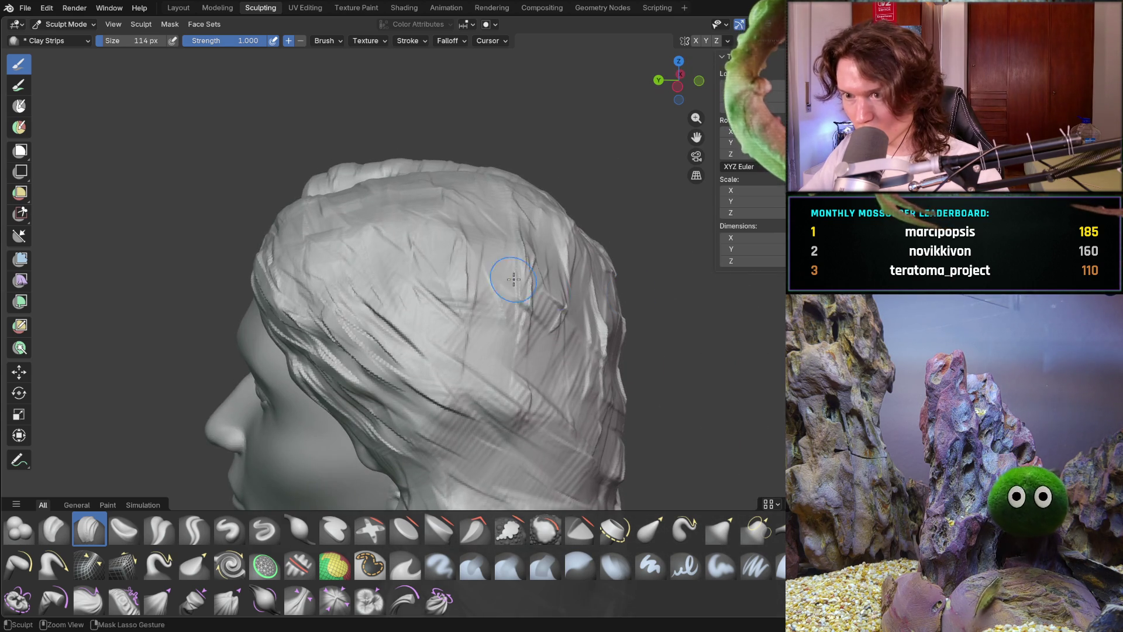
middle_click_drag(485, 257, 491, 232)
Flatten strands across the back hair and carve more along the left side.
mouse_move(473, 242)
left_mouse_down()
mouse_move(444, 275)
mouse_move(514, 326)
mouse_move(498, 292)
mouse_move(516, 304)
left_mouse_up()
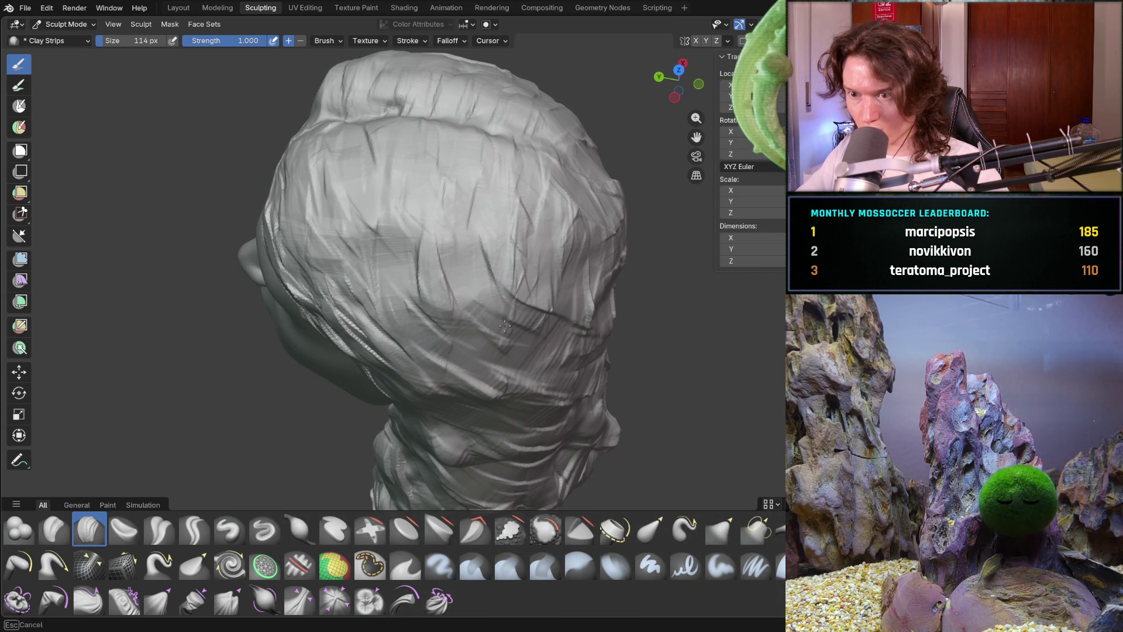
mouse_move(562, 350)
left_mouse_down()
mouse_move(515, 395)
mouse_move(556, 401)
left_mouse_up()
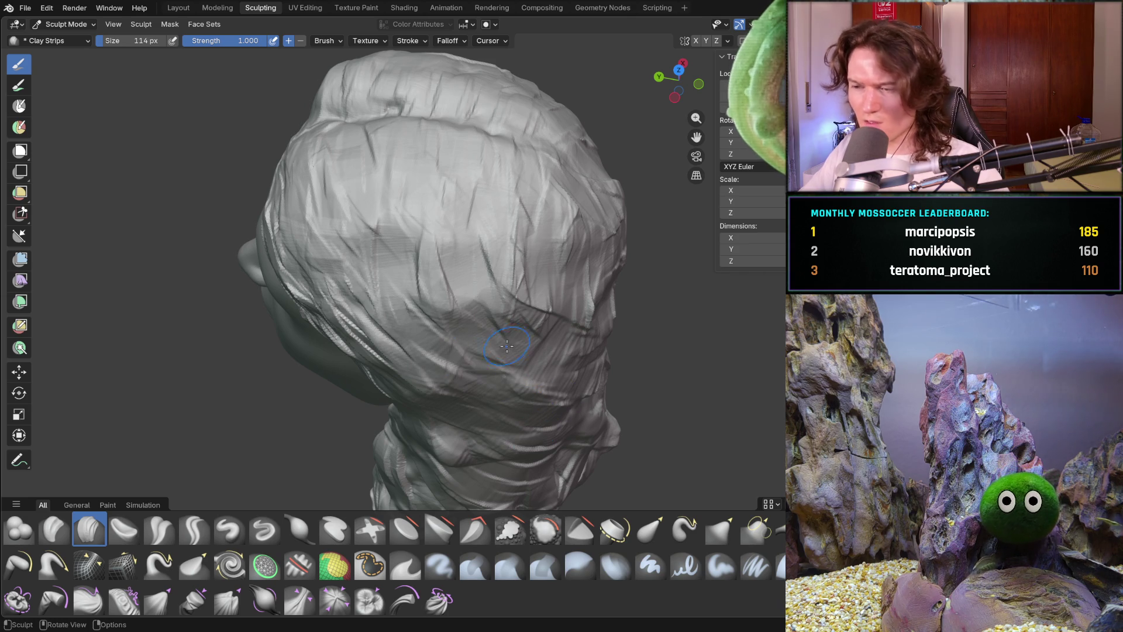
mouse_move(456, 205)
middle_mouse_down()
mouse_move(511, 115)
mouse_move(502, 156)
mouse_move(438, 205)
mouse_move(476, 276)
mouse_move(477, 331)
mouse_move(491, 333)
middle_mouse_up()
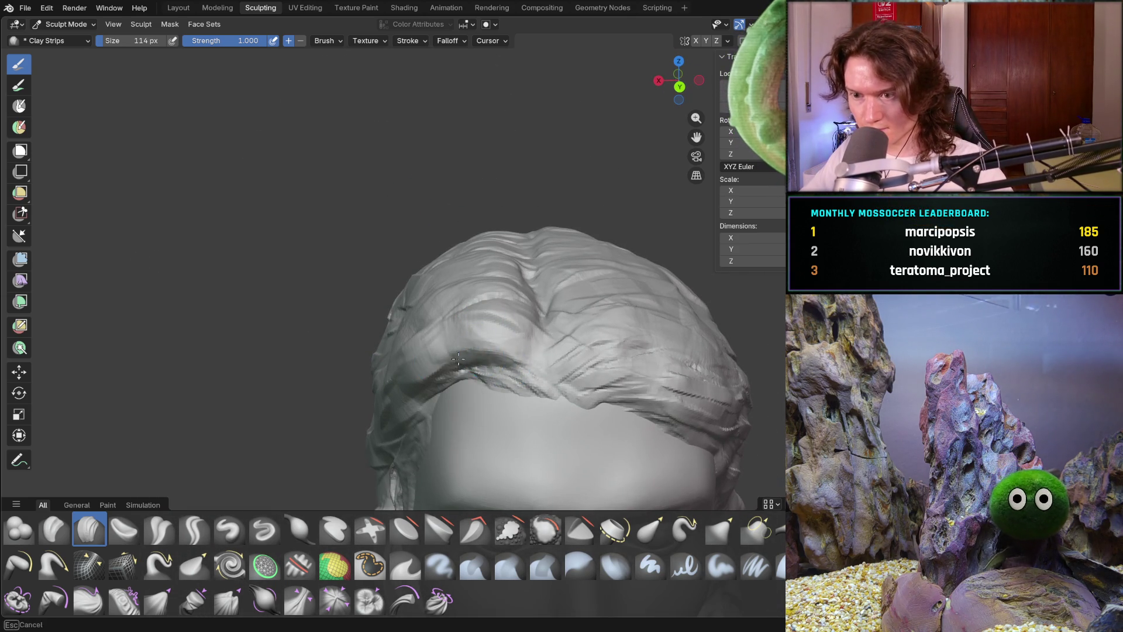
mouse_move(451, 365)
middle_mouse_down()
mouse_move(501, 326)
mouse_move(468, 326)
middle_mouse_up()
scroll(497, 314, "up", 2)
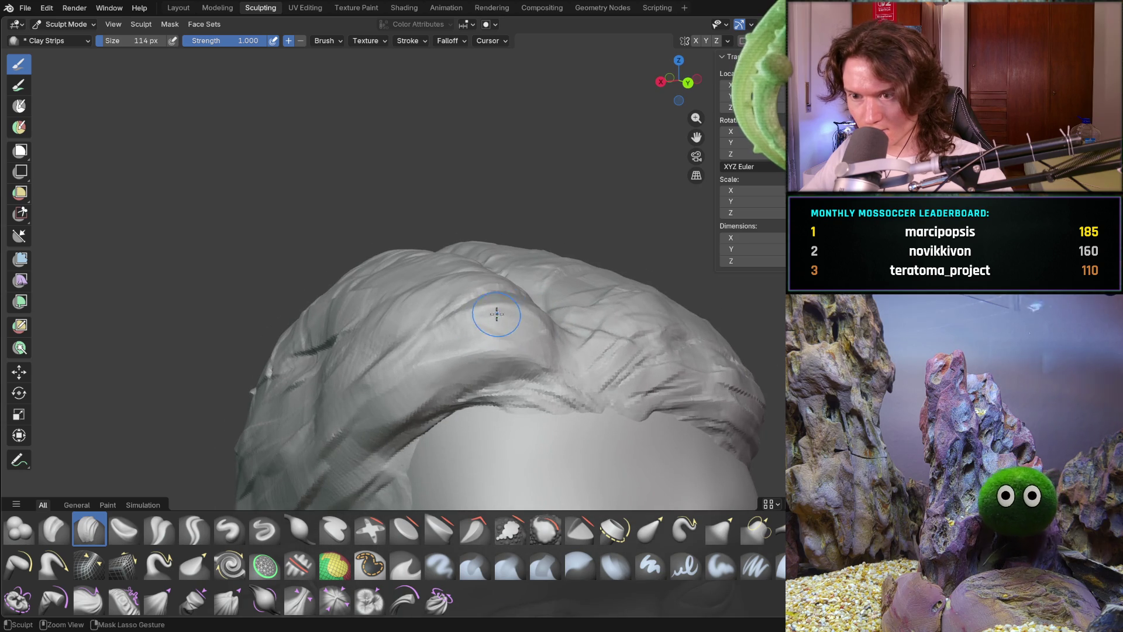
middle_click_drag(469, 271, 358, 301)
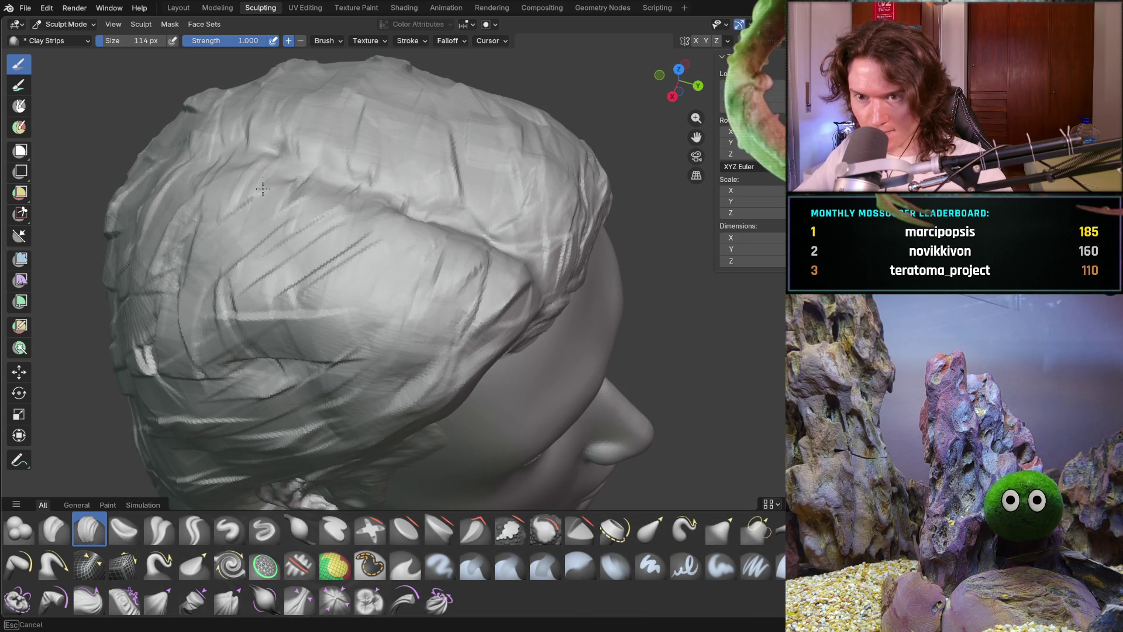
mouse_move(277, 419)
left_mouse_down()
mouse_move(386, 310)
mouse_move(252, 286)
mouse_move(164, 347)
left_mouse_up()
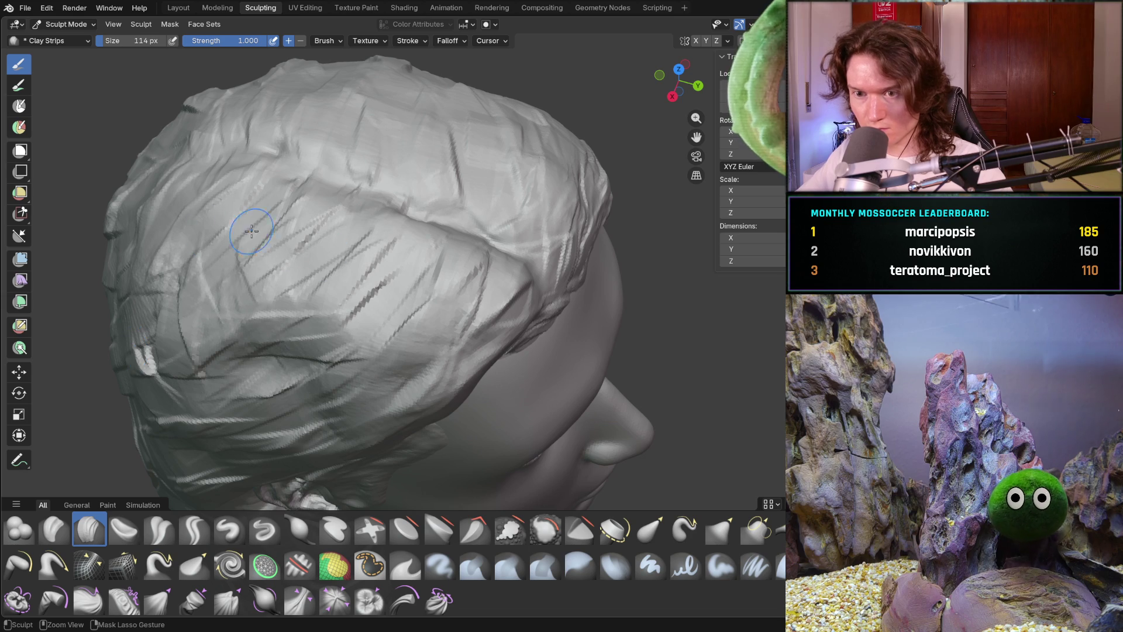
mouse_move(295, 206)
middle_mouse_down()
mouse_move(196, 168)
mouse_move(255, 181)
mouse_move(328, 249)
middle_mouse_up()
scroll(256, 181, "down", 8)
scroll(386, 322, "up", 7)
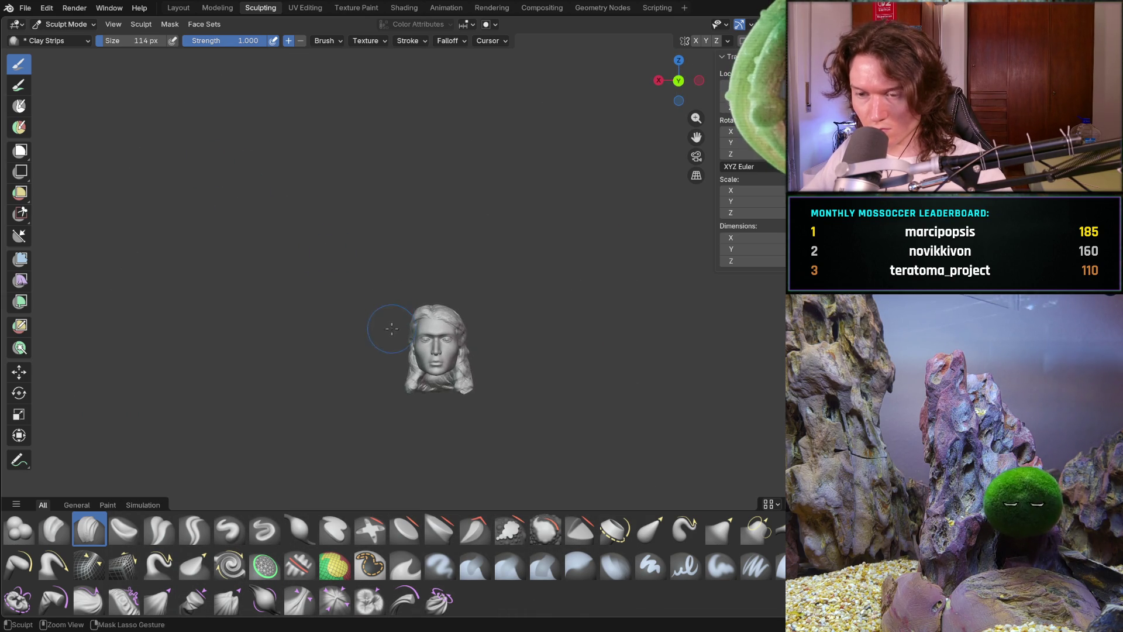
Carve a Clay Strips strand leftward across the side hair.
middle_click_drag(395, 319, 383, 331)
scroll(366, 348, "up", 4)
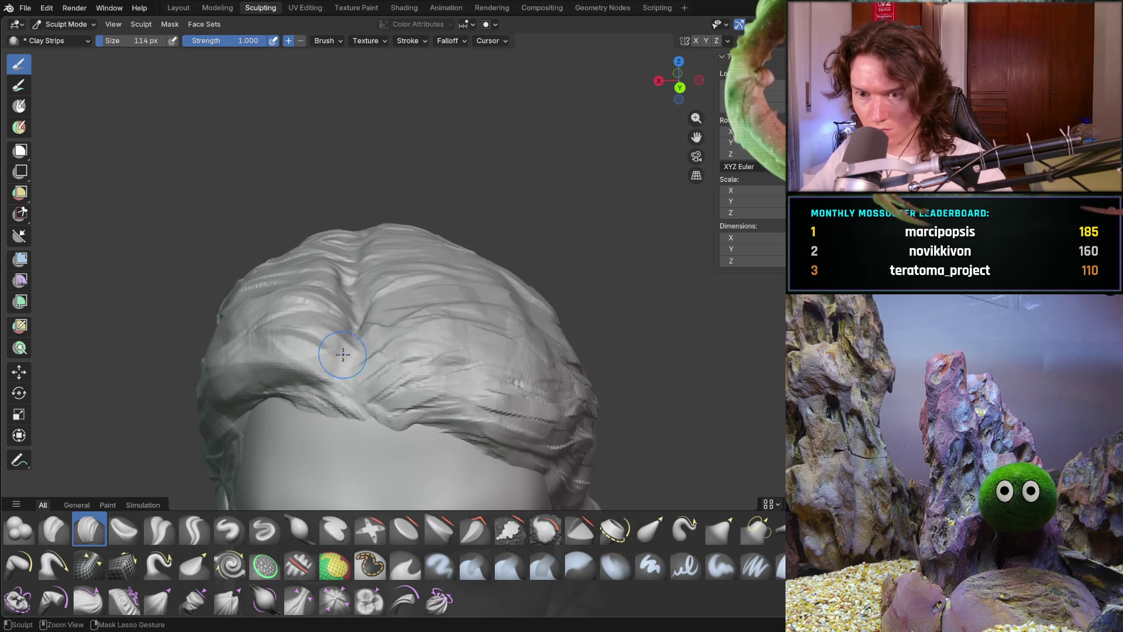
mouse_move(228, 364)
middle_mouse_down()
mouse_move(217, 351)
mouse_move(243, 327)
middle_mouse_up()
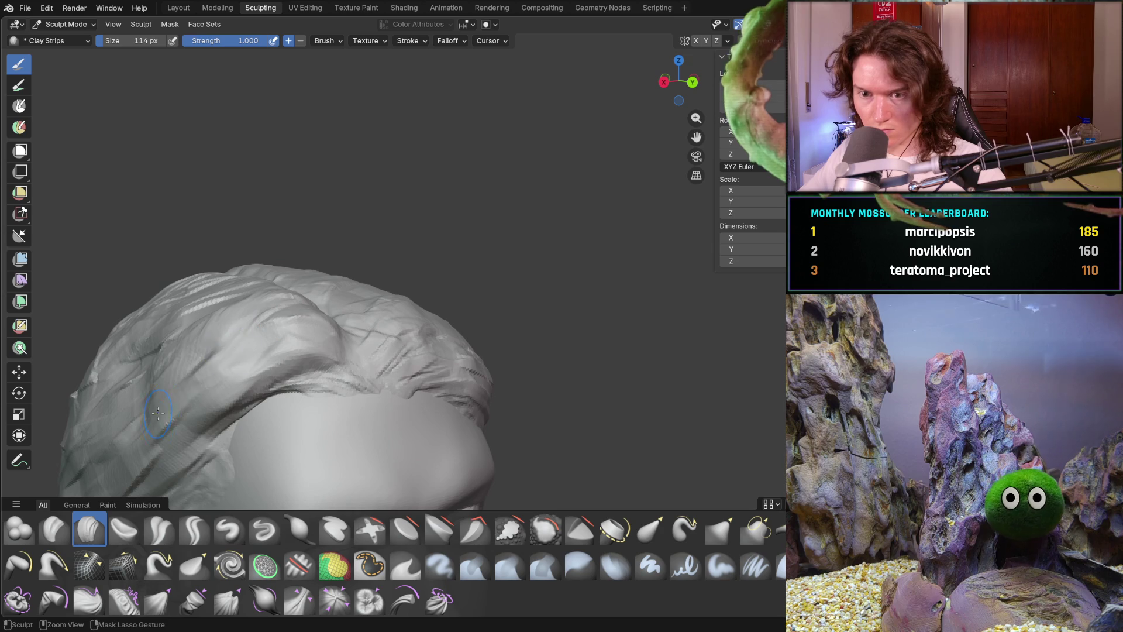
left_click_drag(231, 344, 130, 337)
Carve strands along the top of the hair and one diagonally across it.
mouse_move(227, 301)
middle_mouse_down()
mouse_move(244, 344)
mouse_move(292, 351)
mouse_move(303, 385)
middle_mouse_up()
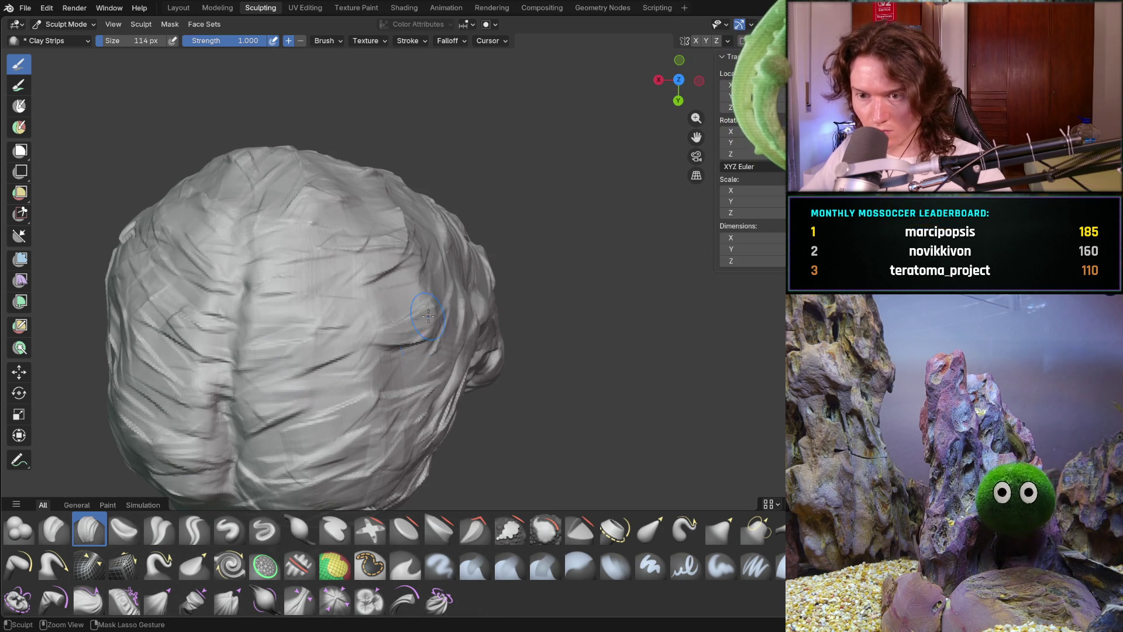
mouse_move(441, 319)
middle_mouse_down()
mouse_move(419, 275)
mouse_move(363, 331)
middle_mouse_up()
scroll(410, 296, "up", 5)
scroll(363, 331, "up", 4)
mouse_move(207, 388)
left_mouse_down()
mouse_move(264, 378)
mouse_move(283, 402)
mouse_move(234, 375)
mouse_move(285, 358)
left_mouse_up()
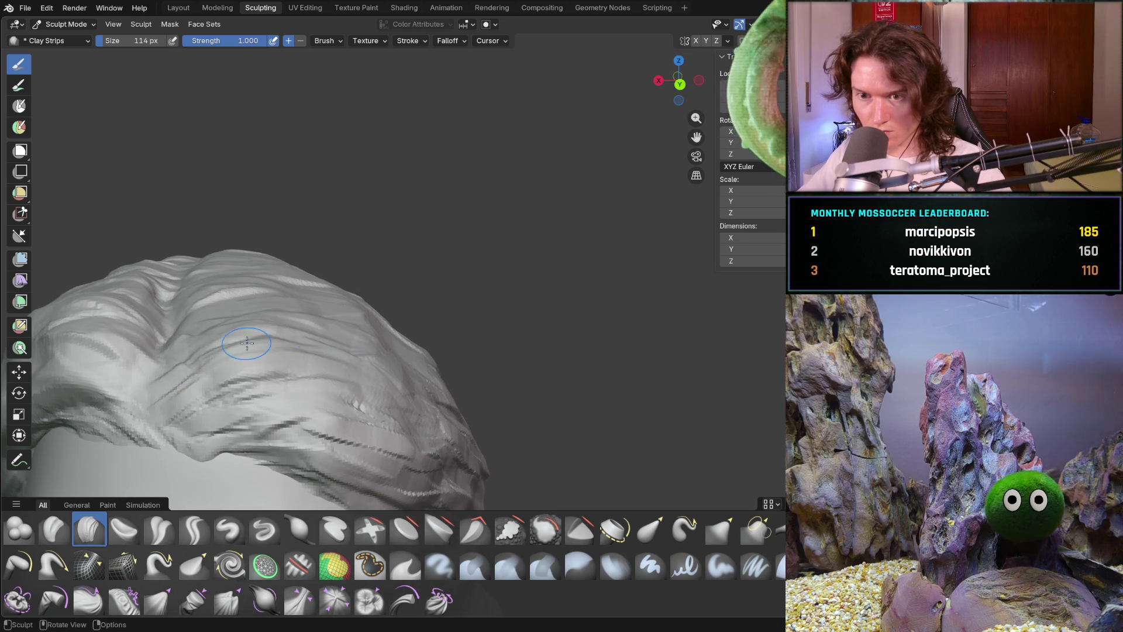
scroll(243, 330, "down", 5)
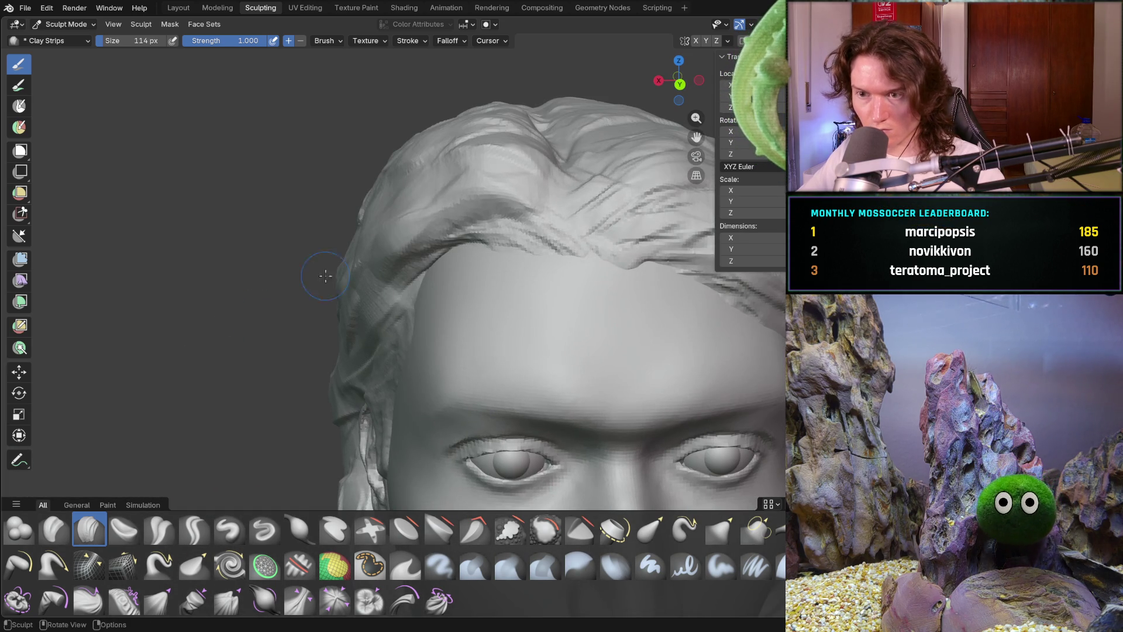
left_click_drag(526, 174, 394, 232)
In the right-side profile (numpad 3), carve strands down and up the side hair.
key("KP_3")
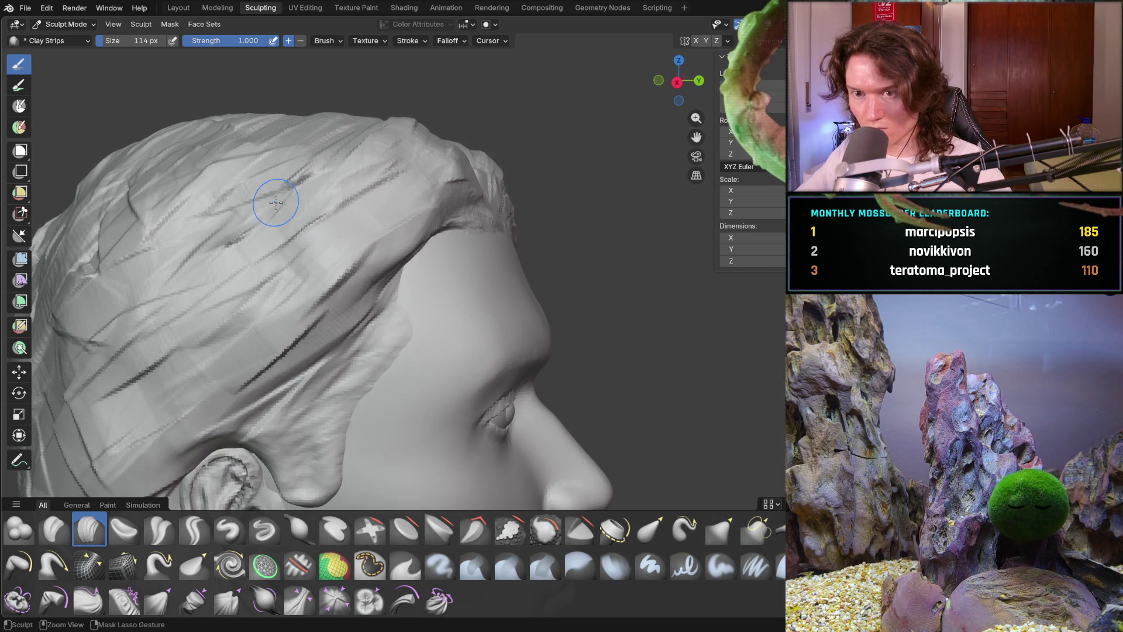
mouse_move(263, 200)
left_mouse_down()
mouse_move(226, 220)
mouse_move(184, 287)
left_mouse_up()
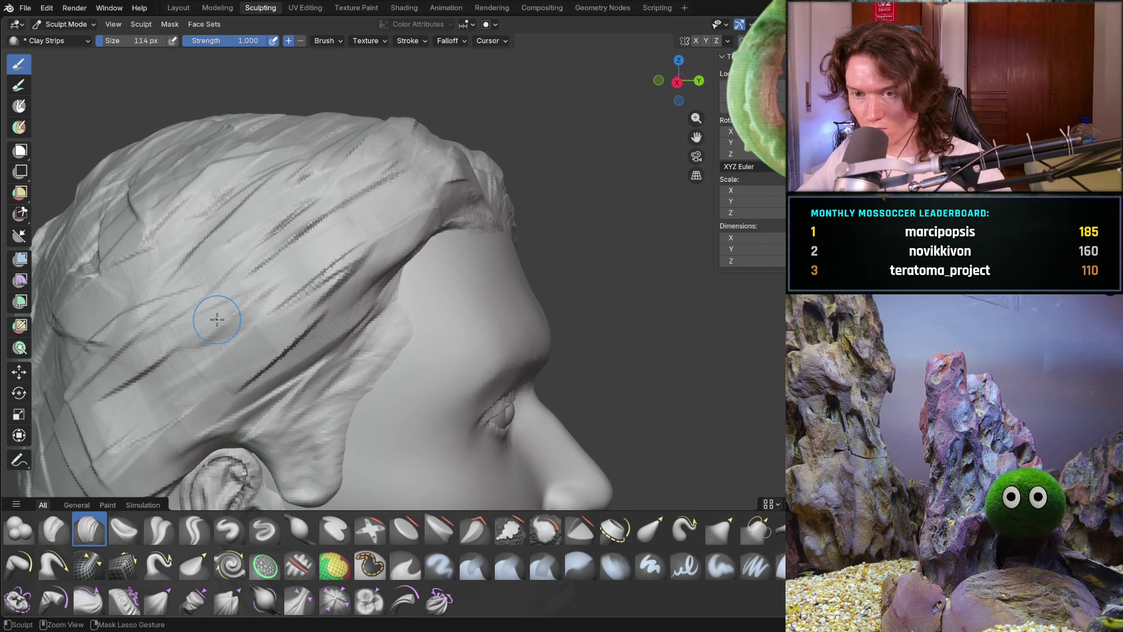
left_click_drag(218, 321, 314, 284, "ctrl")
Turn the head front-facing and carve a strand from the temple toward the neck.
mouse_move(188, 226)
middle_mouse_down()
mouse_move(264, 210)
mouse_move(328, 239)
mouse_move(345, 269)
middle_mouse_up()
scroll(263, 211, "down", 5)
scroll(402, 307, "up", 6)
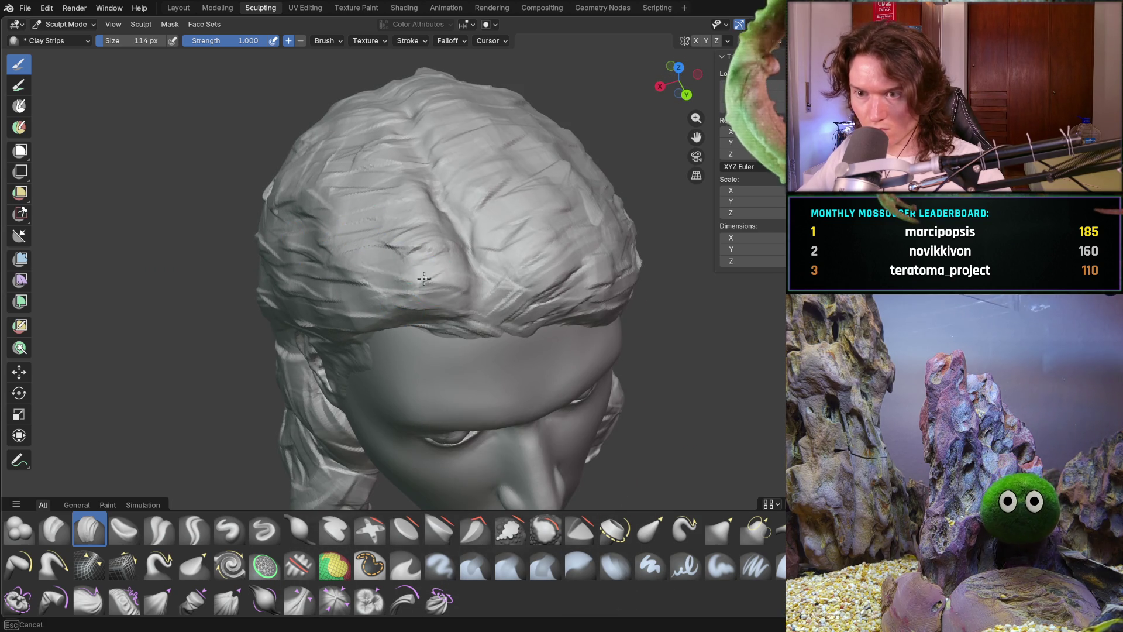
mouse_move(433, 275)
middle_mouse_down()
mouse_move(457, 257)
mouse_move(489, 283)
middle_mouse_up()
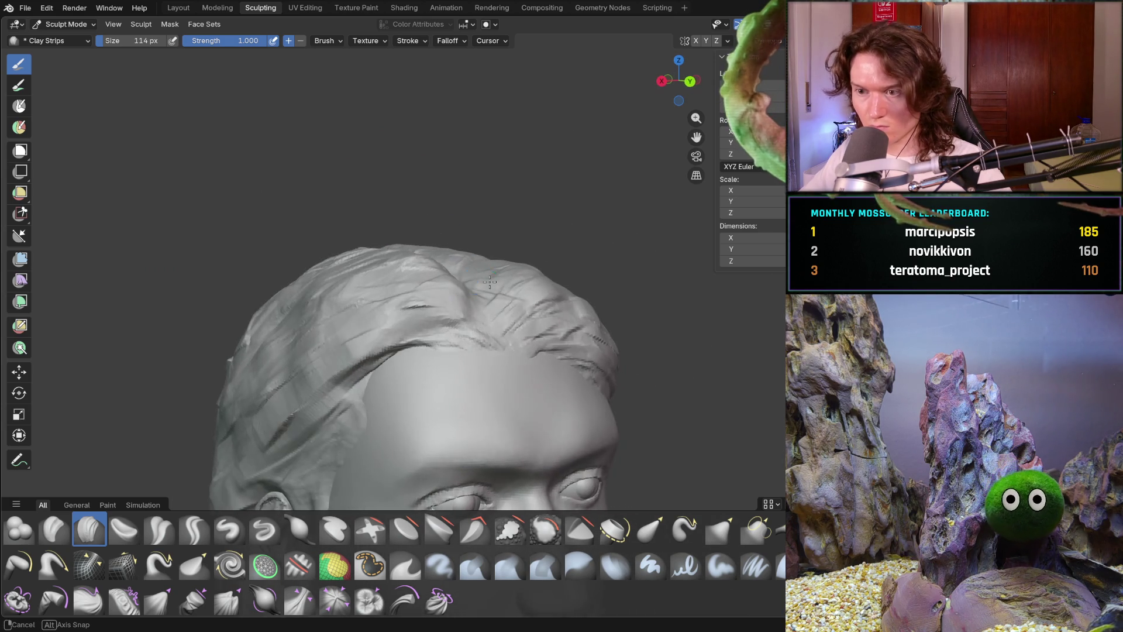
scroll(445, 286, "up", 3)
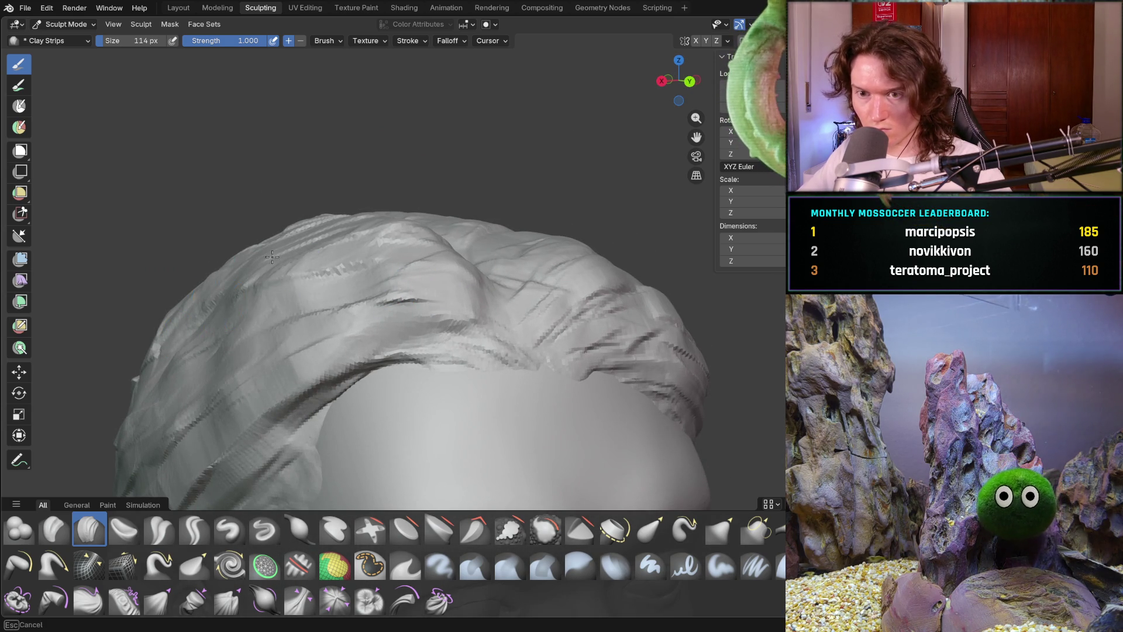
scroll(279, 267, "down", 8)
mouse_move(306, 314)
middle_mouse_down()
mouse_move(270, 356)
mouse_move(415, 314)
mouse_move(330, 331)
mouse_move(275, 292)
mouse_move(288, 265)
middle_mouse_up()
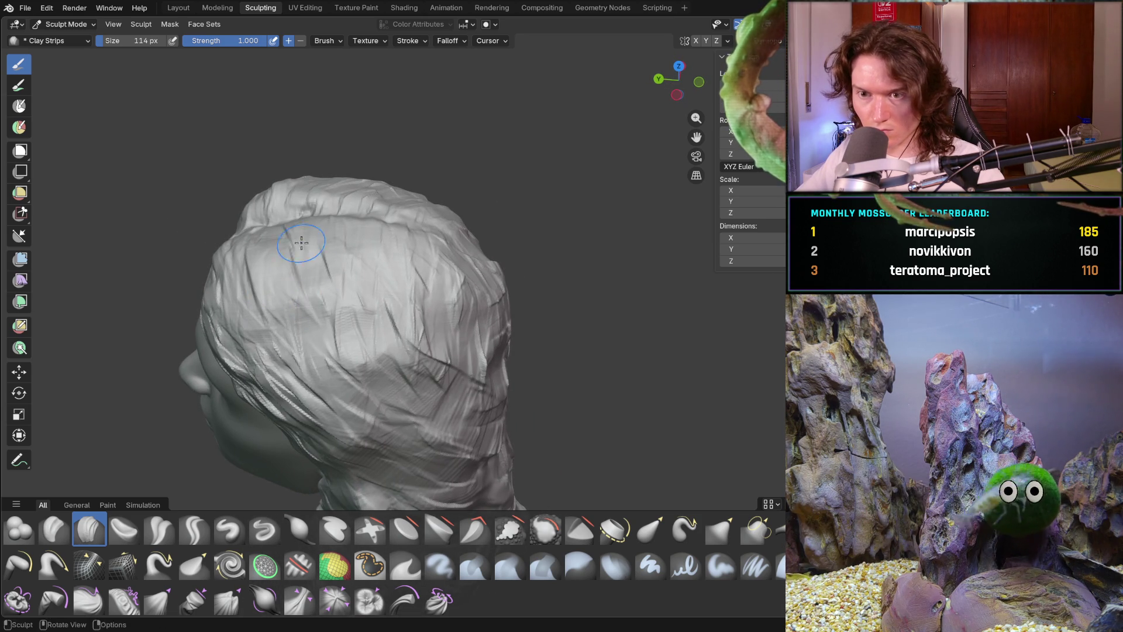
mouse_move(250, 283)
left_mouse_down()
mouse_move(351, 398)
mouse_move(404, 439)
left_mouse_up()
Orbit around the back of the head to a left profile to check the new side strands.
mouse_move(326, 344)
middle_mouse_down()
mouse_move(451, 383)
mouse_move(489, 357)
mouse_move(503, 392)
mouse_move(535, 403)
middle_mouse_up()
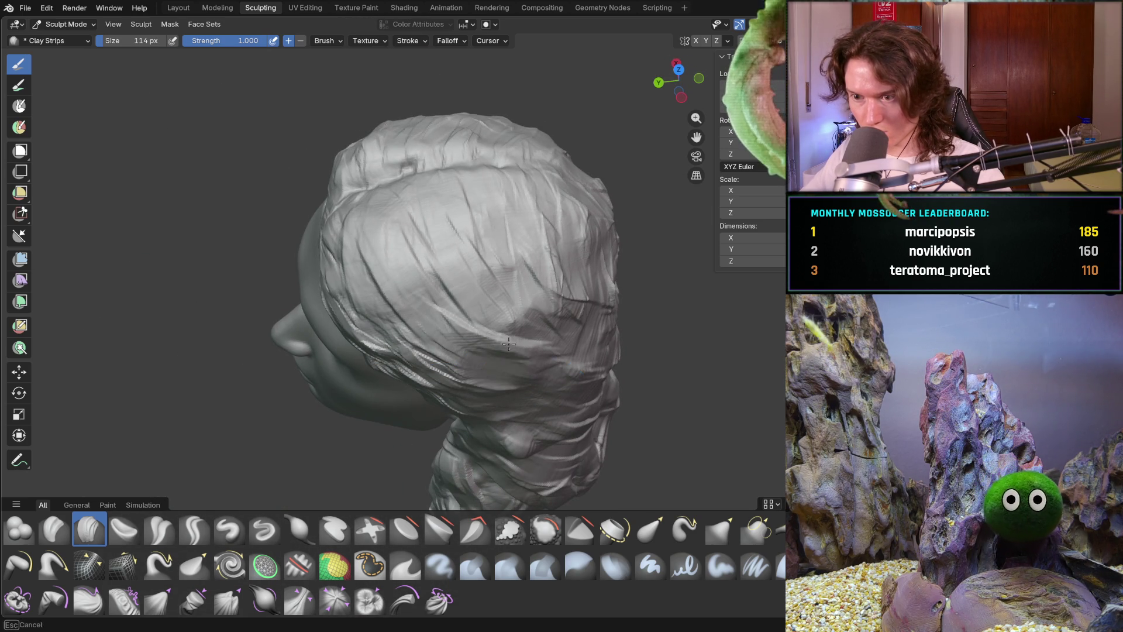
mouse_move(553, 397)
middle_mouse_down()
mouse_move(622, 310)
mouse_move(470, 246)
middle_mouse_up()
mouse_move(501, 328)
middle_mouse_down()
mouse_move(475, 339)
mouse_move(527, 362)
mouse_move(516, 372)
middle_mouse_up()
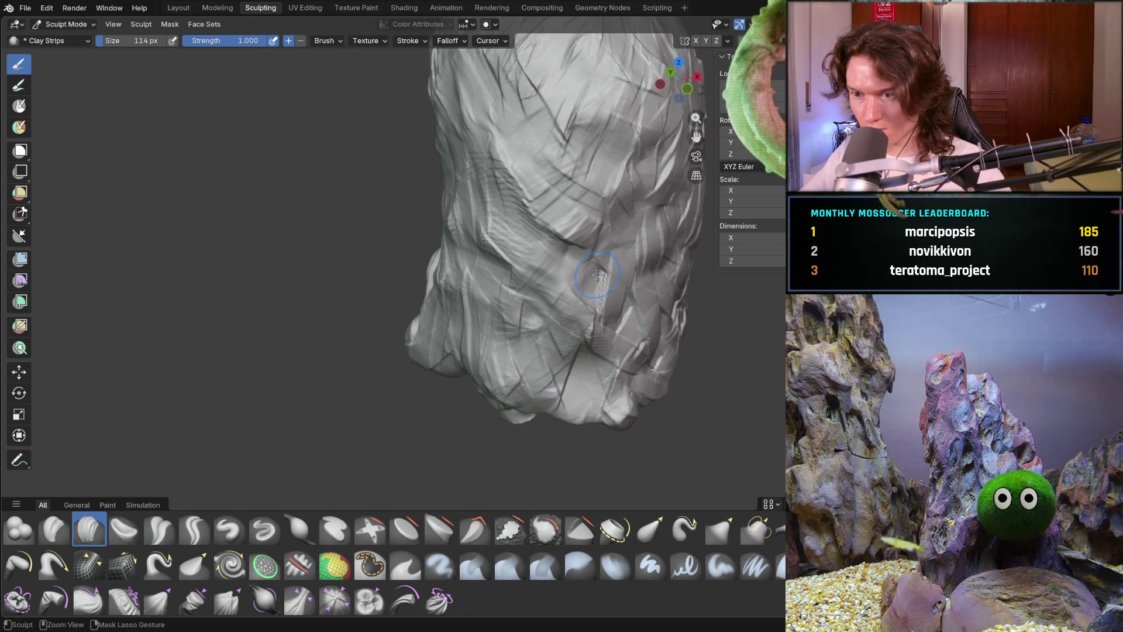
mouse_move(614, 252)
middle_mouse_down()
mouse_move(665, 233)
mouse_move(626, 250)
mouse_move(612, 293)
mouse_move(634, 289)
mouse_move(617, 304)
mouse_move(571, 281)
mouse_move(571, 204)
middle_mouse_up()
scroll(612, 293, "down", 3)
scroll(571, 269, "up", 4)
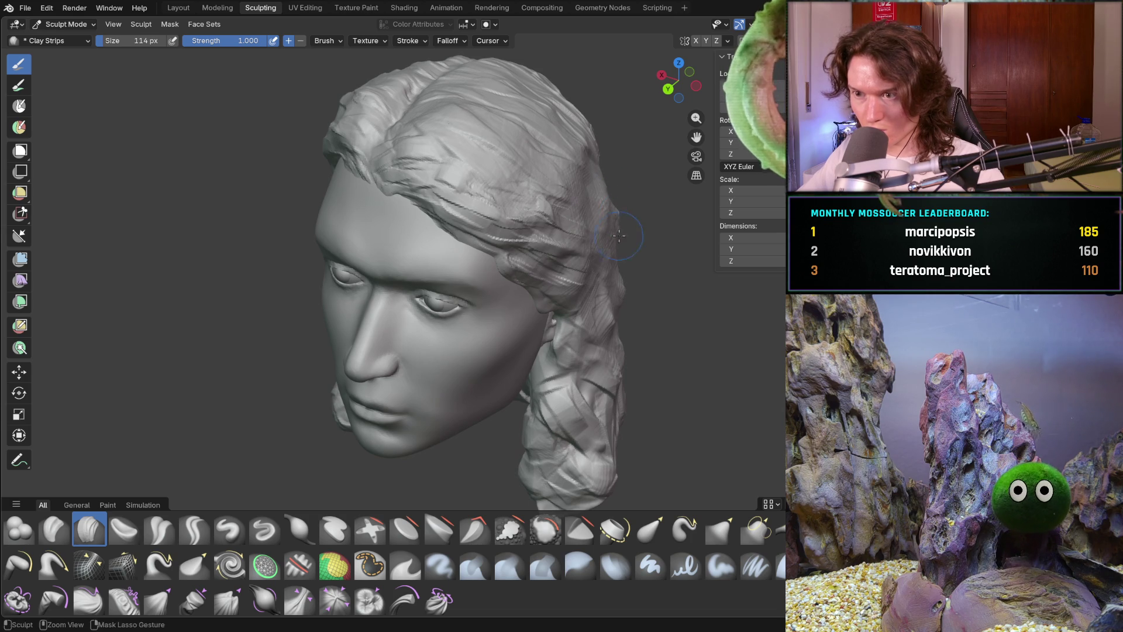
middle_click_drag(604, 294, 593, 316)
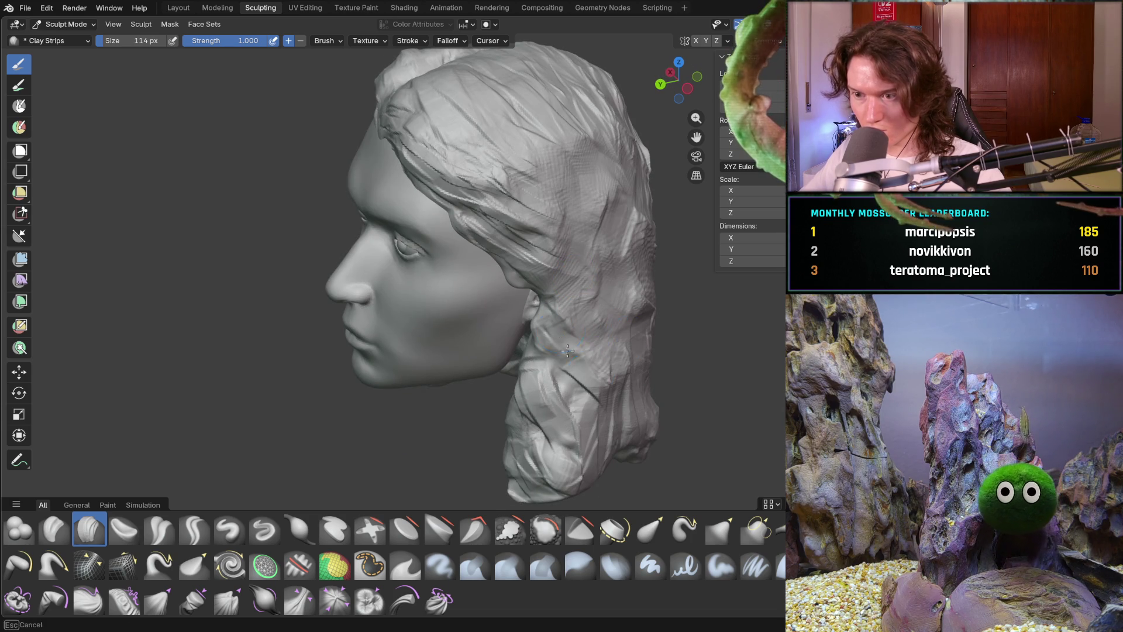
From a front view, add a Clay Strips stroke on top of the head.
middle_click_drag(643, 421, 685, 317)
mouse_move(623, 264)
middle_mouse_down()
mouse_move(671, 294)
mouse_move(602, 348)
mouse_move(685, 362)
mouse_move(705, 346)
mouse_move(612, 321)
mouse_move(586, 333)
mouse_move(493, 224)
mouse_move(482, 260)
middle_mouse_up()
scroll(671, 294, "down", 3)
scroll(776, 409, "down", 5)
scroll(489, 258, "up", 3)
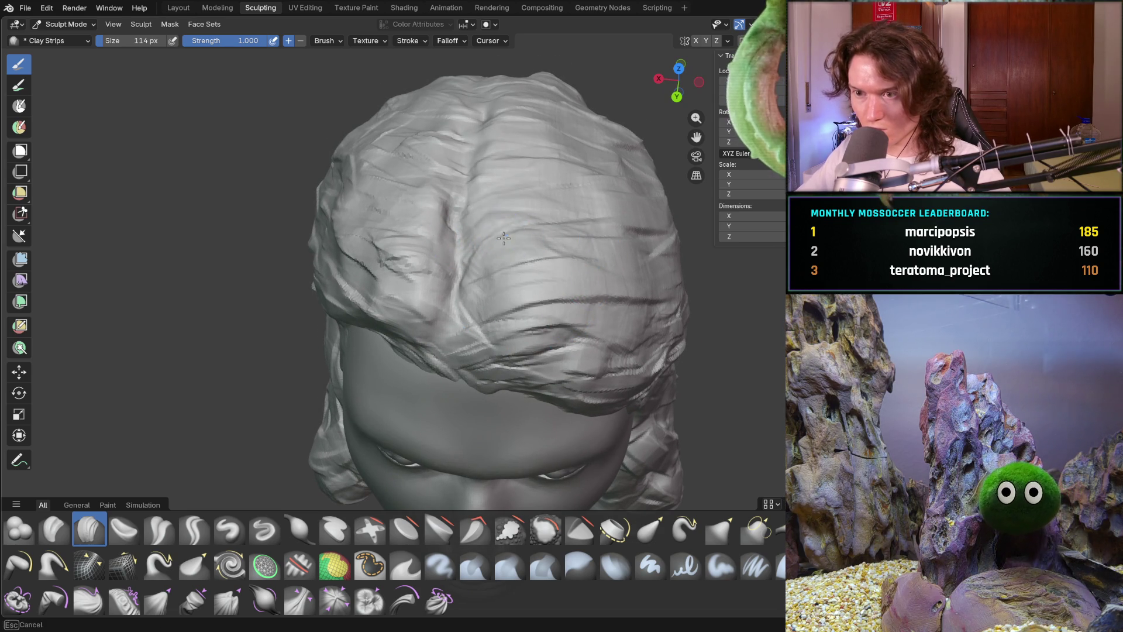
left_click_drag(563, 175, 535, 104)
Zoom in on the crown from the top and back and carve a strand across the back hair.
middle_click_drag(535, 86, 430, 53)
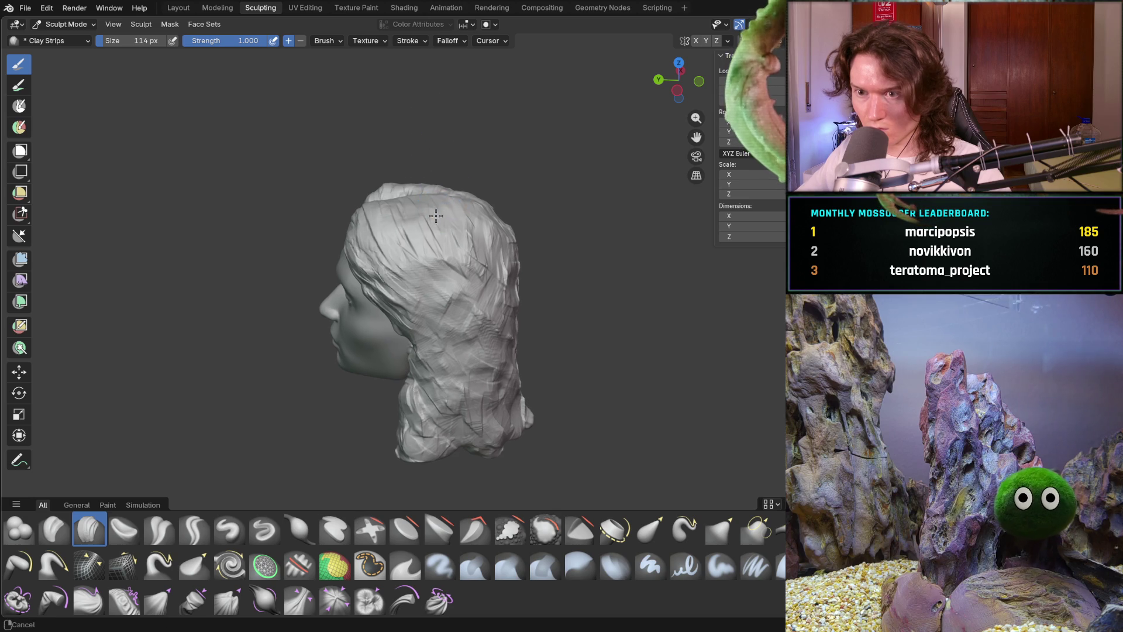
scroll(432, 183, "up", 2)
middle_click_drag(432, 183, 453, 222)
scroll(462, 226, "up", 3)
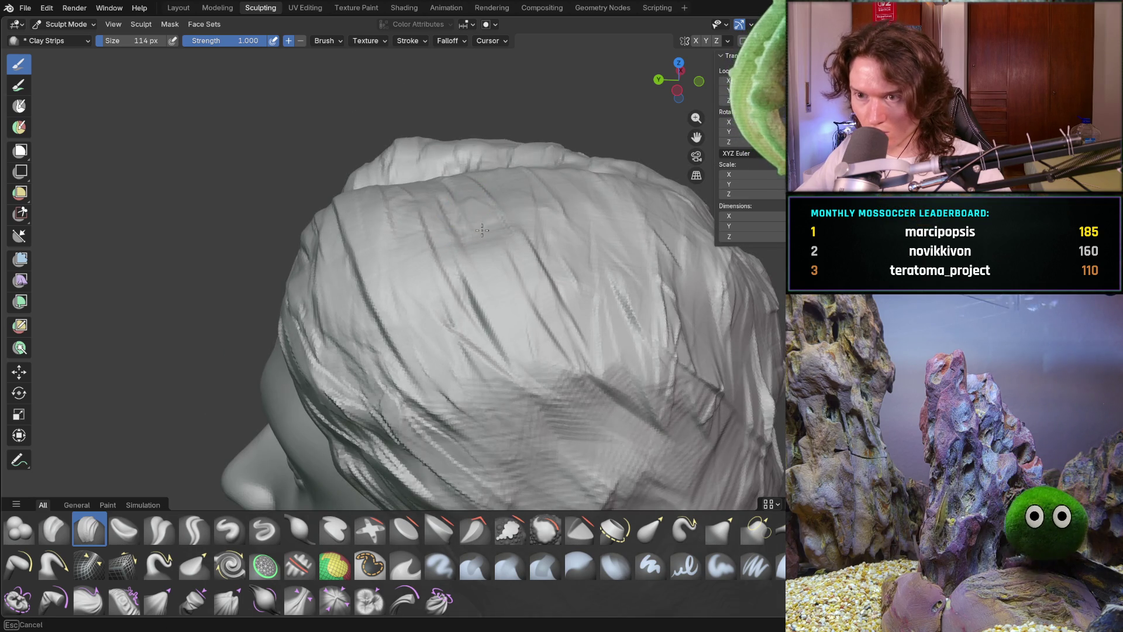
mouse_move(525, 290)
middle_mouse_down()
mouse_move(418, 220)
mouse_move(451, 250)
mouse_move(484, 238)
mouse_move(492, 250)
mouse_move(446, 289)
mouse_move(381, 268)
mouse_move(448, 335)
mouse_move(477, 221)
mouse_move(517, 316)
mouse_move(489, 326)
middle_mouse_up()
scroll(423, 250, "down", 5)
scroll(446, 289, "up", 3)
scroll(396, 269, "down", 4)
scroll(462, 304, "up", 2)
scroll(485, 275, "up", 3)
scroll(484, 274, "down", 3)
scroll(385, 360, "up", 2)
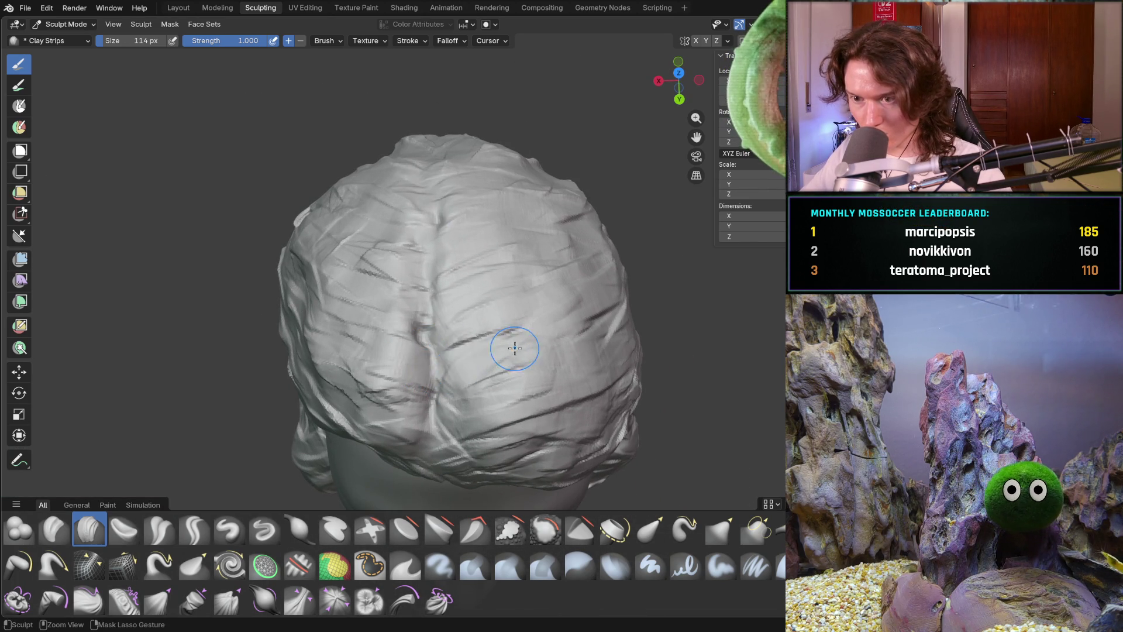
mouse_move(469, 248)
left_mouse_down("ctrl")
mouse_move(422, 235)
mouse_move(395, 261)
left_mouse_up("ctrl")
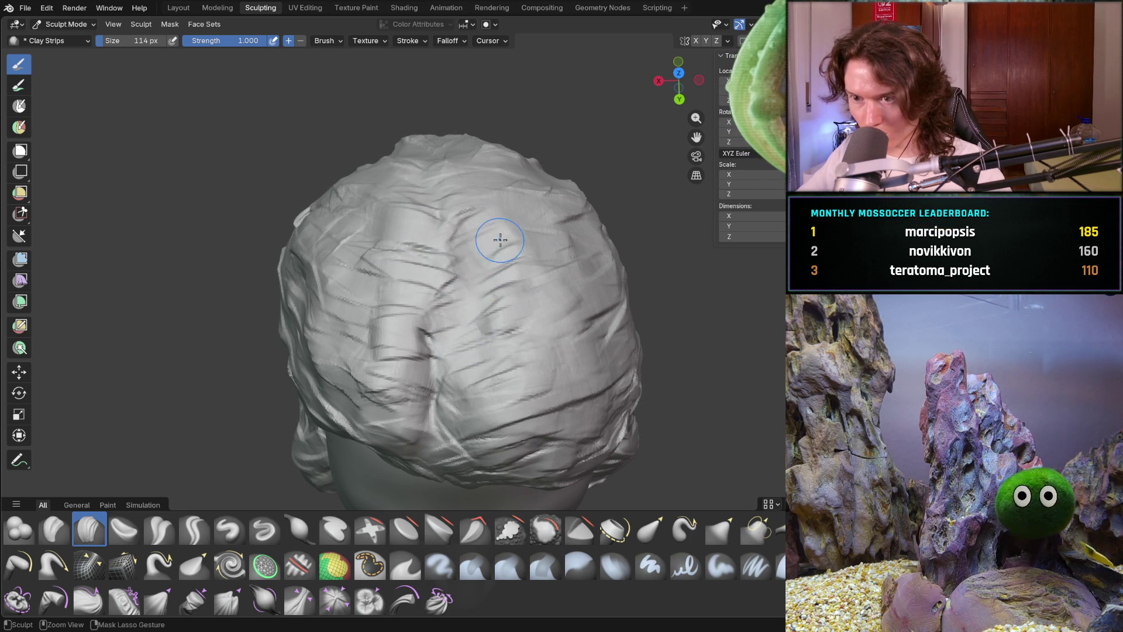
Carve an upward strand and a long stroke from above, then view the whole head.
mouse_move(421, 338)
left_mouse_down()
mouse_move(423, 290)
mouse_move(381, 327)
left_mouse_up()
mouse_move(381, 328)
middle_mouse_down()
mouse_move(331, 278)
mouse_move(445, 357)
middle_mouse_up()
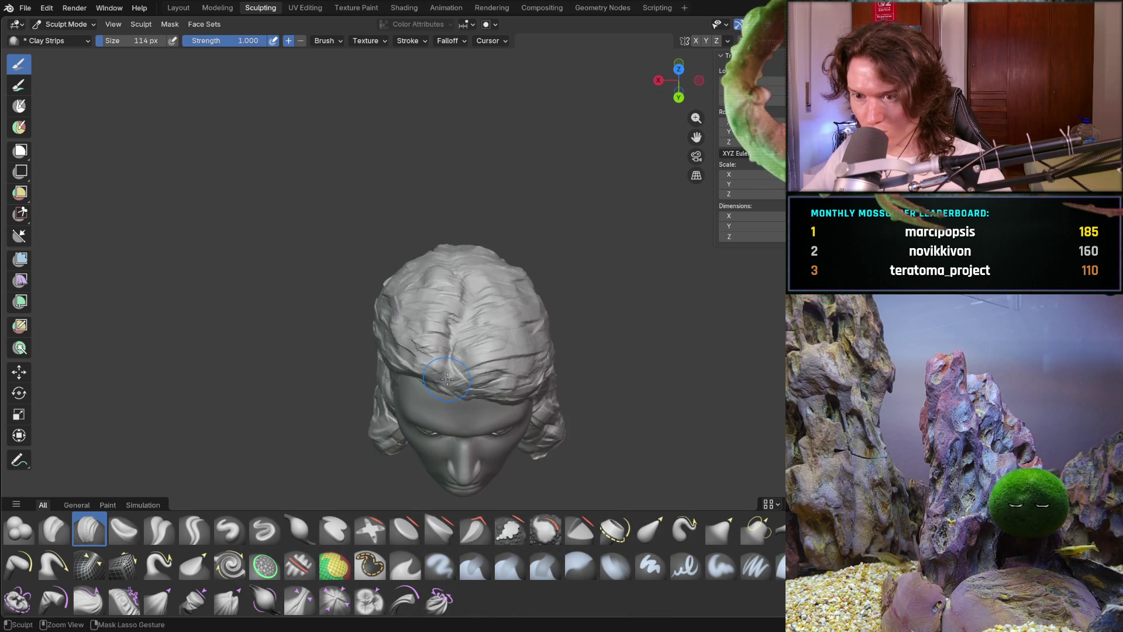
scroll(454, 363, "up", 6)
mouse_move(406, 348)
left_mouse_down()
mouse_move(529, 353)
mouse_move(538, 319)
mouse_move(522, 261)
mouse_move(609, 344)
mouse_move(535, 281)
mouse_move(571, 125)
mouse_move(511, 72)
left_mouse_up()
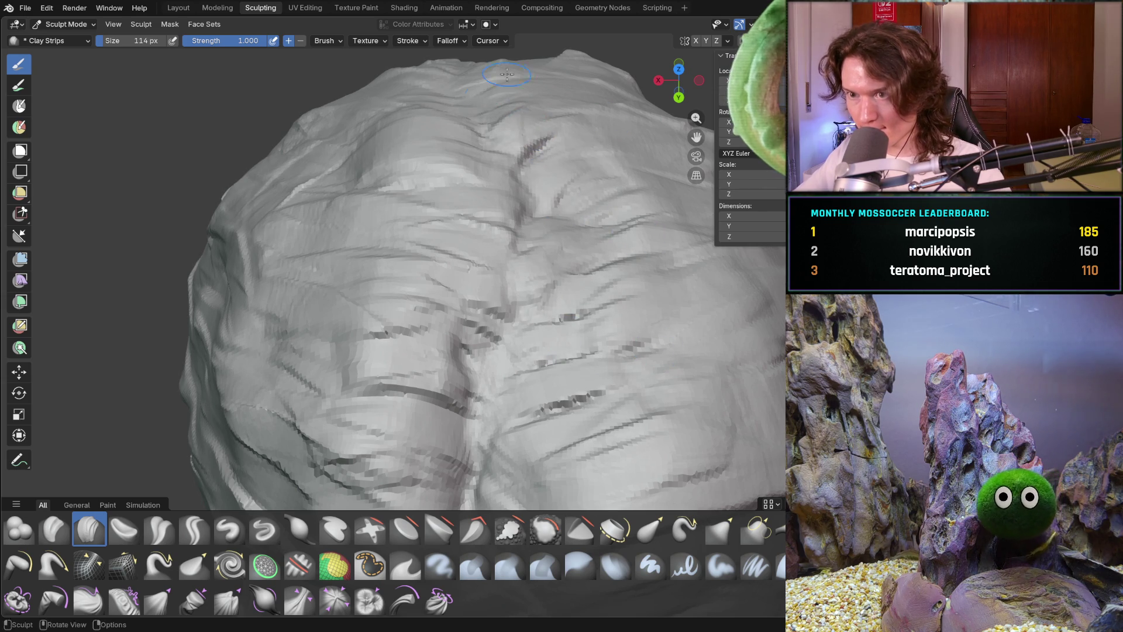
middle_click_drag(433, 109, 547, 230)
scroll(546, 231, "down", 10)
middle_click_drag(552, 286, 557, 336)
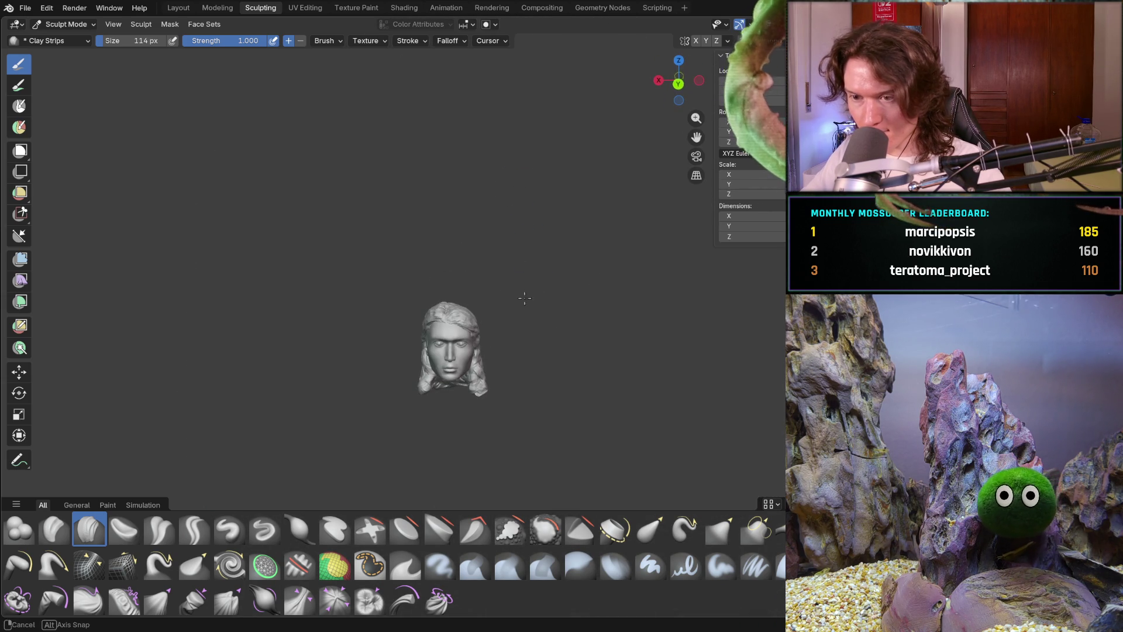
scroll(519, 303, "up", 10)
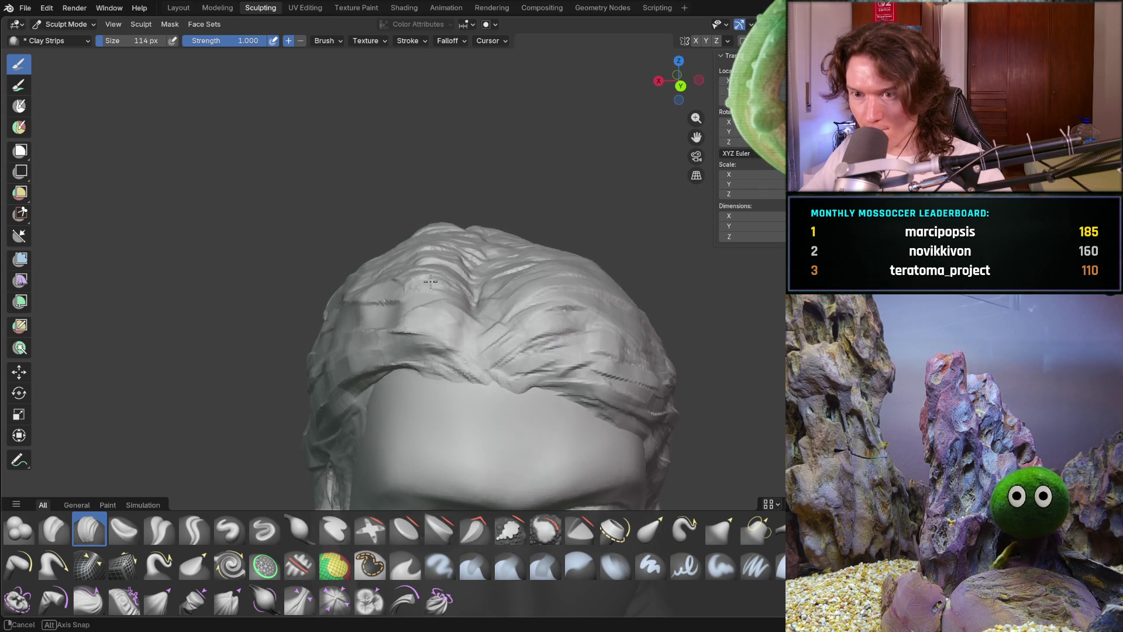
Tilt to show the top and back of the head and carve one more strand groove.
middle_click_drag(446, 300, 450, 292, "ctrl")
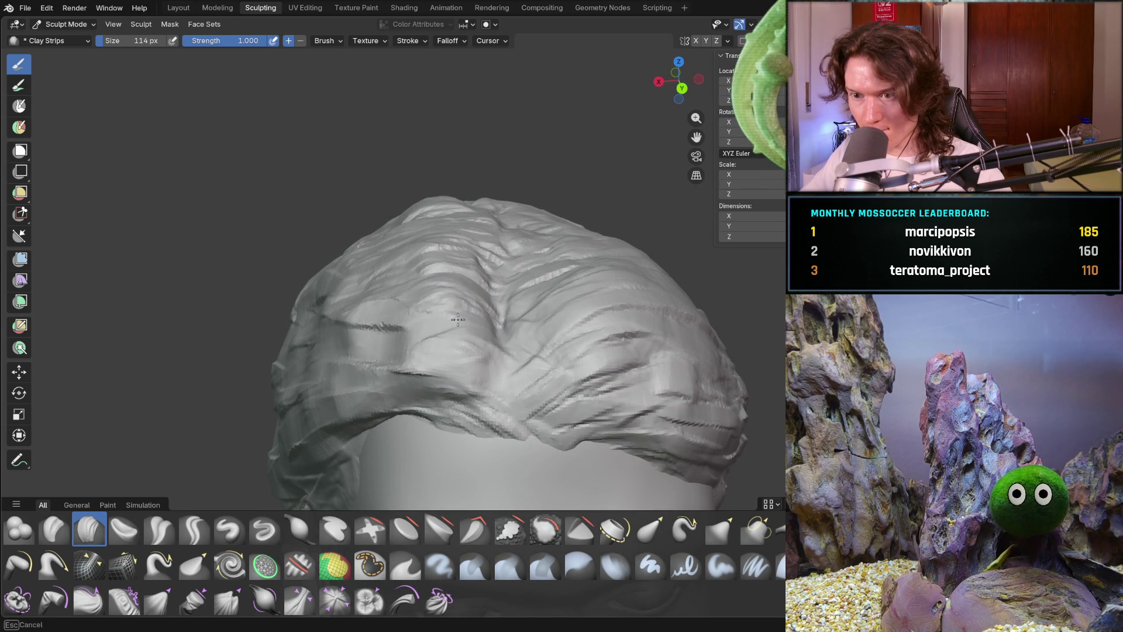
middle_click_drag(459, 186, 499, 375)
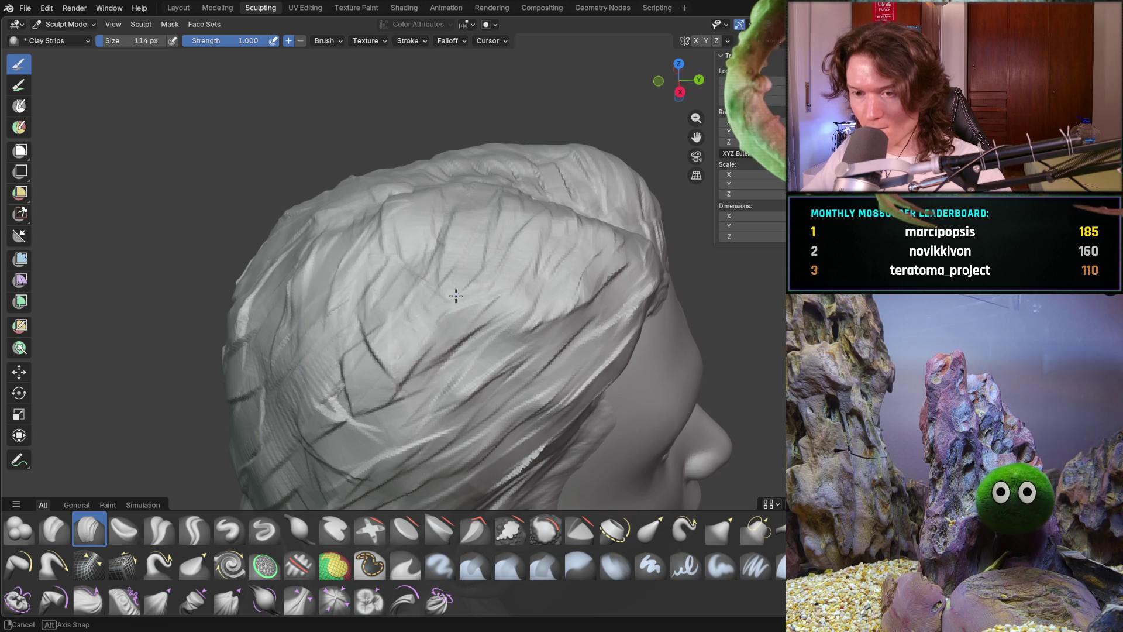
scroll(455, 295, "down", 10)
mouse_move(455, 296)
middle_mouse_down()
mouse_move(371, 344)
mouse_move(462, 335)
mouse_move(345, 334)
mouse_move(409, 319)
middle_mouse_up()
scroll(445, 308, "up", 5)
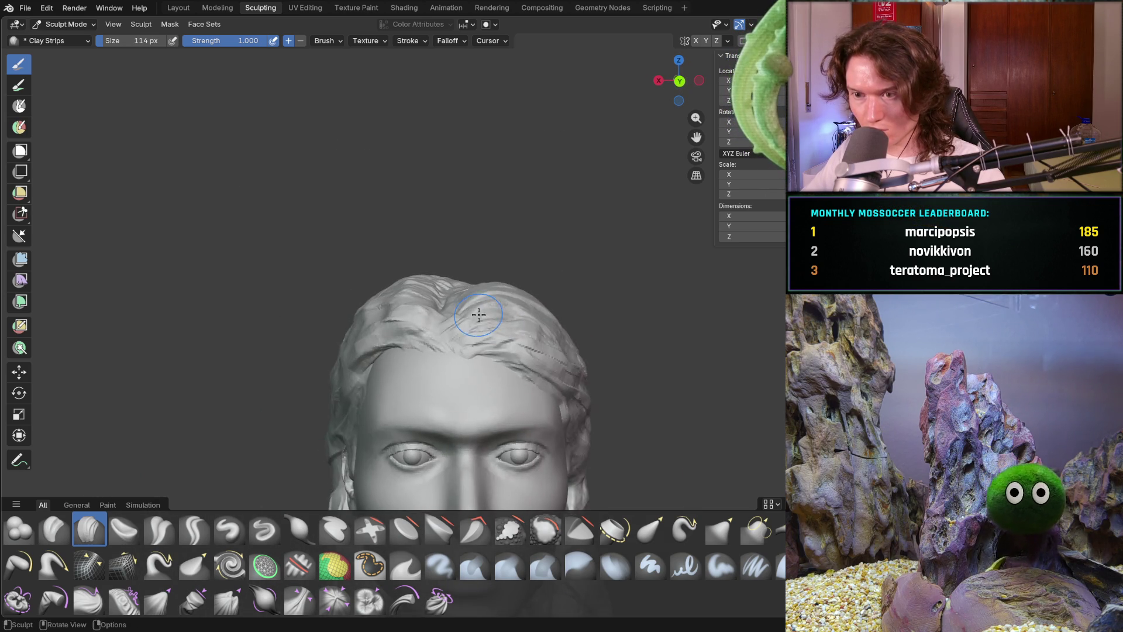
scroll(479, 310, "up", 2)
middle_click_drag(543, 277, 480, 266)
middle_click_drag(336, 263, 346, 323)
middle_click_drag(314, 236, 270, 299)
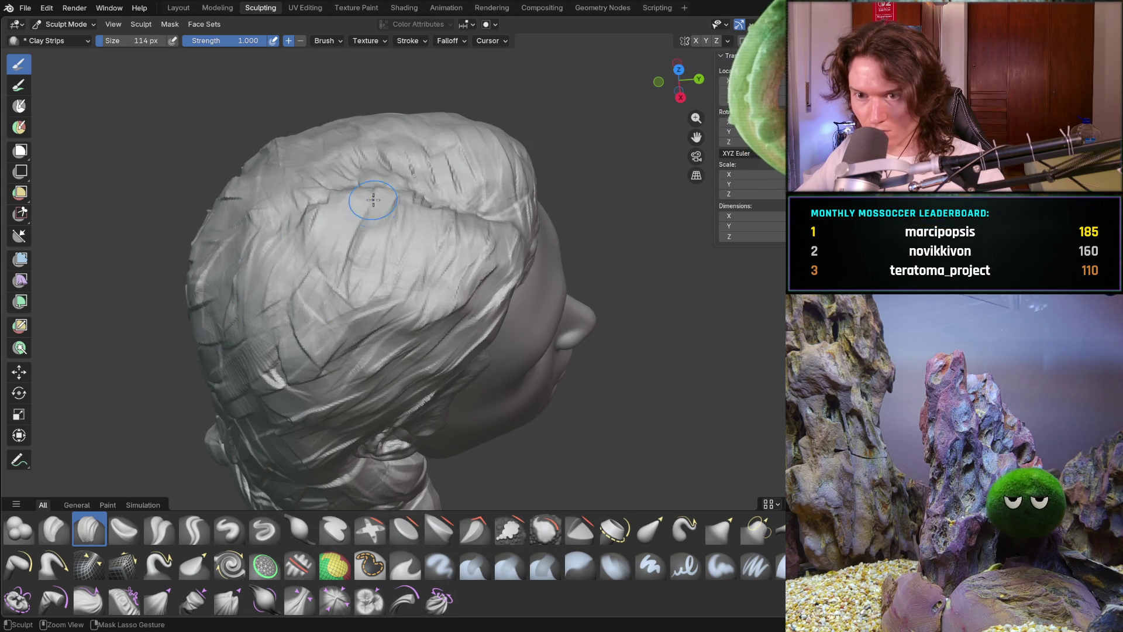
left_click_drag(307, 381, 266, 437)
Return to a front view of the forehead and centre the whole head, top visible.
mouse_move(272, 305)
middle_mouse_down()
mouse_move(226, 238)
mouse_move(366, 278)
mouse_move(339, 345)
middle_mouse_up()
scroll(360, 277, "down", 8)
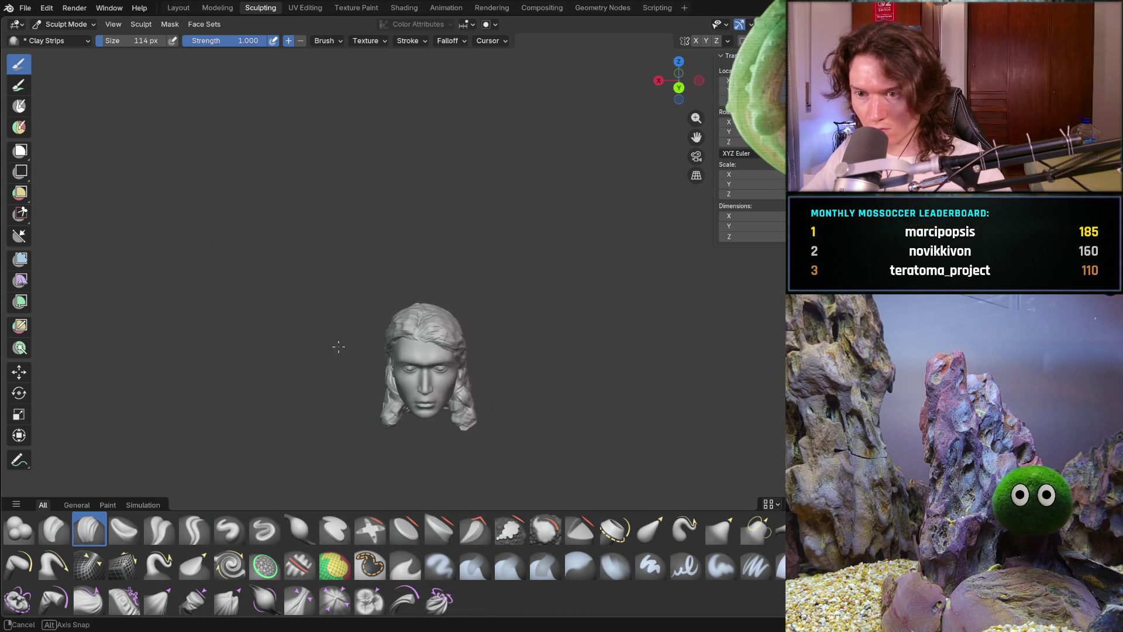
scroll(348, 360, "up", 10)
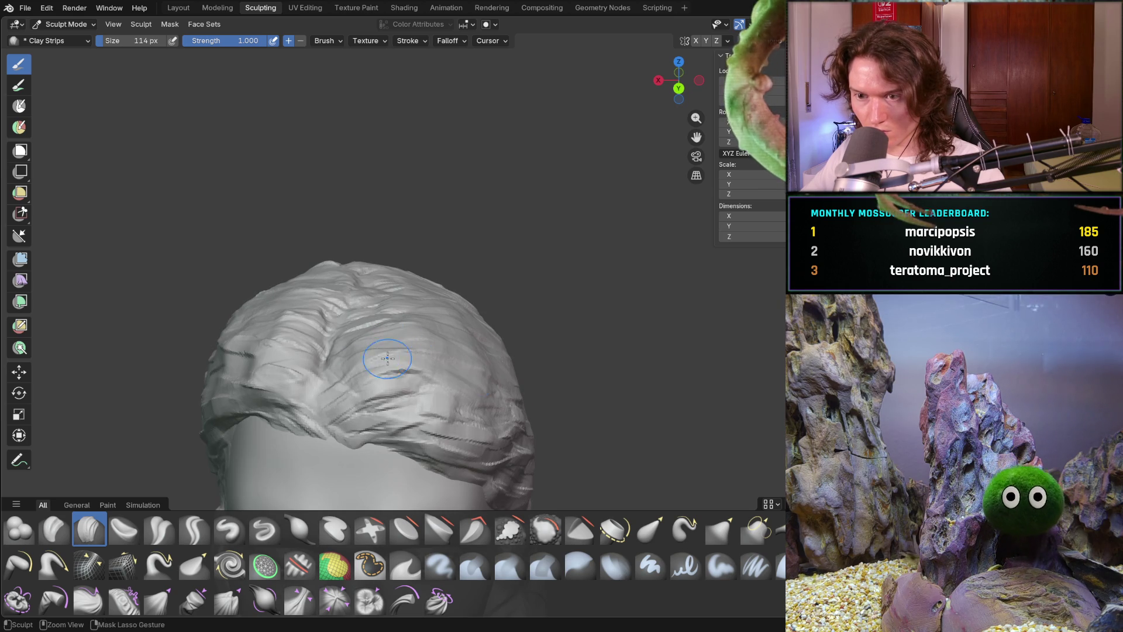
middle_click_drag(425, 327, 440, 355)
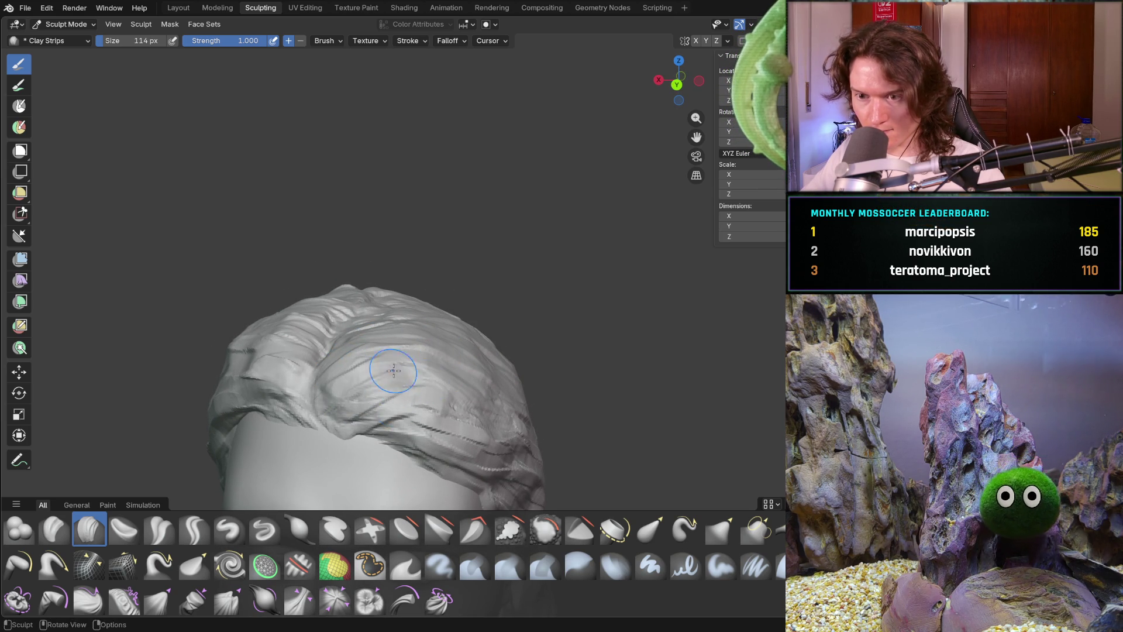
scroll(393, 383, "up", 5)
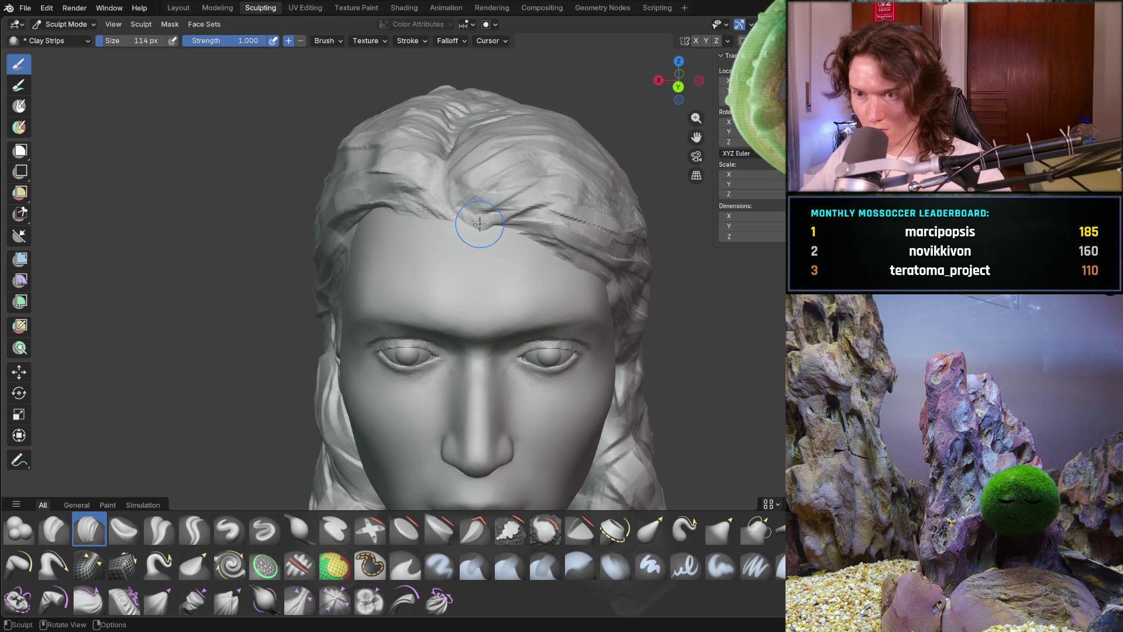
scroll(479, 231, "down", 5)
mouse_move(469, 226)
middle_mouse_down("shift")
mouse_move(424, 314)
mouse_move(456, 272)
mouse_move(476, 318)
mouse_move(486, 312)
mouse_move(511, 333)
mouse_move(503, 303)
mouse_move(433, 229)
mouse_move(431, 195)
mouse_move(437, 212)
middle_mouse_up("shift")
scroll(446, 281, "up", 2)
scroll(447, 275, "down", 2)
scroll(448, 262, "up", 4)
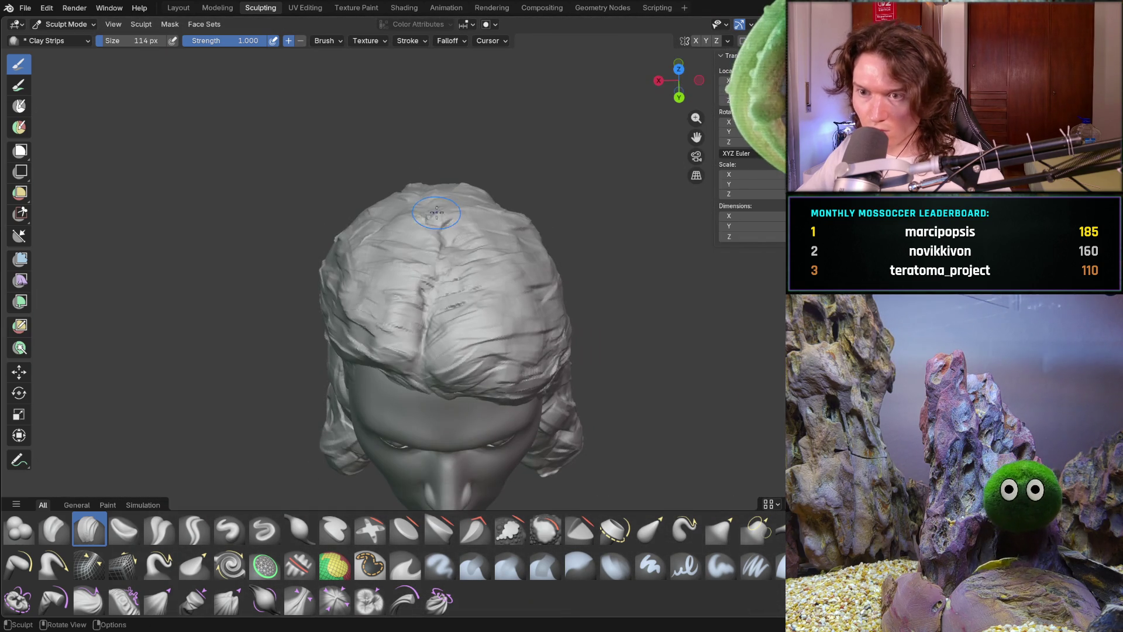
middle_click_drag(396, 266, 462, 225, "ctrl")
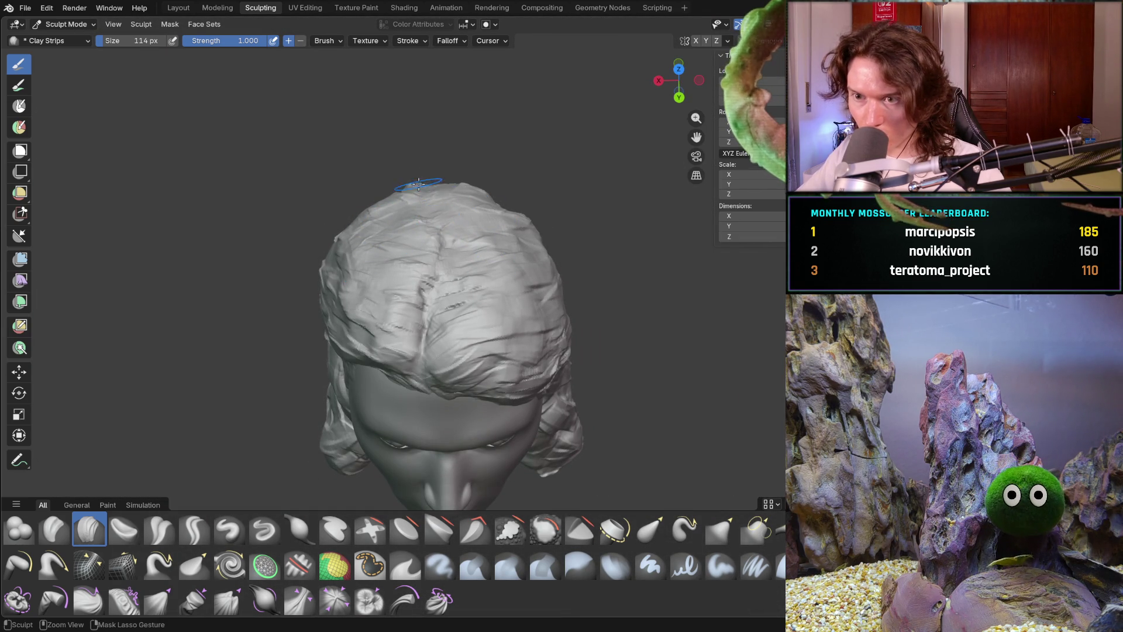
Orbit through three-quarter, front, side and rear views of the head.
middle_click_drag(421, 194, 464, 200)
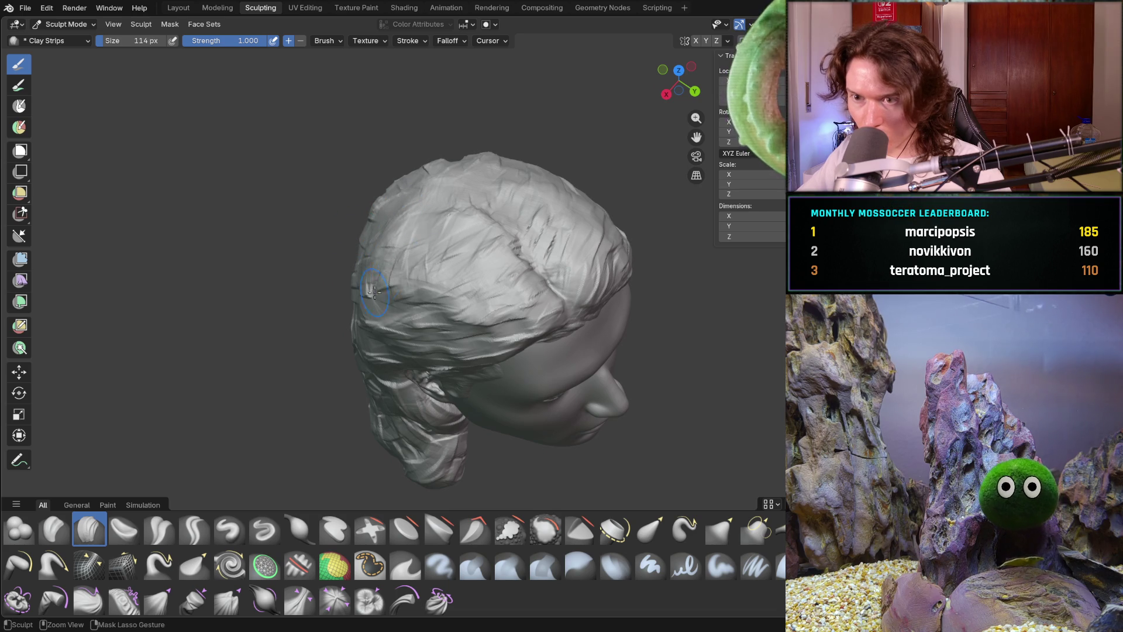
mouse_move(420, 302)
middle_mouse_down()
mouse_move(436, 281)
mouse_move(392, 228)
mouse_move(564, 274)
mouse_move(582, 302)
middle_mouse_up()
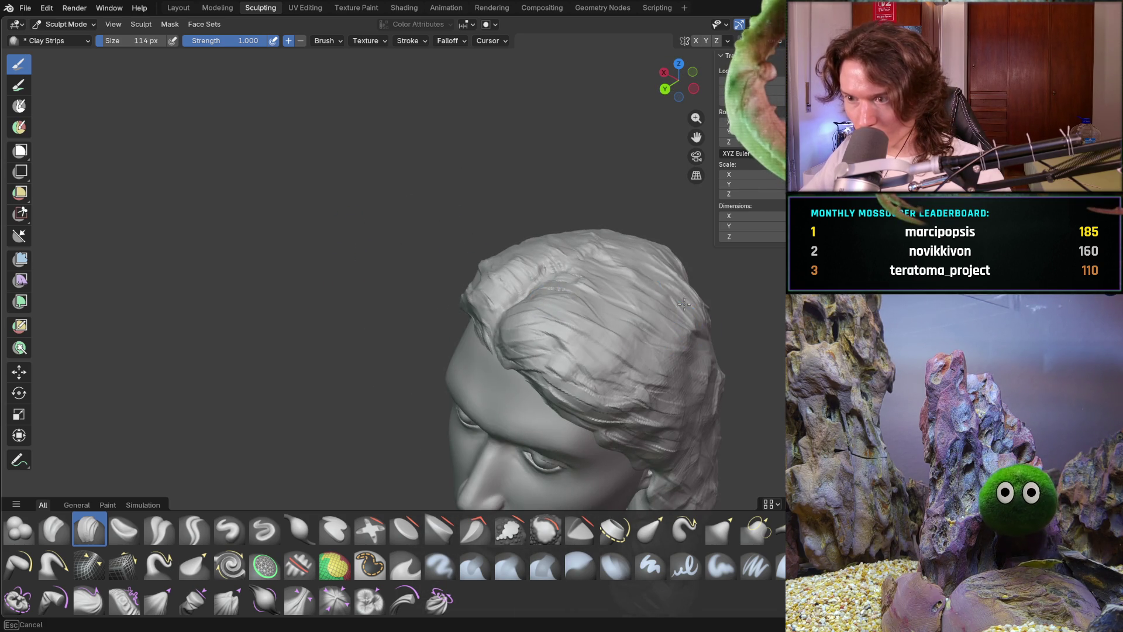
middle_click_drag(684, 299, 584, 238)
mouse_move(715, 315)
middle_mouse_down()
mouse_move(699, 328)
mouse_move(720, 293)
mouse_move(759, 276)
mouse_move(740, 295)
mouse_move(664, 284)
mouse_move(526, 292)
mouse_move(502, 321)
mouse_move(459, 334)
mouse_move(459, 324)
middle_mouse_up()
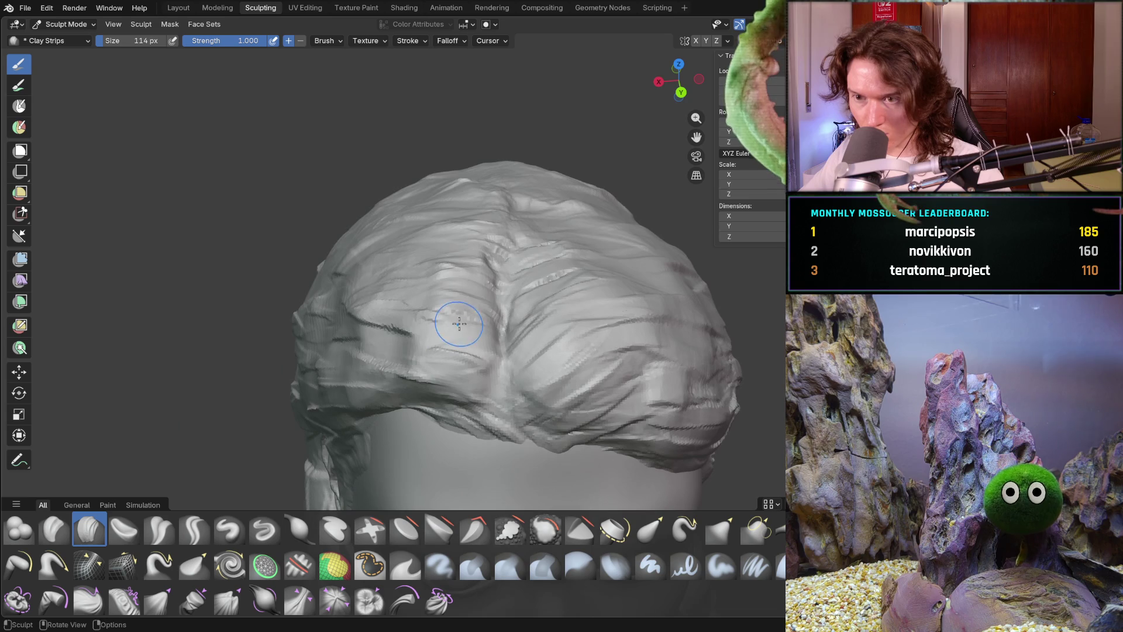
middle_click_drag(473, 209, 482, 240)
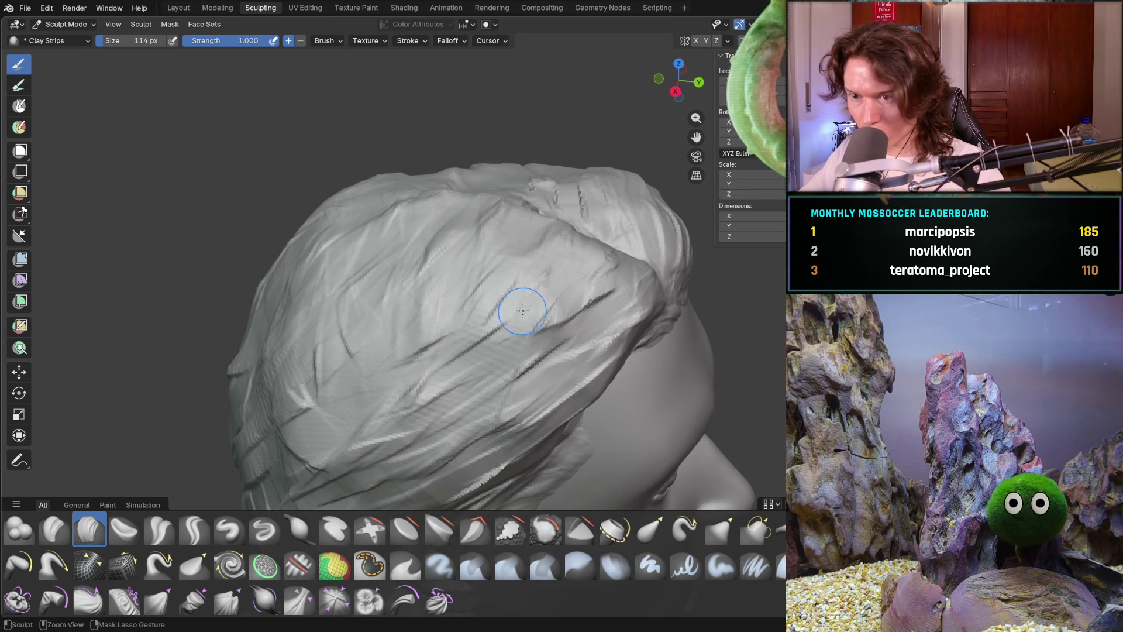
scroll(547, 295, "down", 10)
mouse_move(546, 295)
middle_mouse_down()
mouse_move(551, 287)
mouse_move(529, 287)
middle_mouse_up()
Zoom and orbit to a tilted view of the side and back of the head.
scroll(521, 286, "up", 3)
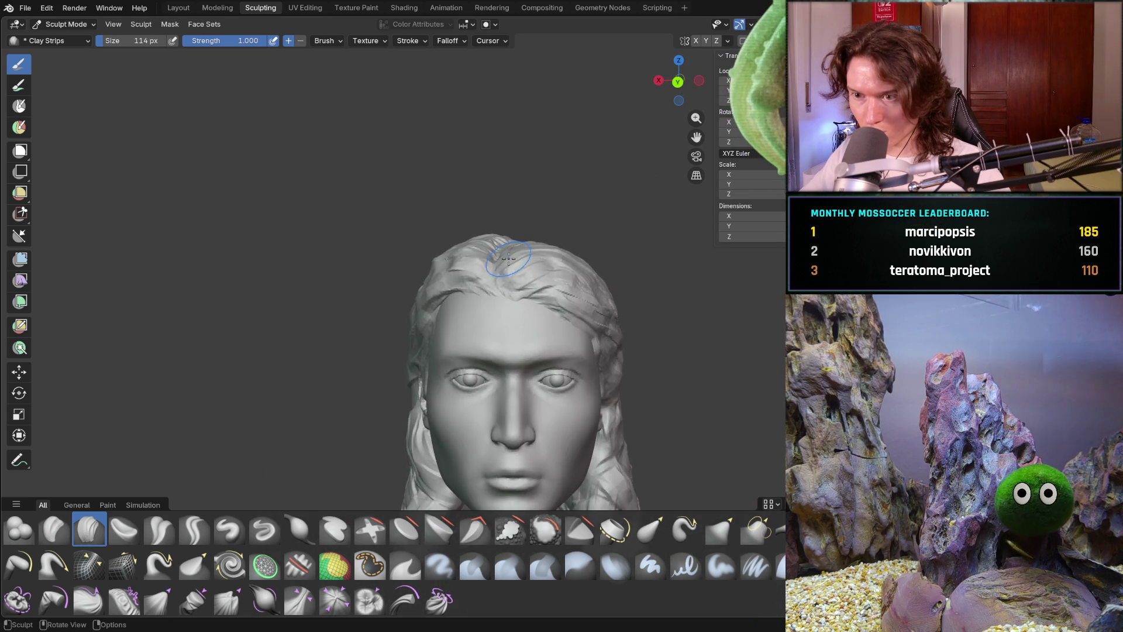
scroll(515, 286, "up", 8)
scroll(524, 276, "down", 4)
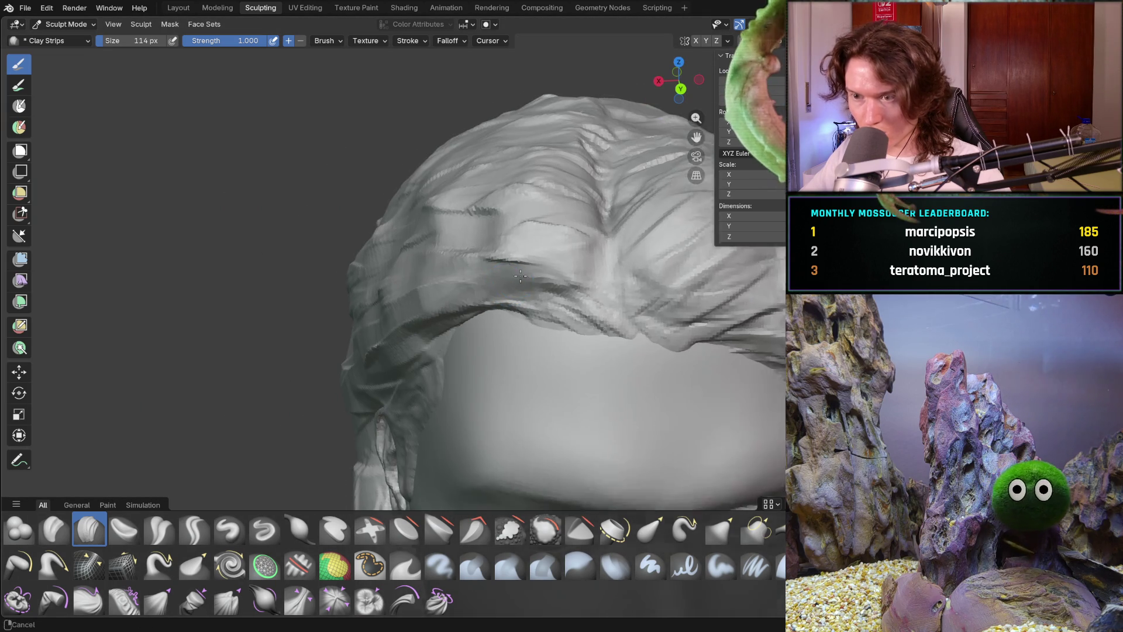
scroll(527, 273, "down", 5)
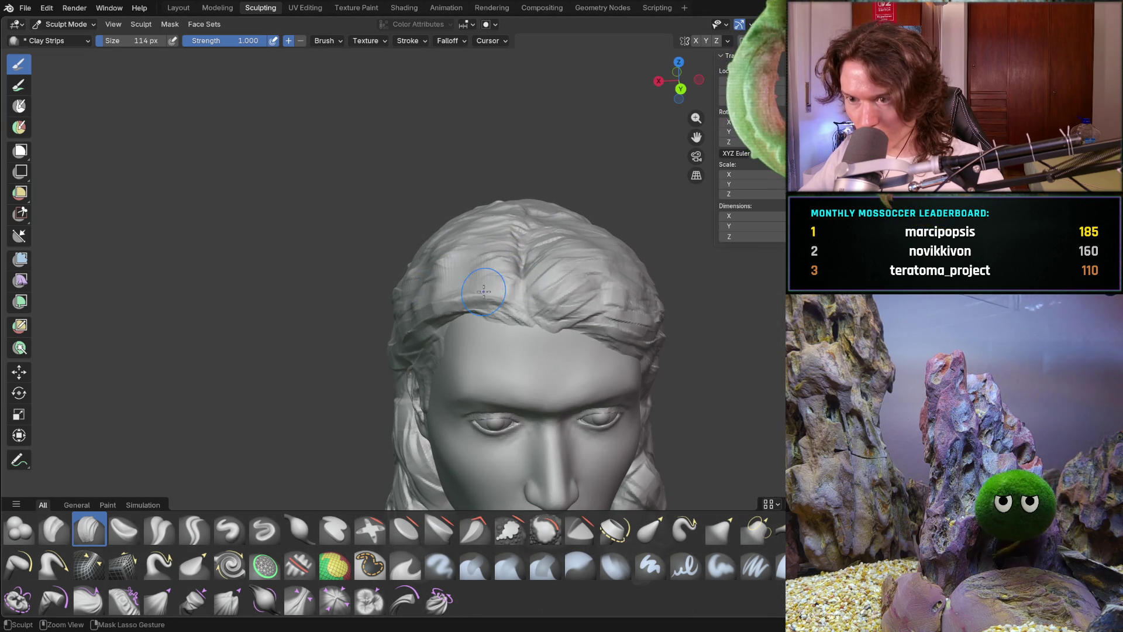
middle_click_drag(484, 236, 523, 281)
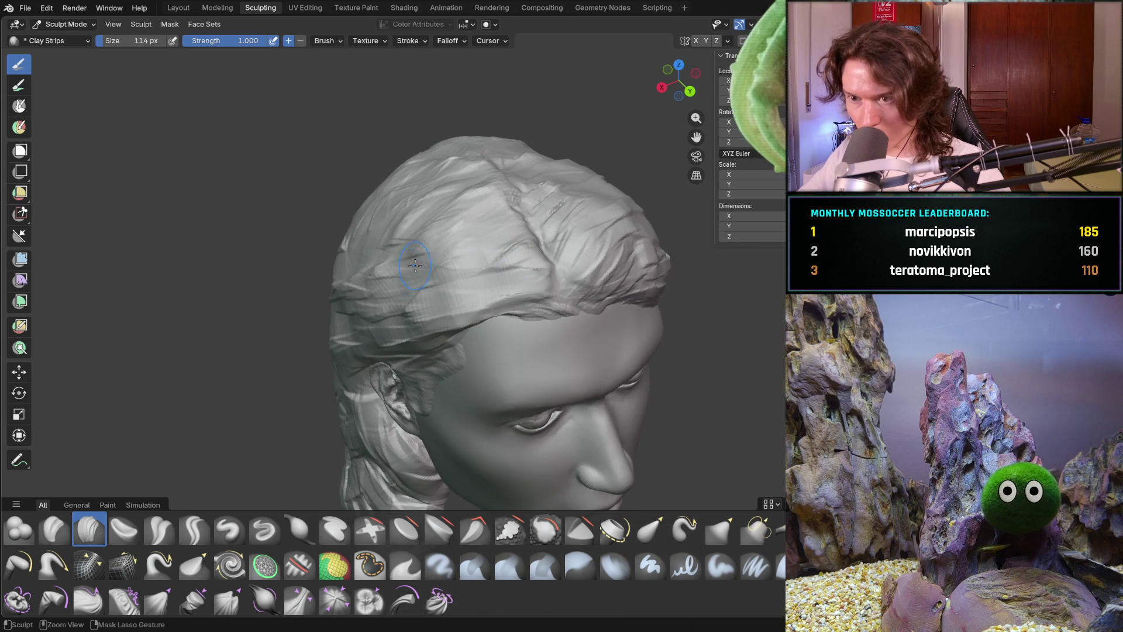
mouse_move(475, 170)
middle_mouse_down()
mouse_move(444, 193)
mouse_move(524, 164)
mouse_move(458, 160)
mouse_move(389, 177)
mouse_move(371, 213)
mouse_move(381, 226)
mouse_move(417, 217)
middle_mouse_up()
scroll(384, 209, "up", 5)
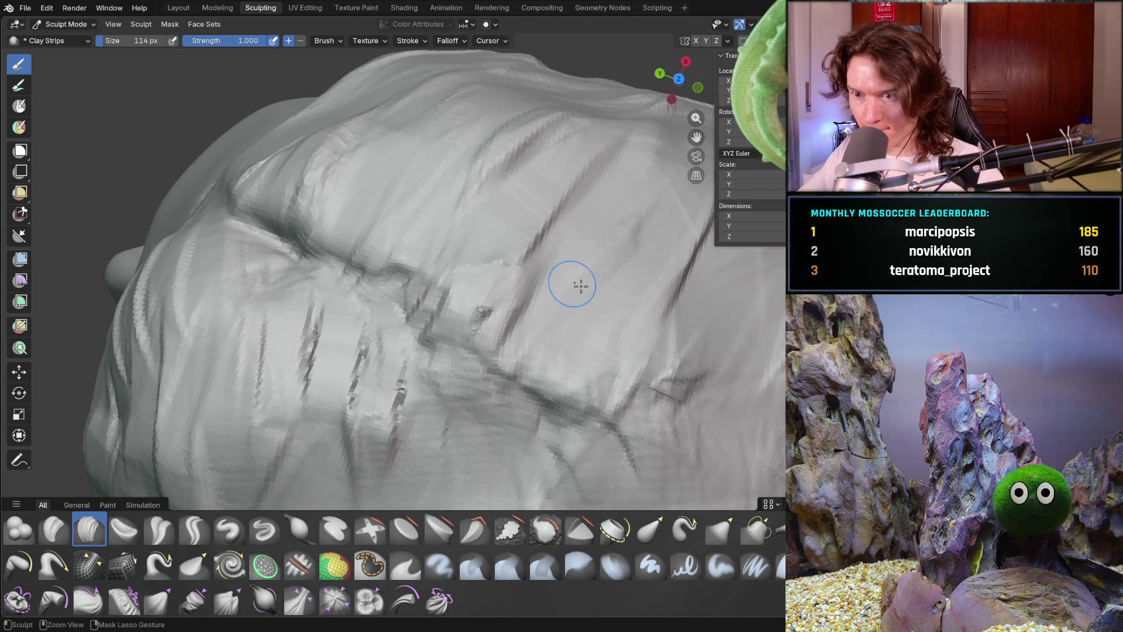
Carve seven parallel Clay Strips strand lines across the crown hair toward the forehead.
left_click_drag(645, 340, 731, 319)
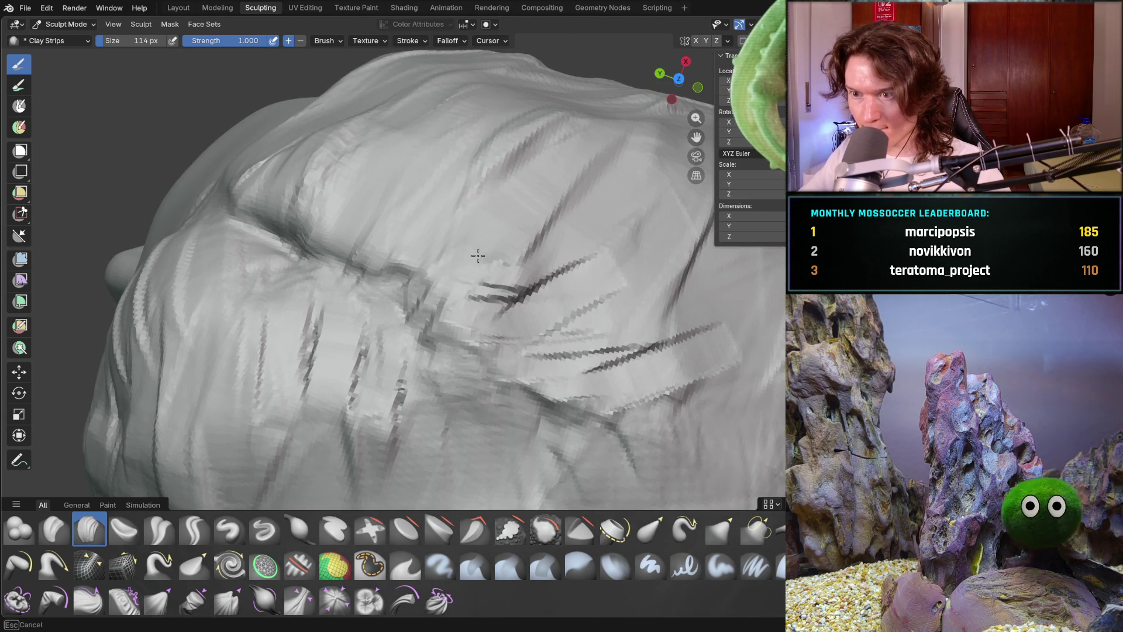
left_click_drag(459, 281, 552, 165)
mouse_move(316, 234)
left_mouse_down()
mouse_move(420, 146)
mouse_move(410, 150)
mouse_move(544, 146)
left_mouse_up()
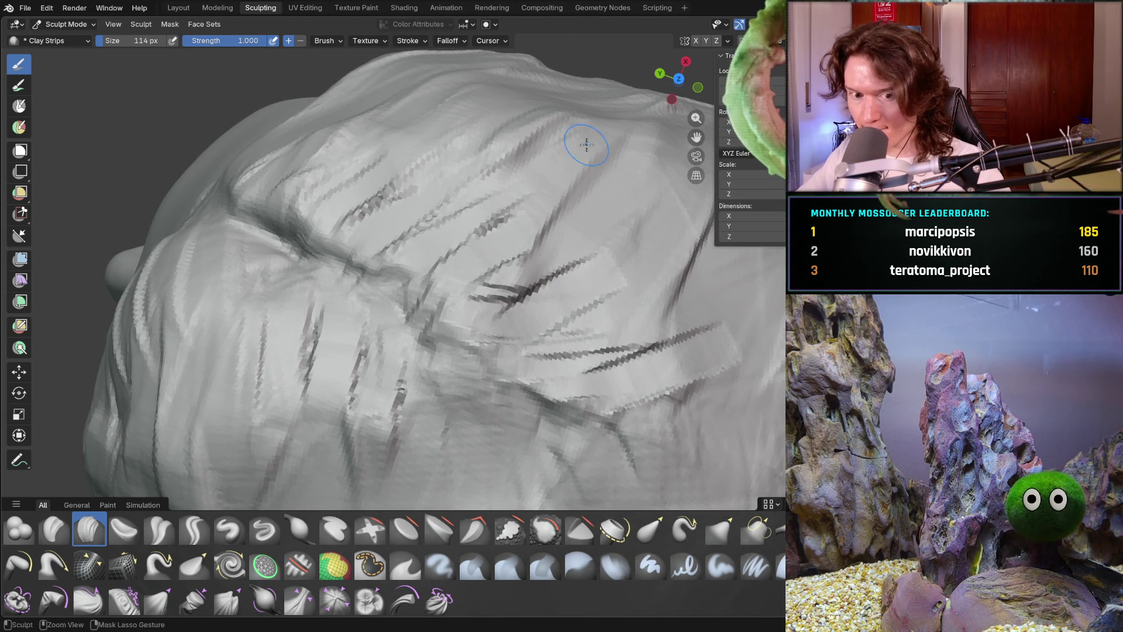
left_click_drag(604, 270, 719, 251)
left_click_drag(562, 345, 773, 281)
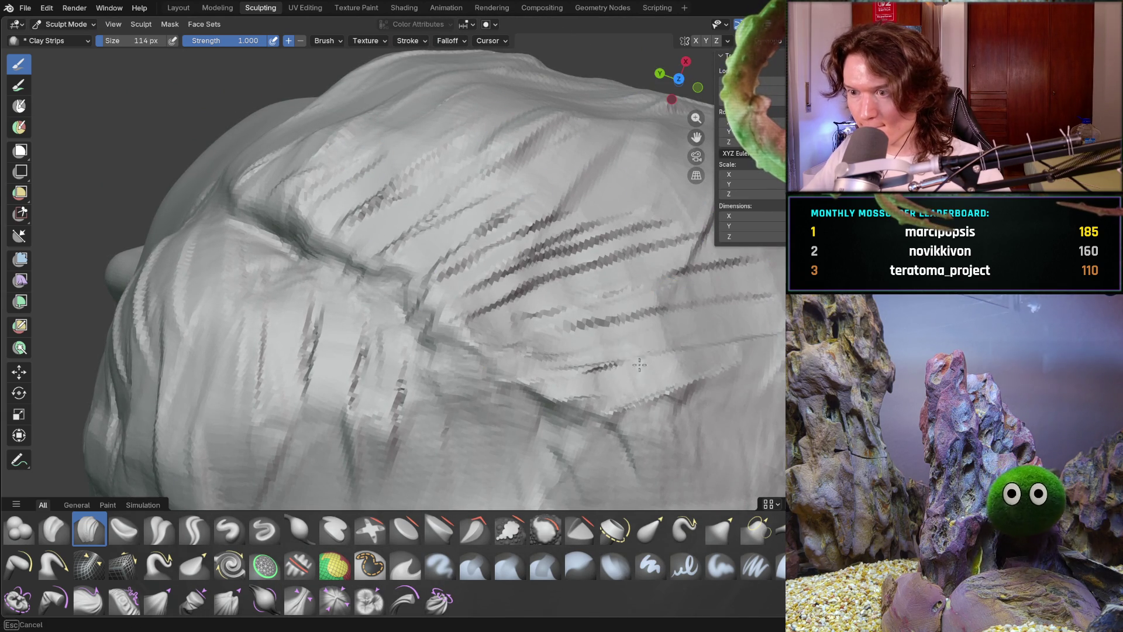
left_click_drag(597, 386, 778, 328)
left_click_drag(614, 421, 784, 363)
scroll(572, 292, "down", 8)
mouse_move(678, 301)
middle_mouse_down()
mouse_move(713, 202)
mouse_move(594, 301)
mouse_move(597, 283)
mouse_move(556, 267)
mouse_move(577, 253)
middle_mouse_up()
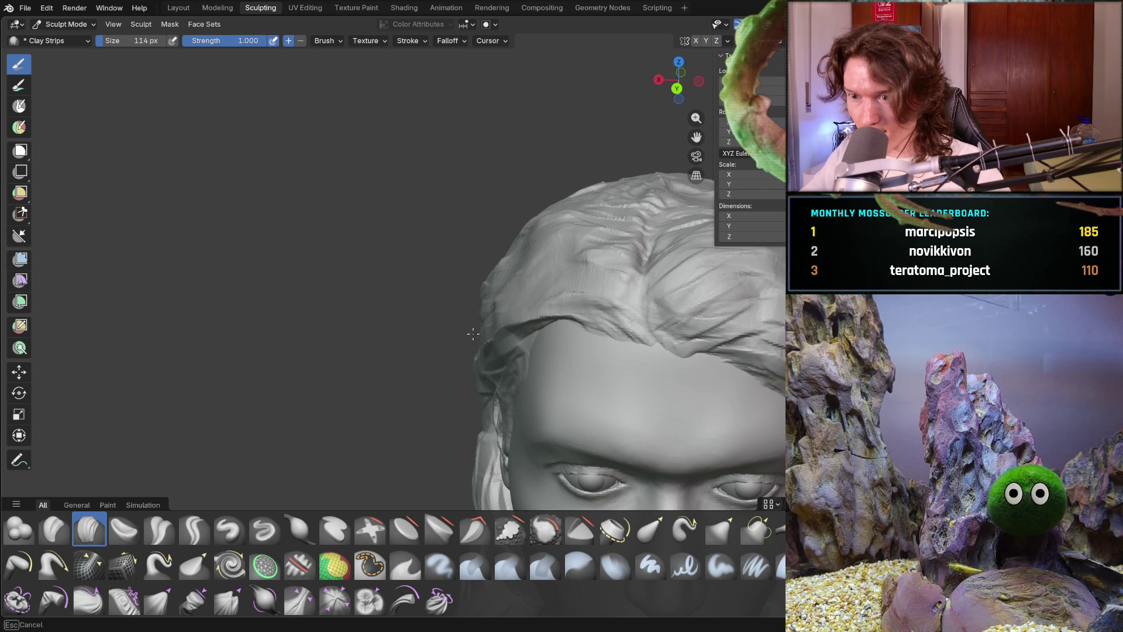
In side profile, carve several strands into the hair above and behind the ear.
middle_click_drag(489, 325, 579, 280)
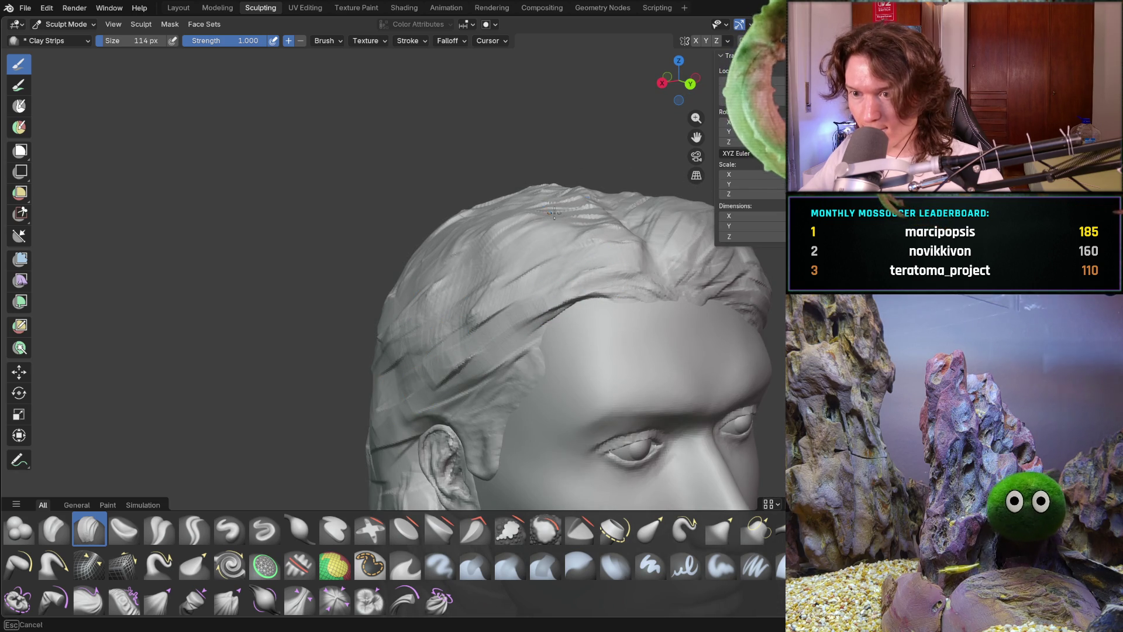
middle_click_drag(412, 259, 514, 222)
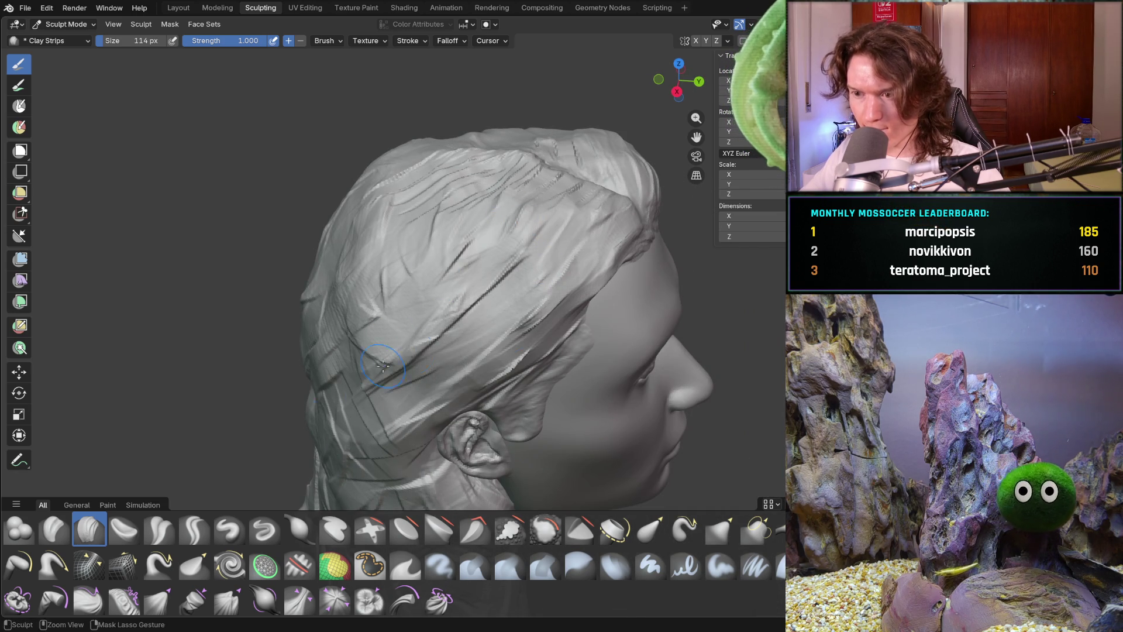
mouse_move(452, 385)
left_mouse_down()
mouse_move(515, 314)
mouse_move(447, 403)
mouse_move(427, 275)
mouse_move(488, 218)
mouse_move(386, 275)
left_mouse_up()
middle_click_drag(386, 275, 420, 251)
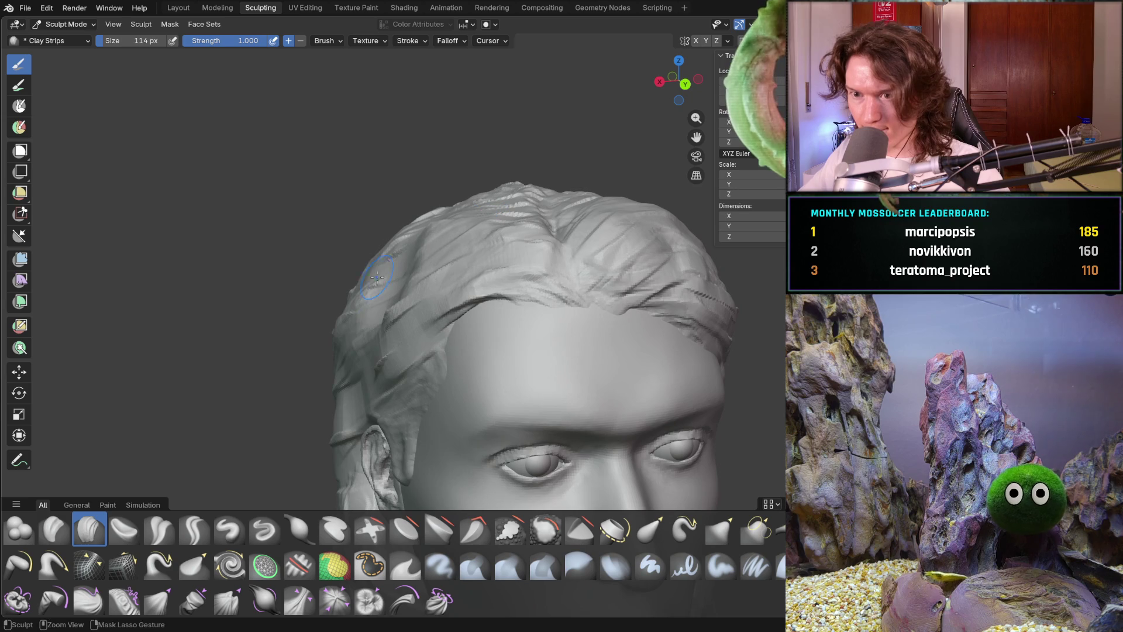
middle_click_drag(329, 313, 351, 289)
mouse_move(351, 288)
left_mouse_down()
mouse_move(301, 326)
mouse_move(313, 334)
left_mouse_up()
middle_click_drag(313, 334, 321, 322)
mouse_move(321, 321)
left_mouse_down()
mouse_move(376, 281)
mouse_move(344, 316)
mouse_move(327, 321)
mouse_move(387, 251)
left_mouse_up()
Orbit back to the face and settle on a three-quarter view of the head.
mouse_move(318, 334)
middle_mouse_down()
mouse_move(281, 286)
mouse_move(361, 272)
mouse_move(371, 313)
mouse_move(466, 321)
middle_mouse_up()
scroll(409, 318, "up", 3)
scroll(465, 320, "up", 2)
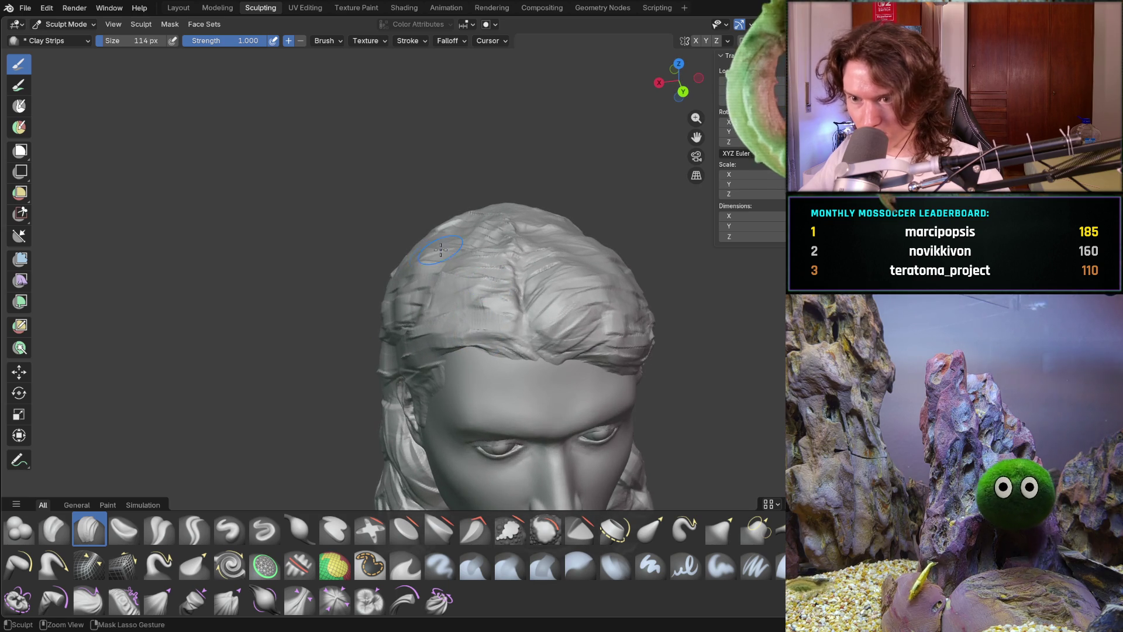
scroll(498, 308, "down", 2)
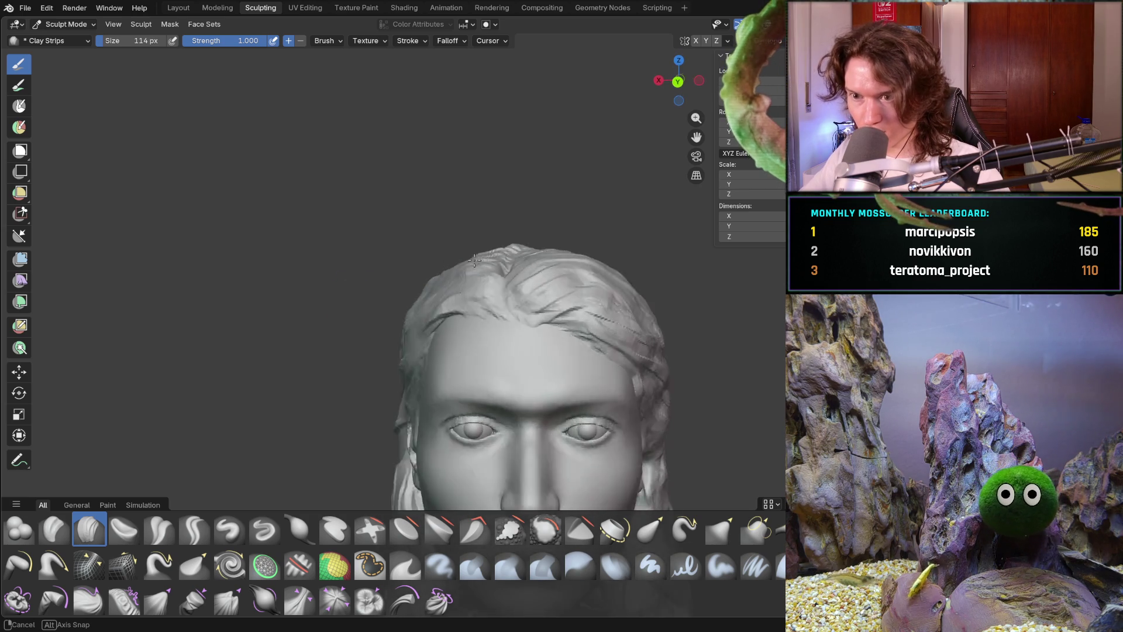
scroll(396, 304, "down", 2)
middle_click_drag(396, 303, 503, 310)
scroll(393, 314, "up", 3)
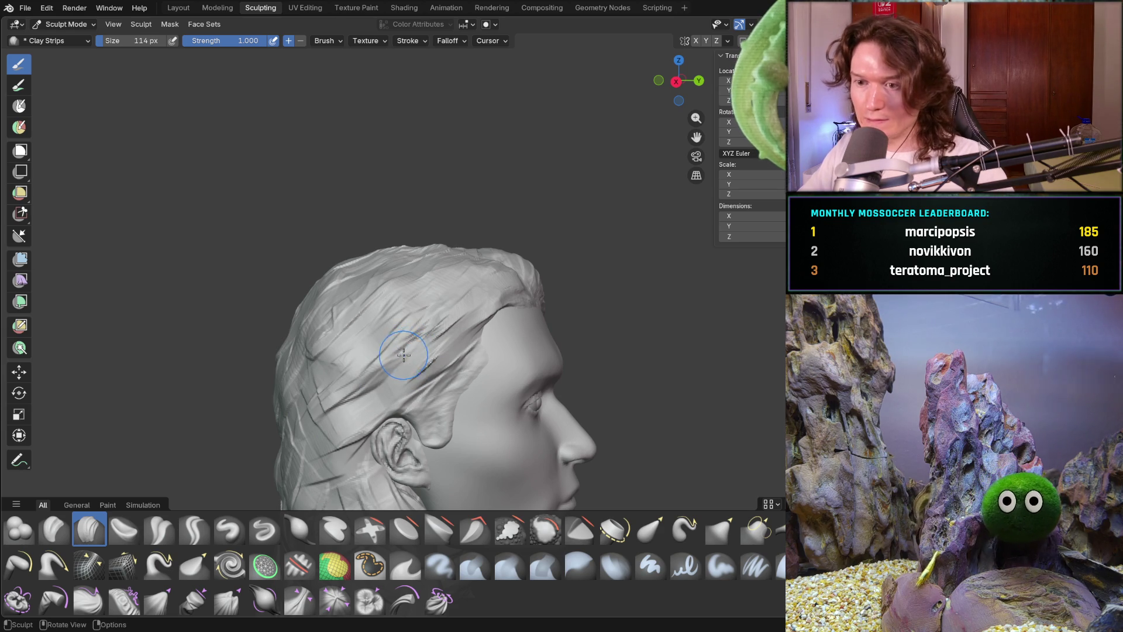
mouse_move(358, 381)
middle_mouse_down()
mouse_move(351, 403)
mouse_move(401, 326)
mouse_move(489, 243)
middle_mouse_up()
Carve strands across the back hair, then come around to the ear side.
scroll(469, 259, "up", 2)
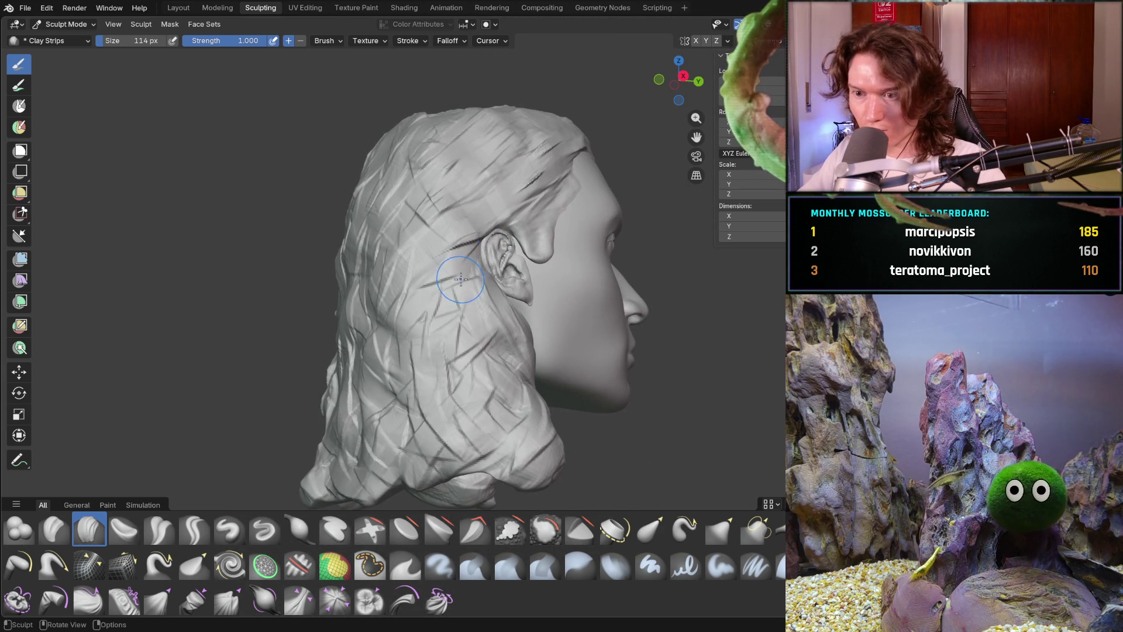
mouse_move(452, 273)
left_mouse_down()
mouse_move(379, 339)
mouse_move(366, 325)
left_mouse_up()
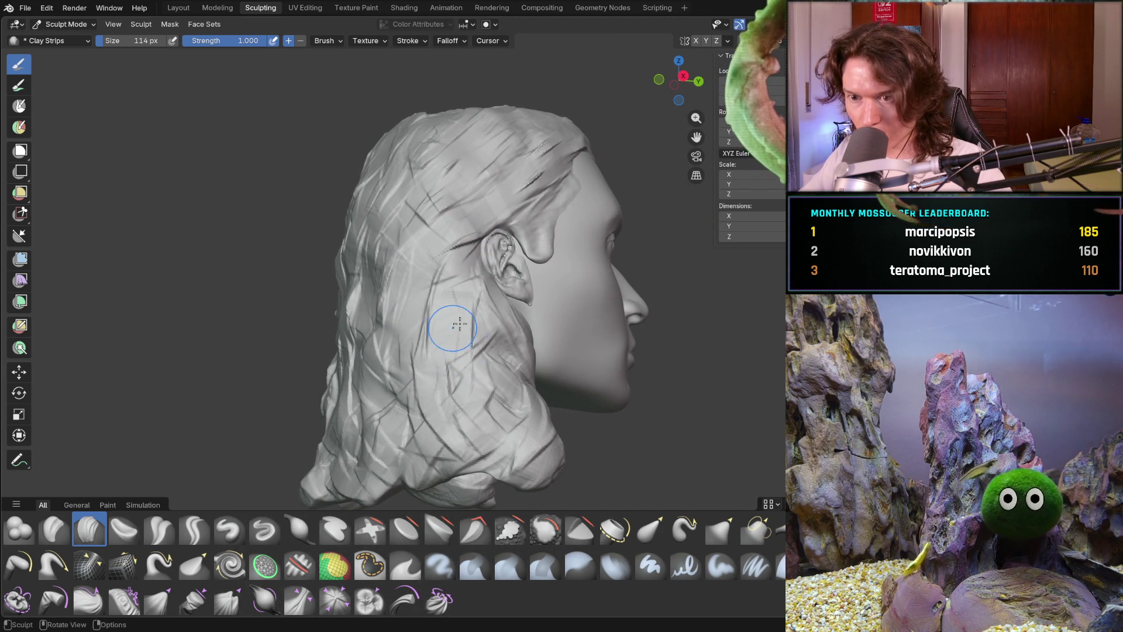
middle_click_drag(466, 348, 392, 341)
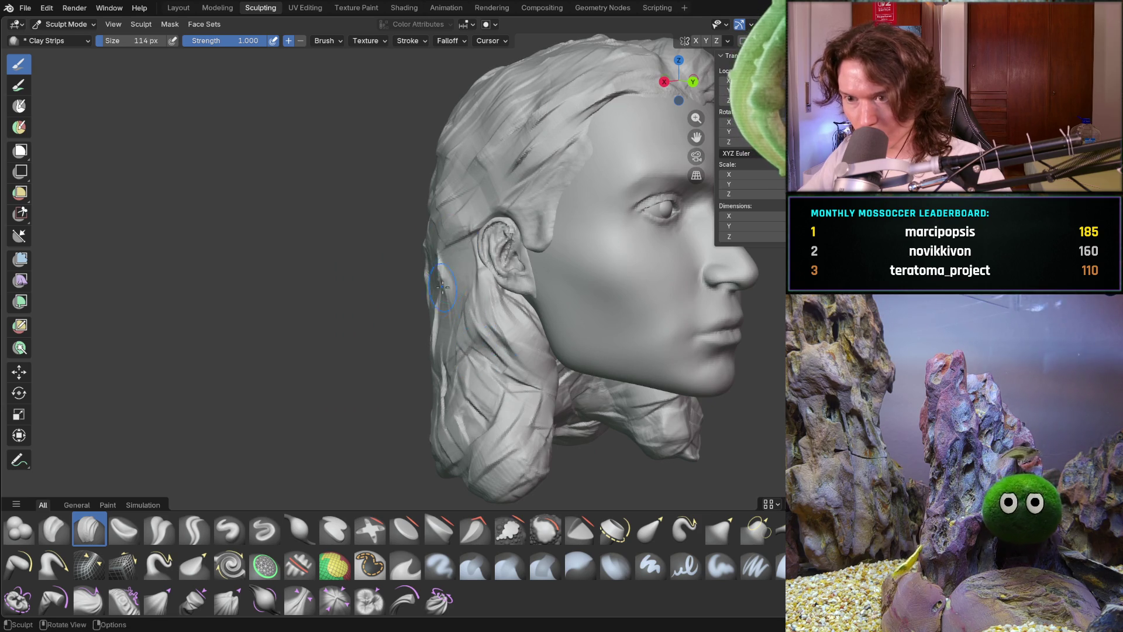
middle_click_drag(462, 292, 385, 294)
middle_click_drag(468, 402, 470, 339)
middle_click_drag(465, 402, 471, 389)
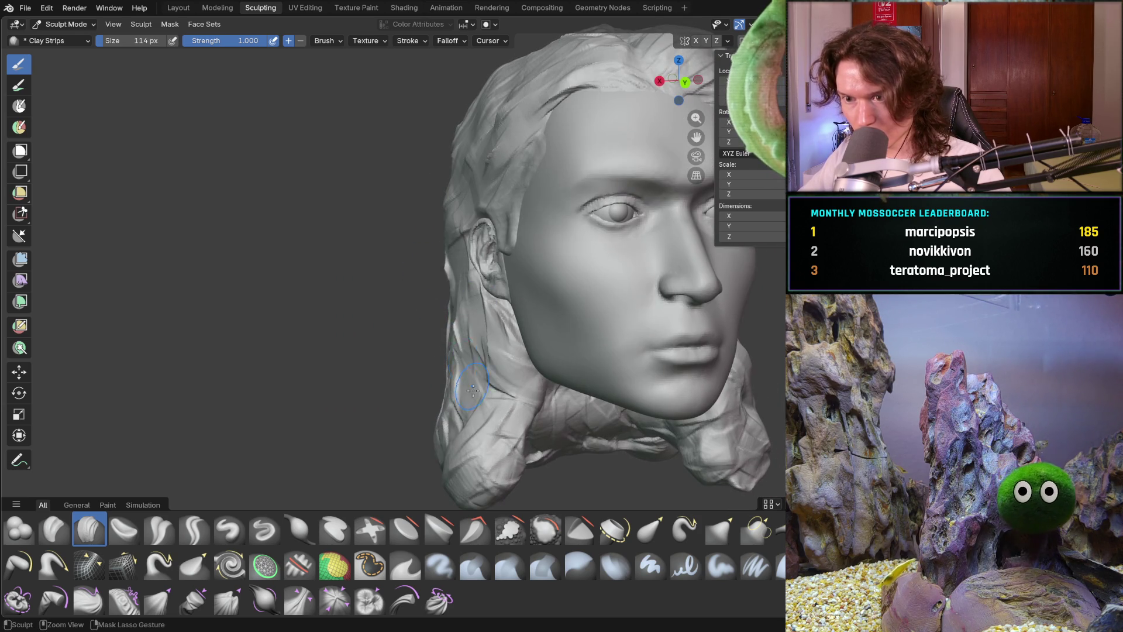
Carve strands along the long locks beside the face and check from the right profile.
mouse_move(470, 412)
left_mouse_down()
mouse_move(459, 439)
mouse_move(468, 473)
mouse_move(437, 456)
left_mouse_up()
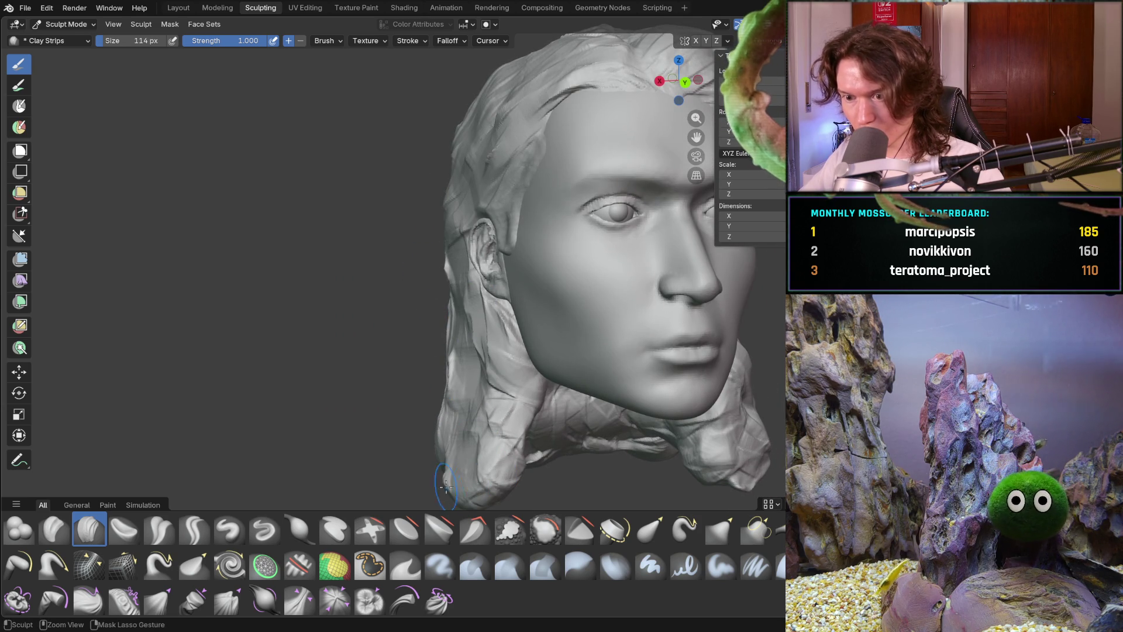
scroll(489, 353, "down", 6)
middle_click_drag(488, 352, 543, 364)
scroll(511, 360, "up", 4)
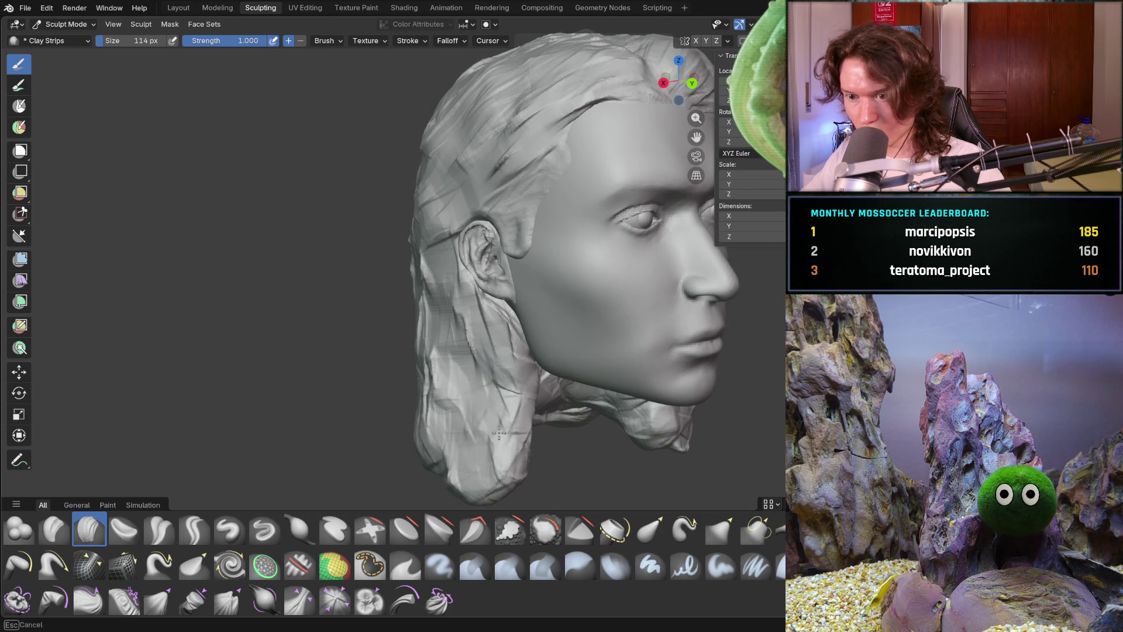
mouse_move(459, 437)
middle_mouse_down()
mouse_move(542, 399)
mouse_move(401, 376)
mouse_move(409, 391)
mouse_move(488, 356)
mouse_move(509, 391)
middle_mouse_up()
middle_click_drag(499, 382, 498, 387)
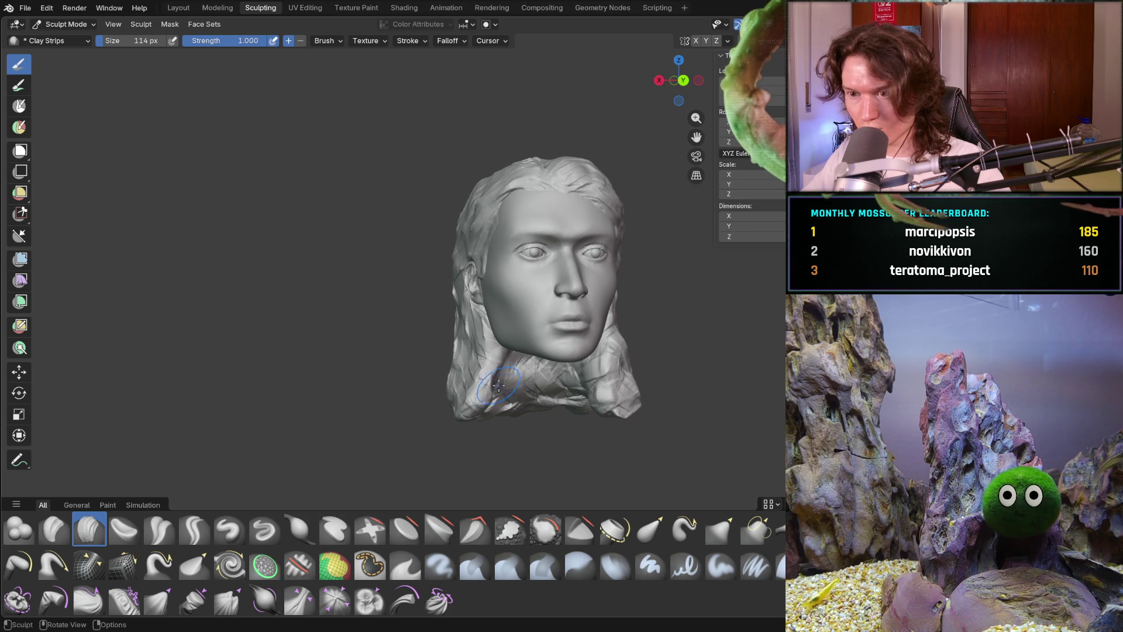
With the Grab brush, pull the lower-left hair ends into shape.
key("g")
mouse_move(544, 403)
left_mouse_down()
mouse_move(455, 401)
mouse_move(730, 374)
left_mouse_up()
key("Escape")
mouse_move(503, 357)
left_mouse_down()
mouse_move(513, 377)
mouse_move(409, 403)
left_mouse_up()
middle_click_drag(388, 401, 524, 369)
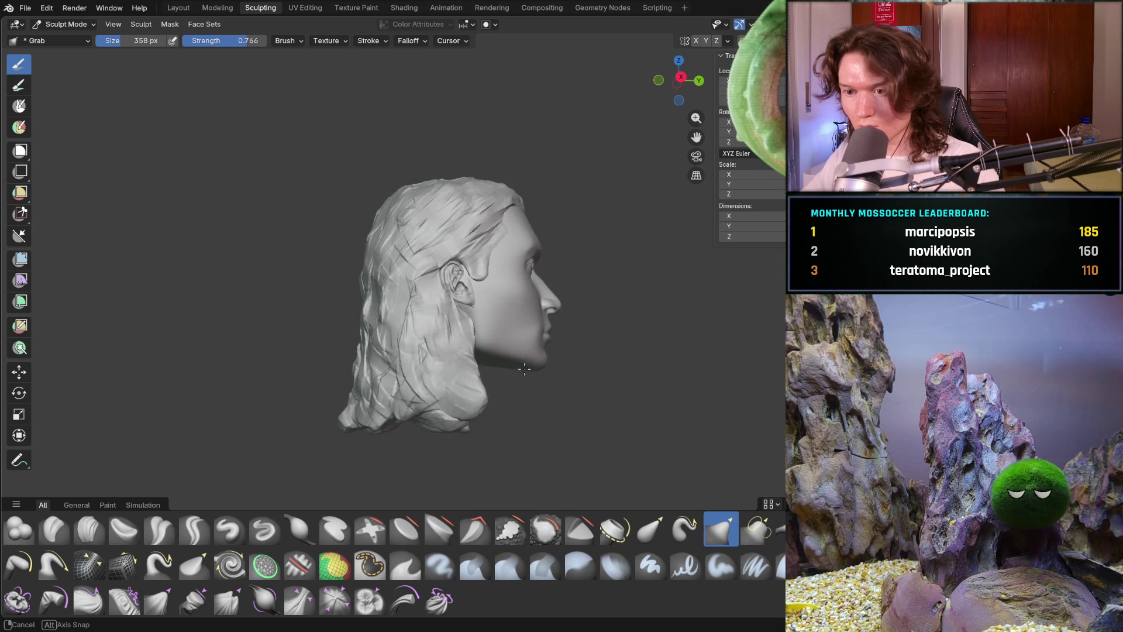
mouse_move(454, 410)
middle_mouse_down()
mouse_move(271, 420)
mouse_move(314, 396)
middle_mouse_up()
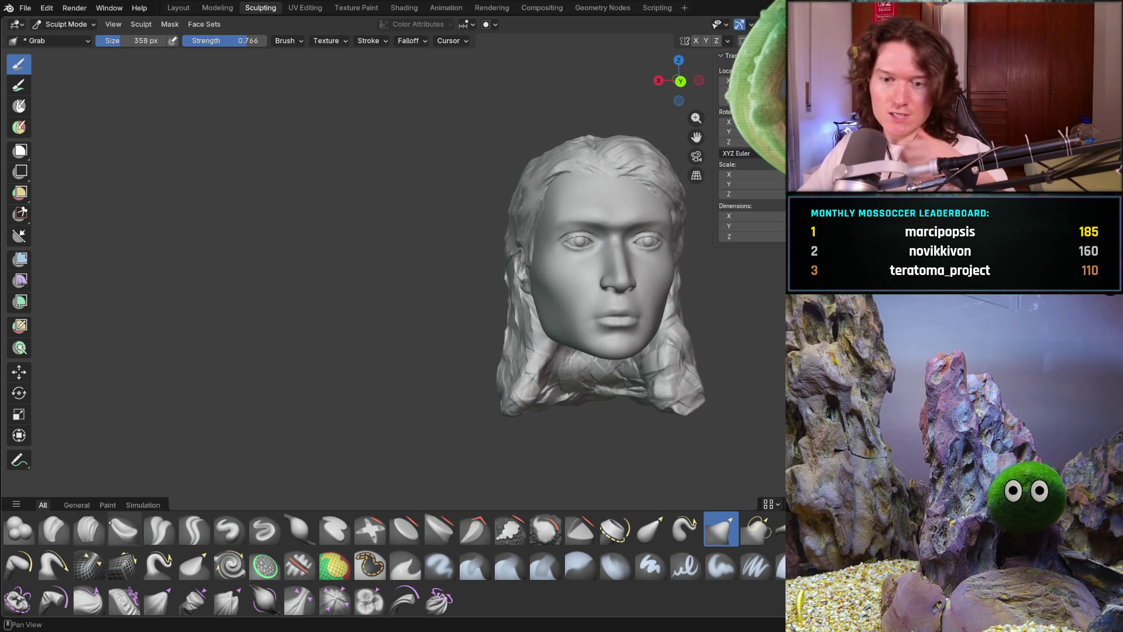
Switch back to Clay Strips with a brush size of 222 px.
left_click(89, 530)
key("f")
left_click(487, 332)
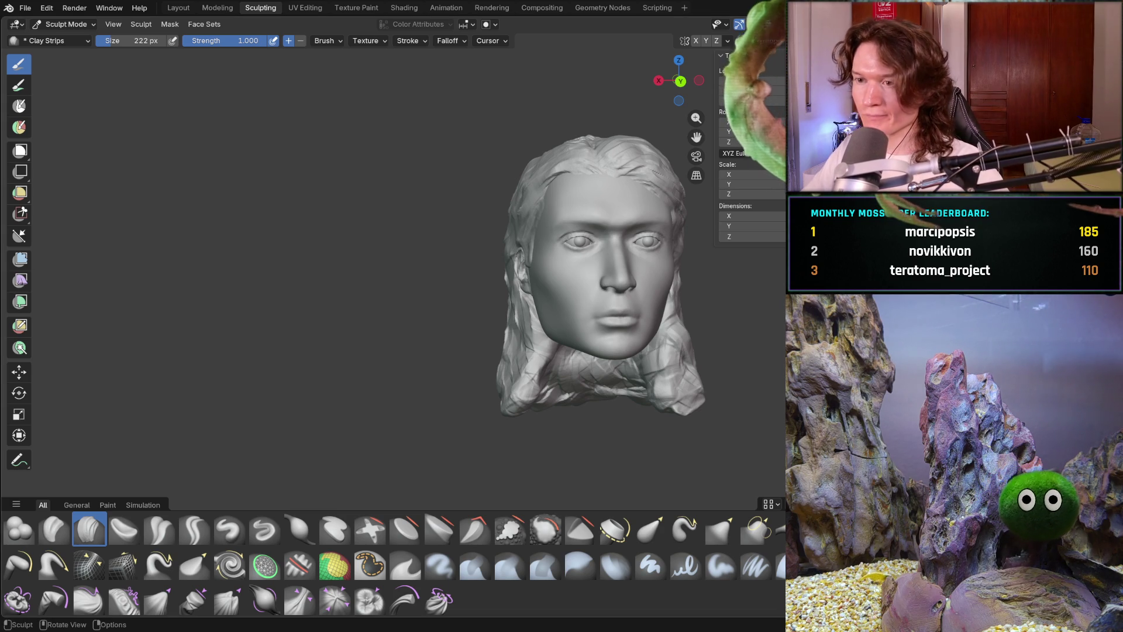
Resize the brush to 158 px while viewing the top of the hair.
mouse_move(464, 371)
middle_mouse_down("shift")
mouse_move(365, 398)
mouse_move(494, 300)
mouse_move(496, 327)
middle_mouse_up("shift")
key("f")
left_click(462, 360)
Orbit from the profile around the back to the ear side, then zoom into a close side view.
mouse_move(462, 360)
middle_mouse_down("ctrl")
mouse_move(398, 363)
mouse_move(357, 387)
middle_mouse_up("ctrl")
middle_click_drag(434, 402, 421, 410)
mouse_move(339, 432)
middle_mouse_down()
mouse_move(343, 444)
mouse_move(422, 400)
middle_mouse_up()
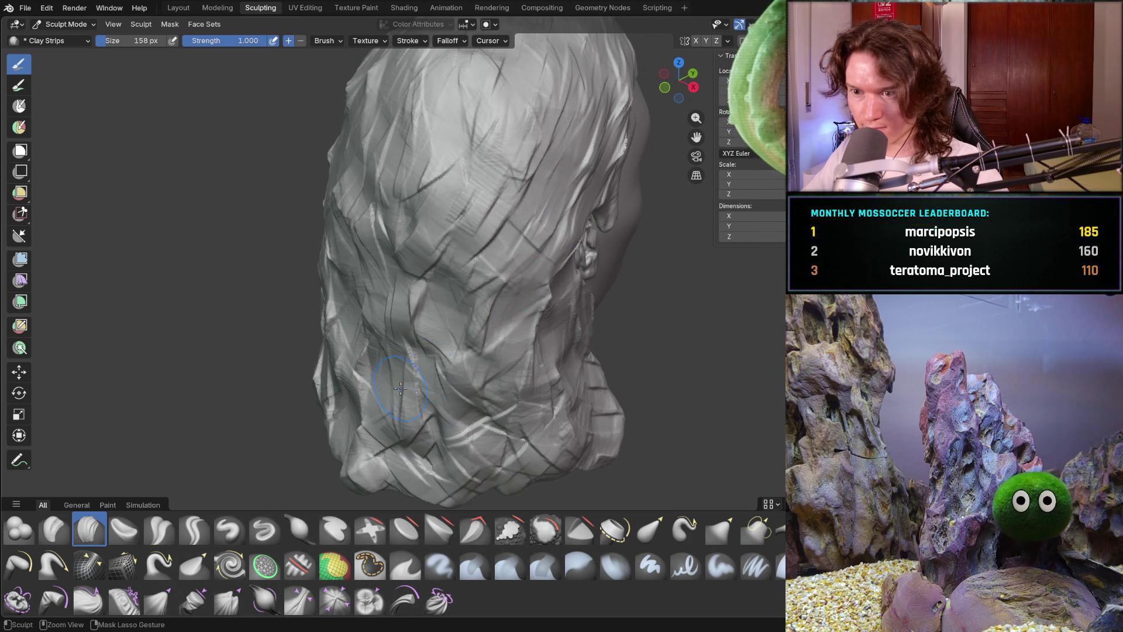
middle_click_drag(506, 349, 560, 299)
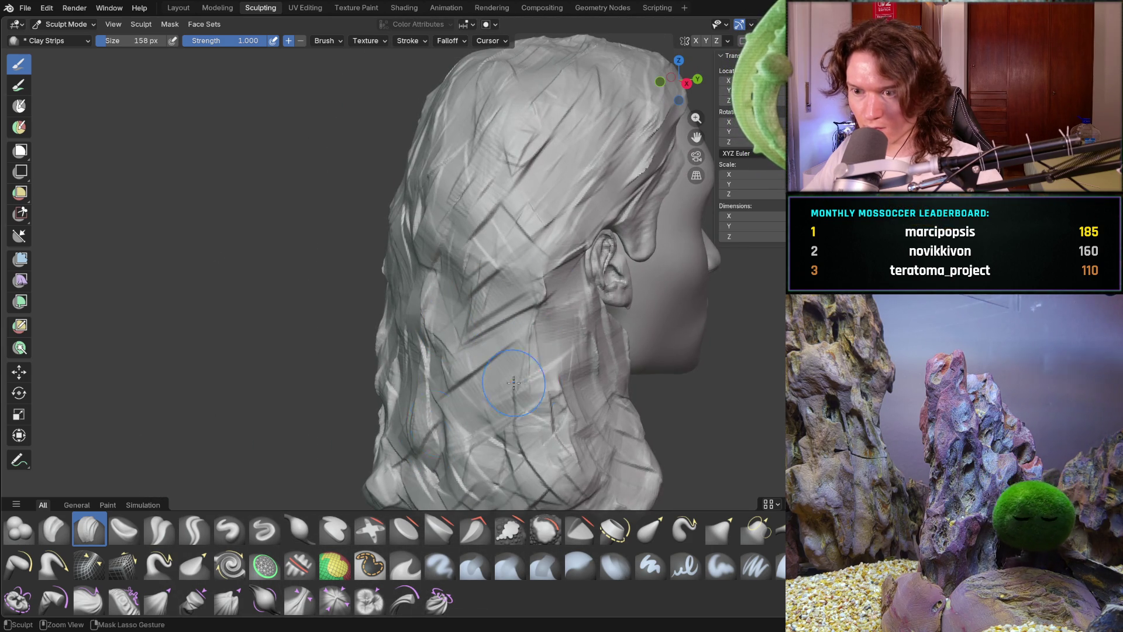
middle_click_drag(515, 401, 525, 340, "shift")
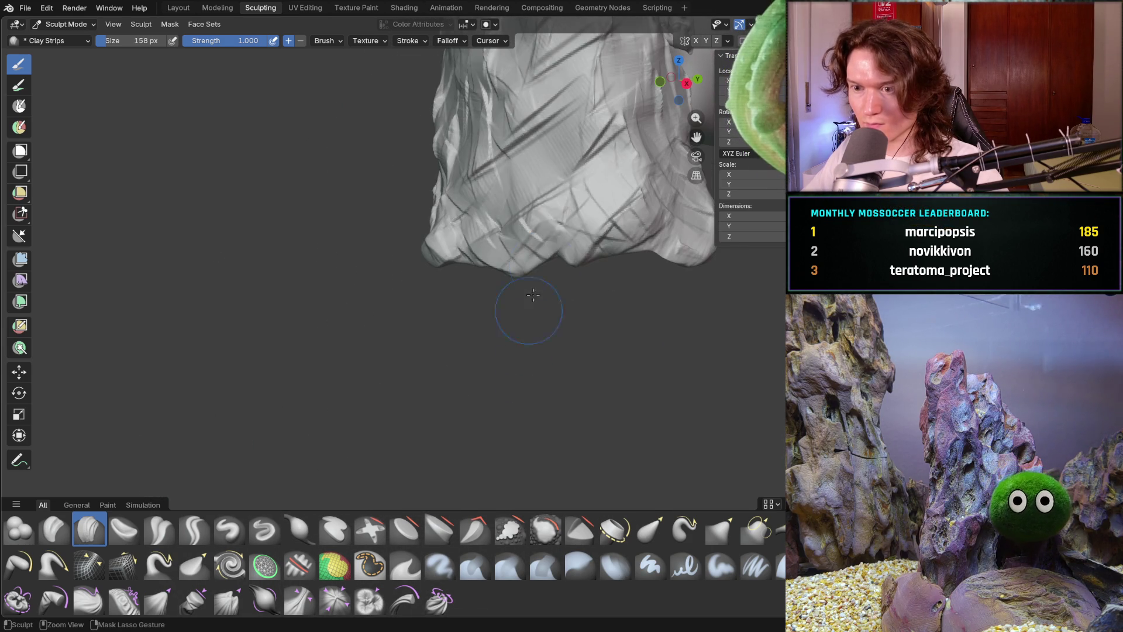
mouse_move(612, 217)
middle_mouse_down("ctrl")
mouse_move(545, 265)
mouse_move(478, 261)
mouse_move(500, 332)
mouse_move(475, 277)
mouse_move(457, 361)
mouse_move(289, 451)
middle_mouse_up("ctrl")
Cut a sharp crease into the hair near the crown with a 106 px Crease Sharp brush.
left_click(194, 530)
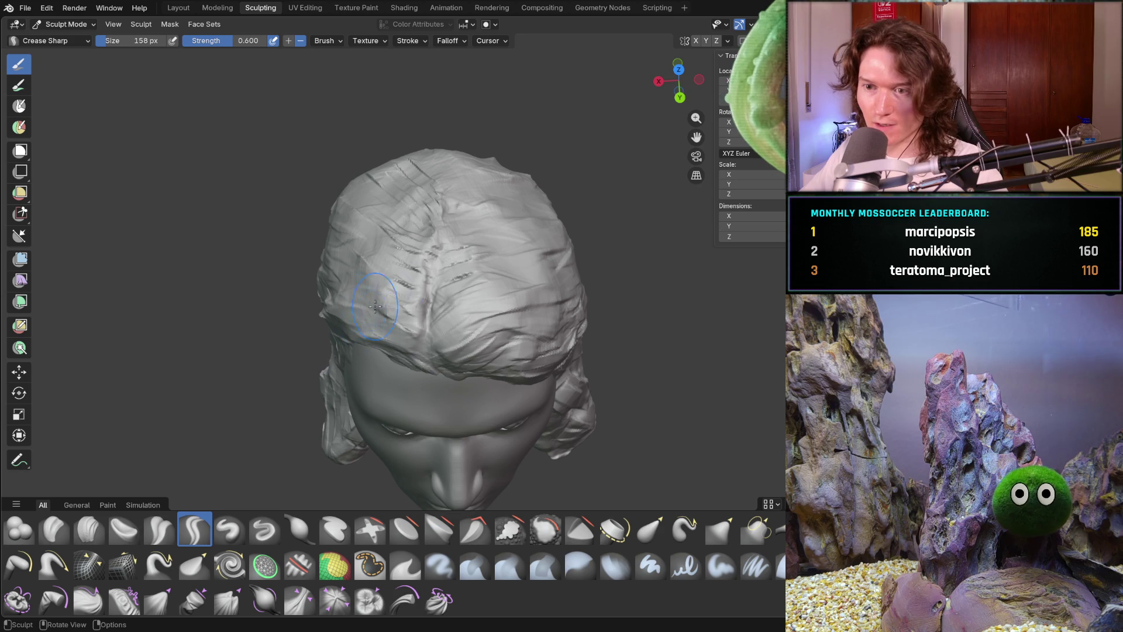
key("f")
left_click(437, 261)
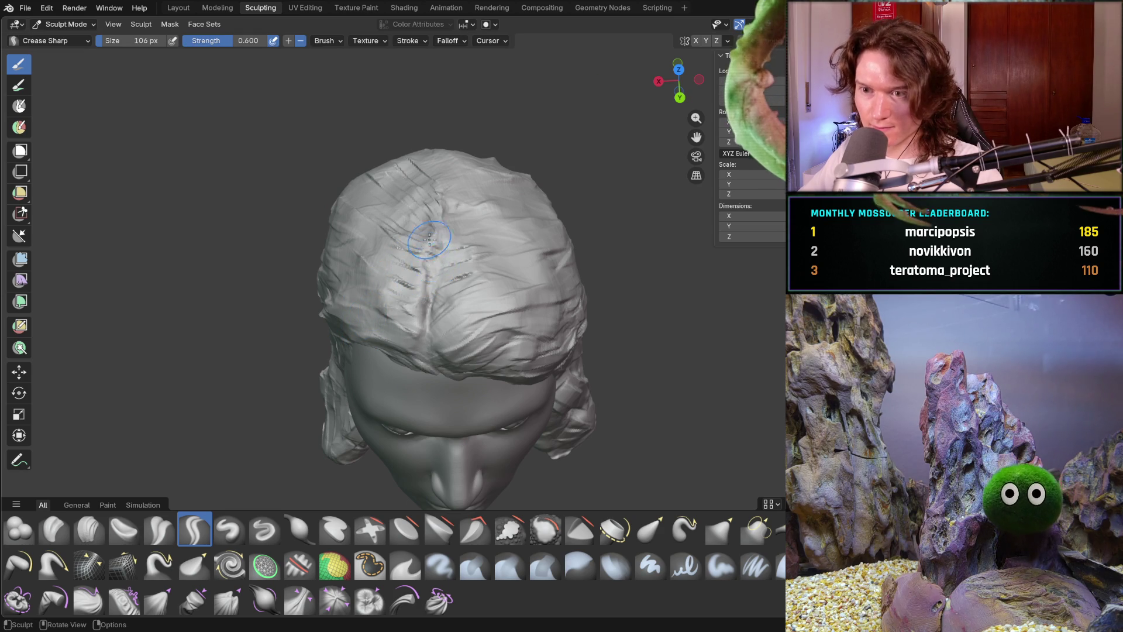
middle_click_drag(446, 188, 444, 200)
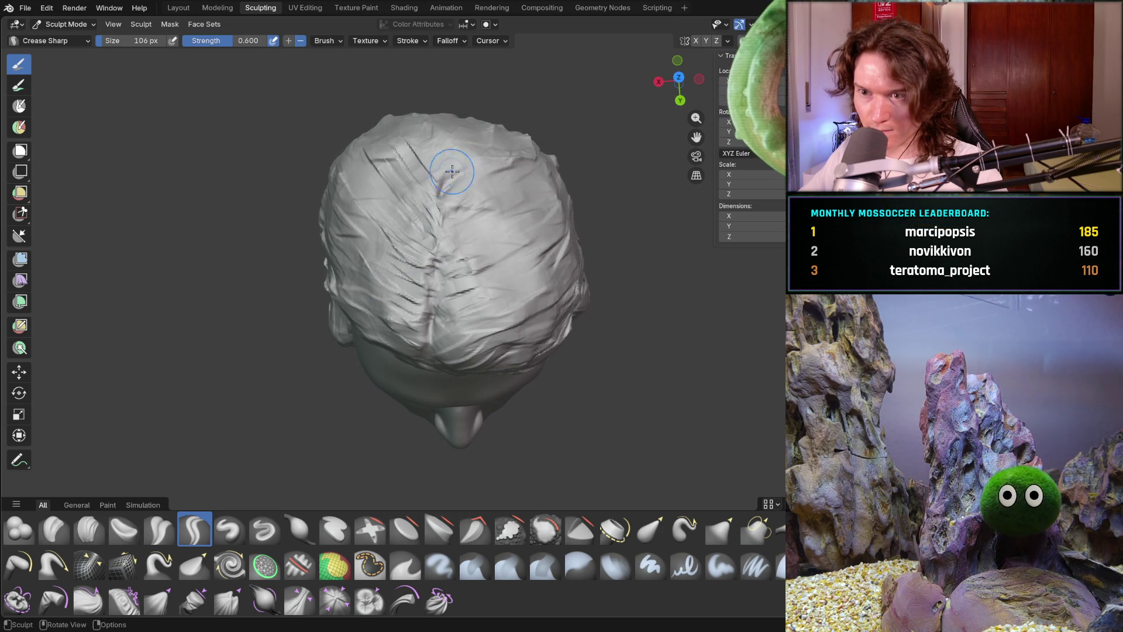
left_click_drag(441, 152, 427, 152)
middle_click_drag(500, 289, 456, 246)
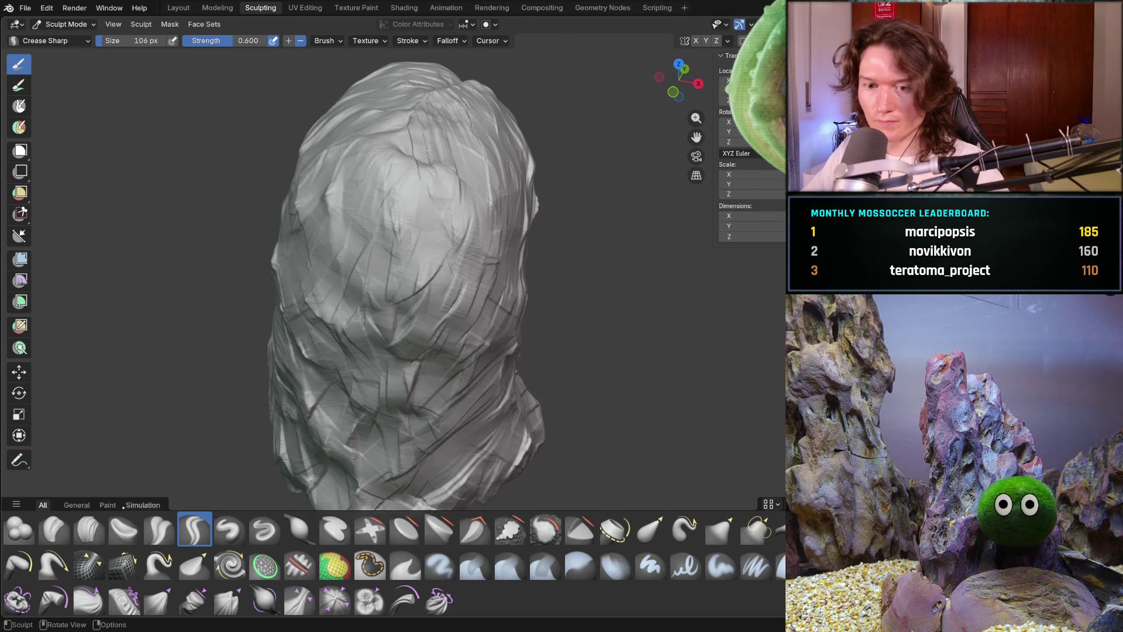
Return to the Clay Strips brush at 80 px.
key("c")
key("f")
left_click(511, 272)
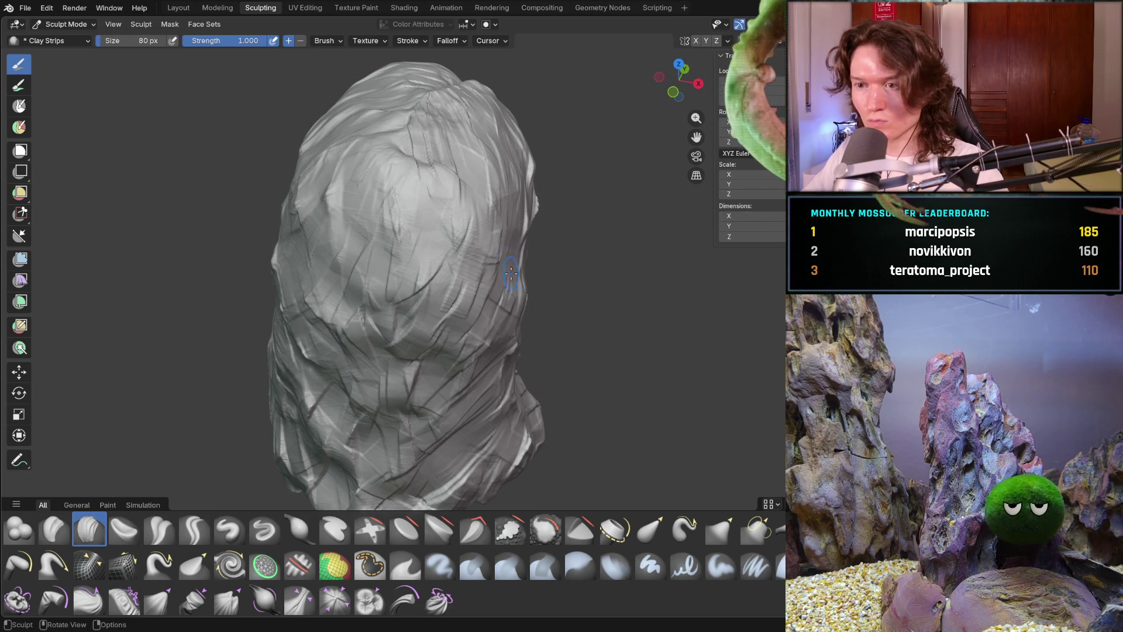
Orbit across the face, ear, back and top of the head to review the strand-carved hair.
mouse_move(520, 259)
middle_mouse_down()
mouse_move(410, 252)
mouse_move(389, 207)
middle_mouse_up()
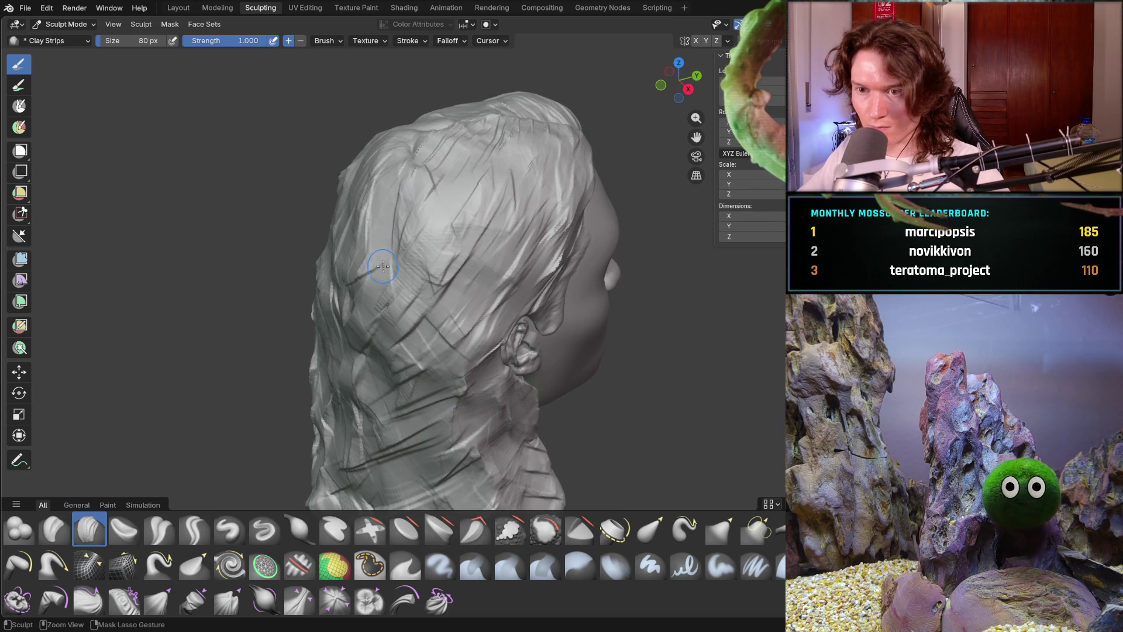
mouse_move(375, 159)
middle_mouse_down()
mouse_move(409, 167)
mouse_move(363, 170)
middle_mouse_up()
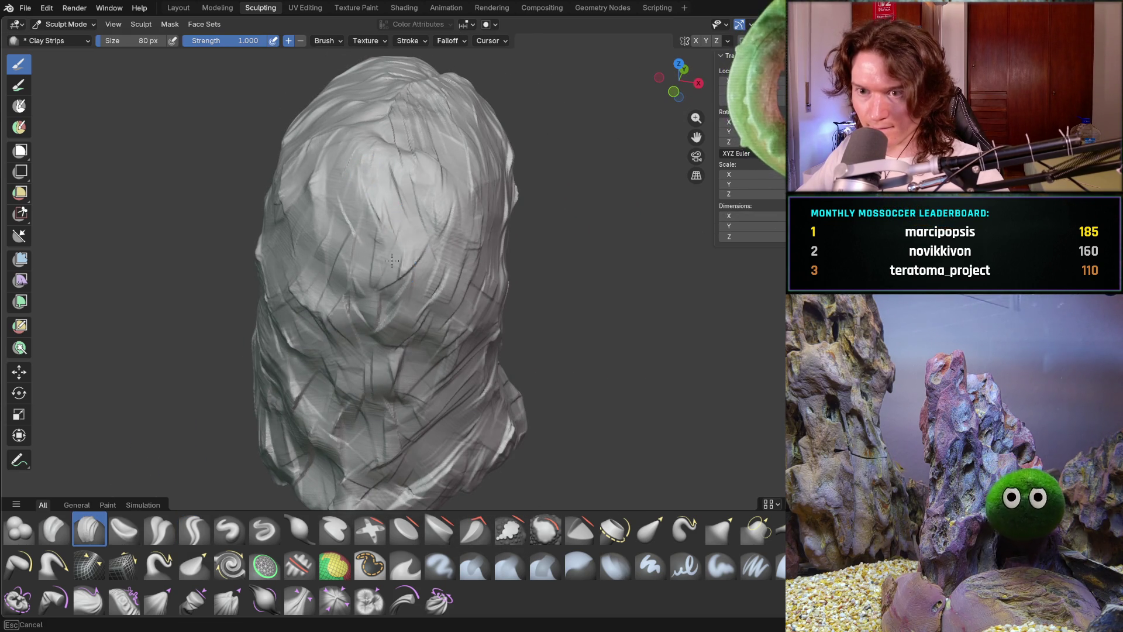
mouse_move(383, 252)
middle_mouse_down()
mouse_move(328, 251)
mouse_move(481, 245)
mouse_move(376, 213)
middle_mouse_up()
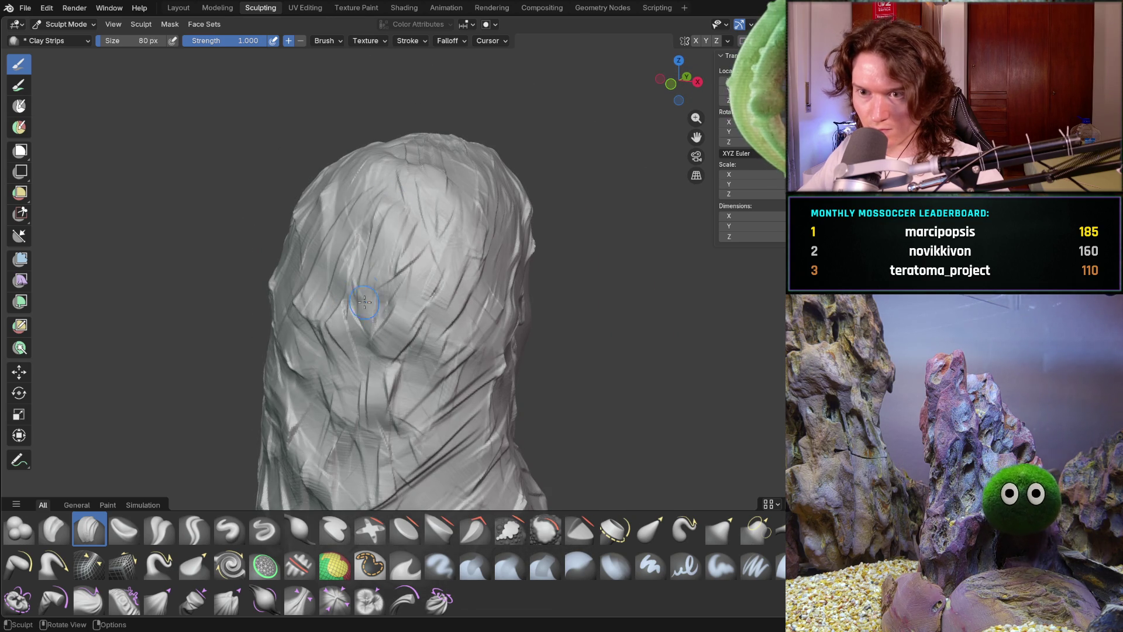
middle_click_drag(328, 223, 347, 219)
middle_click_drag(287, 264, 310, 319)
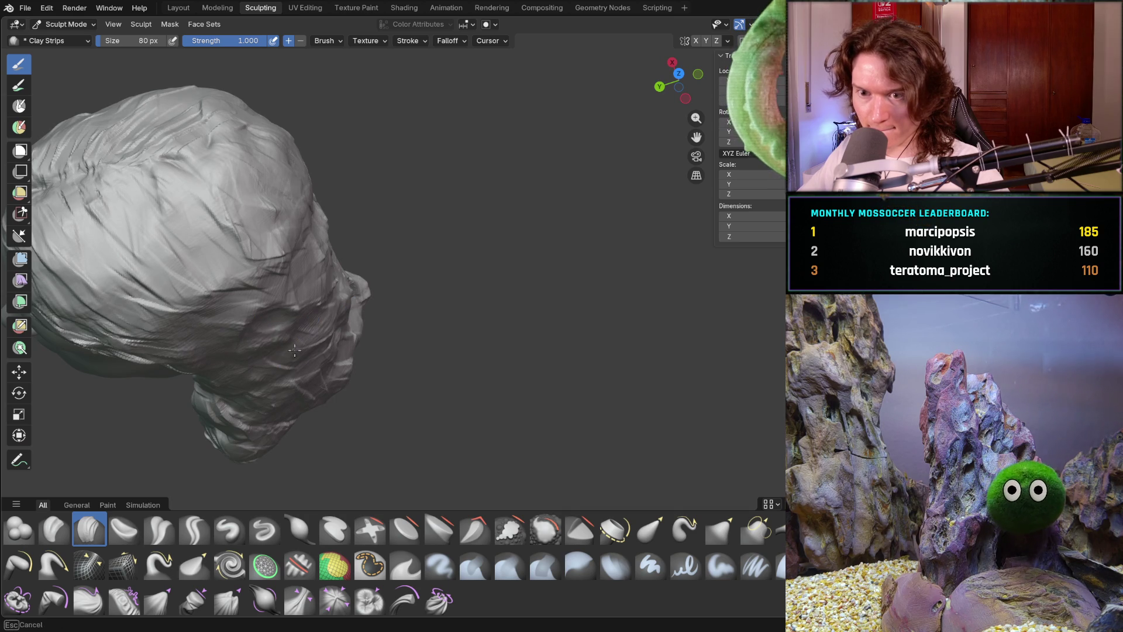
scroll(295, 257, "down", 5)
mouse_move(295, 257)
middle_mouse_down()
mouse_move(387, 220)
mouse_move(349, 243)
mouse_move(371, 254)
mouse_move(371, 284)
mouse_move(528, 307)
mouse_move(553, 330)
mouse_move(617, 325)
middle_mouse_up()
scroll(340, 242, "up", 6)
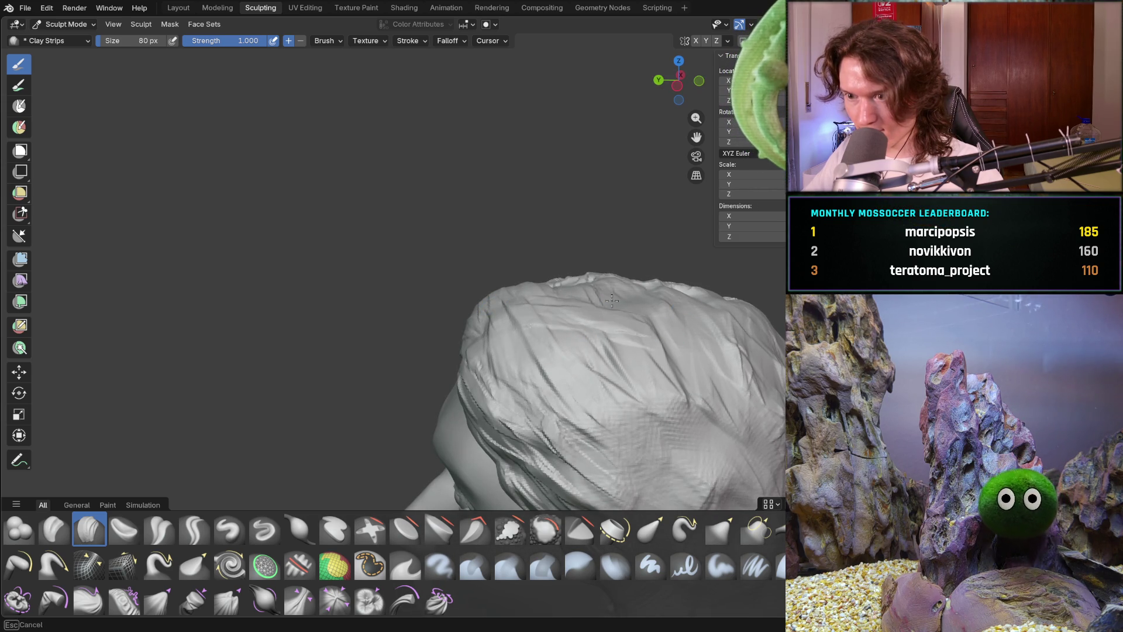
mouse_move(652, 360)
middle_mouse_down()
mouse_move(692, 314)
mouse_move(677, 326)
mouse_move(605, 261)
middle_mouse_up()
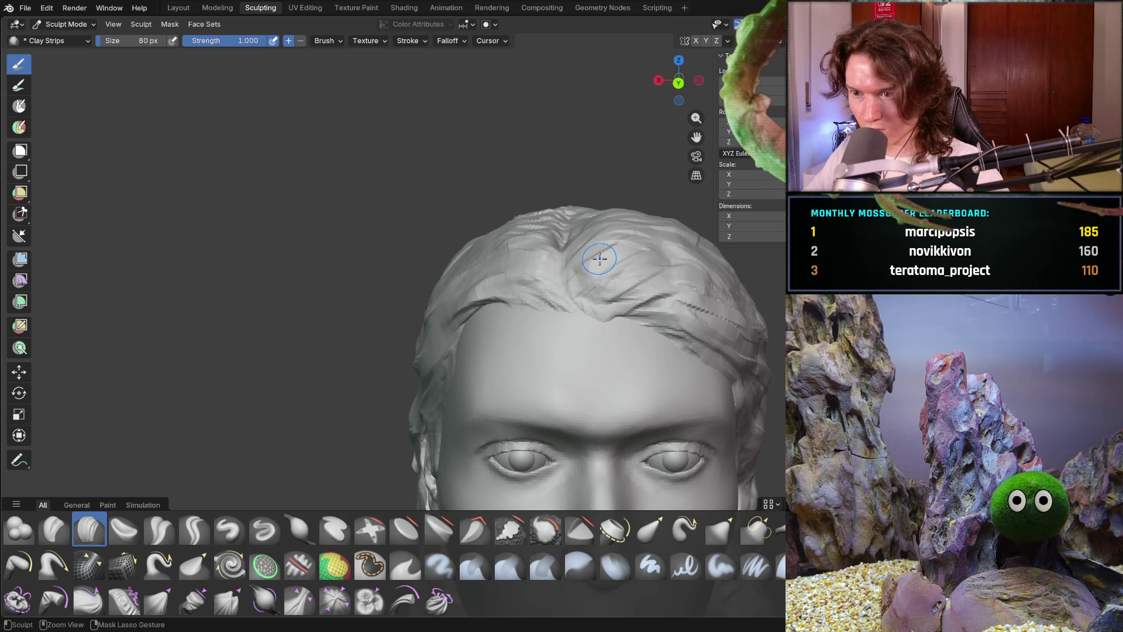
Work across the forehead hairline and temples, turning from the front to the right-side profile.
middle_click_drag(646, 228, 639, 237)
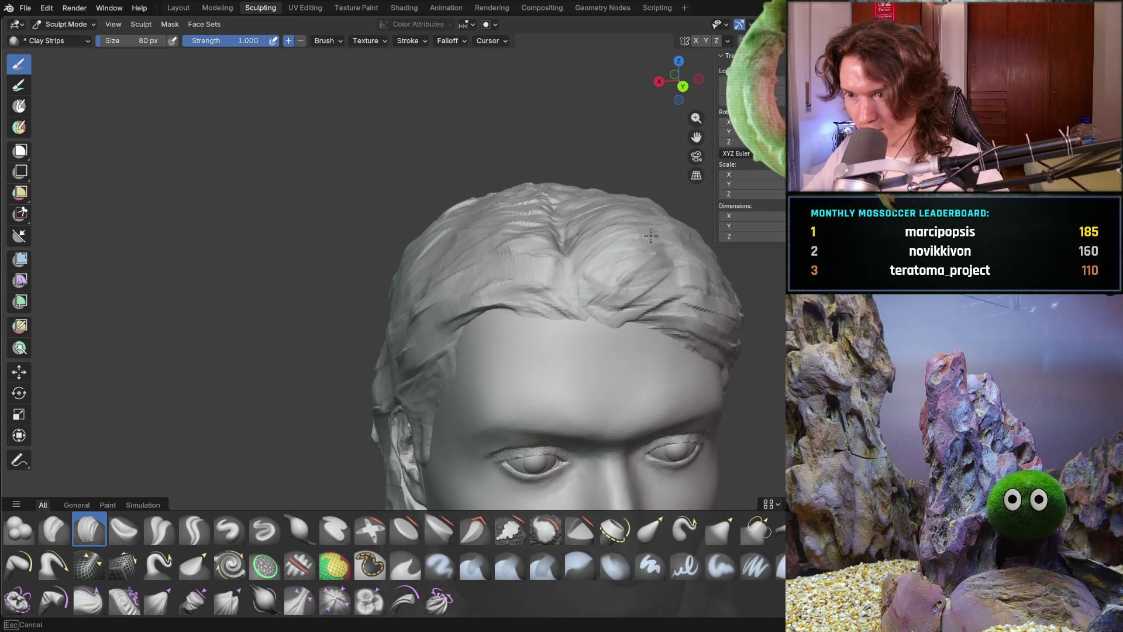
middle_click_drag(609, 299, 664, 264)
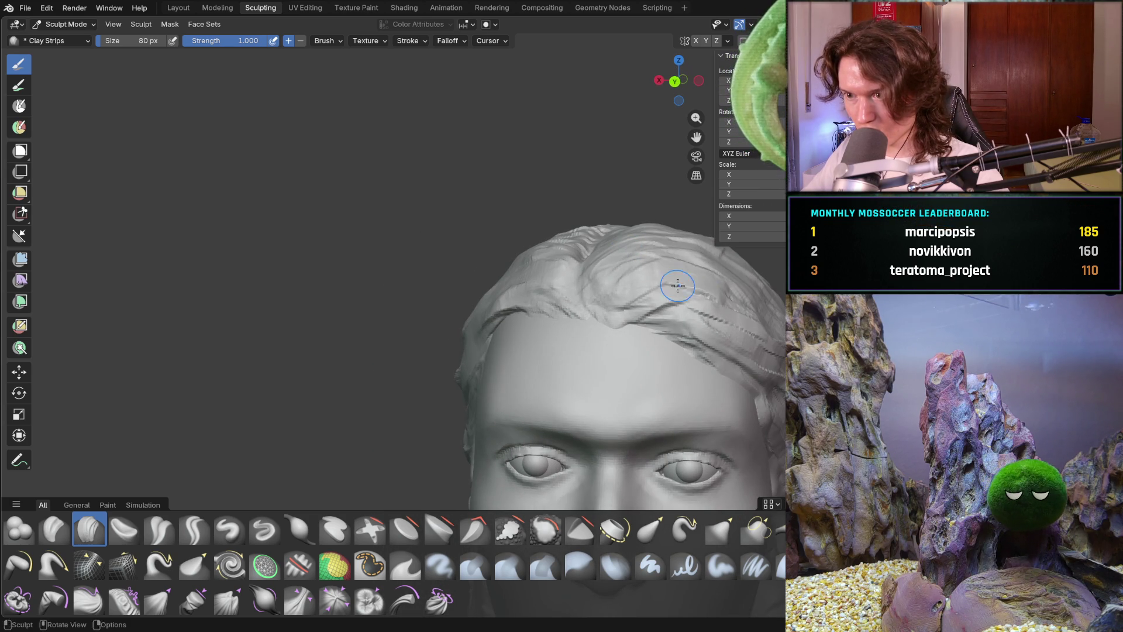
mouse_move(747, 273)
middle_mouse_down()
mouse_move(742, 289)
mouse_move(622, 244)
mouse_move(631, 267)
mouse_move(562, 244)
middle_mouse_up()
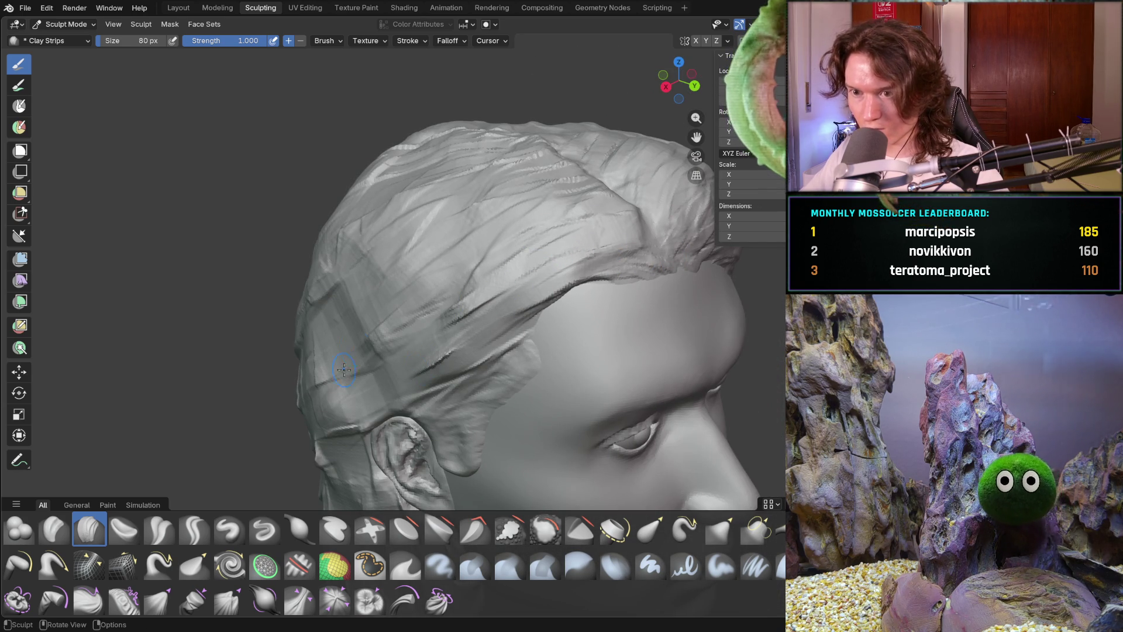
mouse_move(276, 307)
middle_mouse_down()
mouse_move(439, 291)
mouse_move(468, 316)
middle_mouse_up()
scroll(351, 299, "down", 3)
scroll(471, 310, "up", 3)
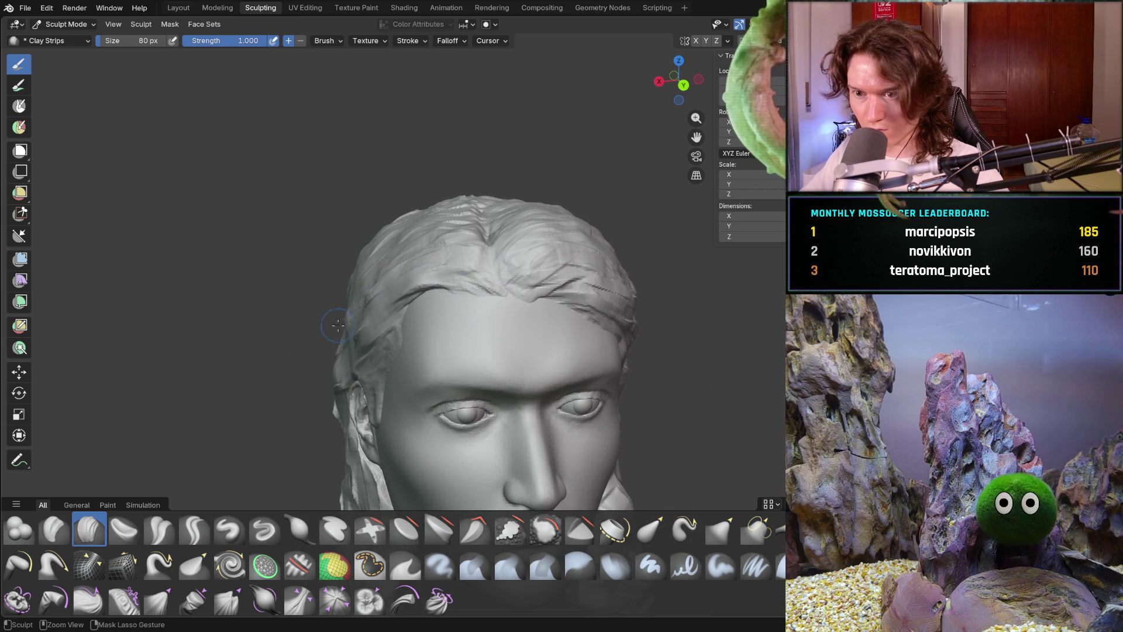
middle_click_drag(371, 281, 394, 261)
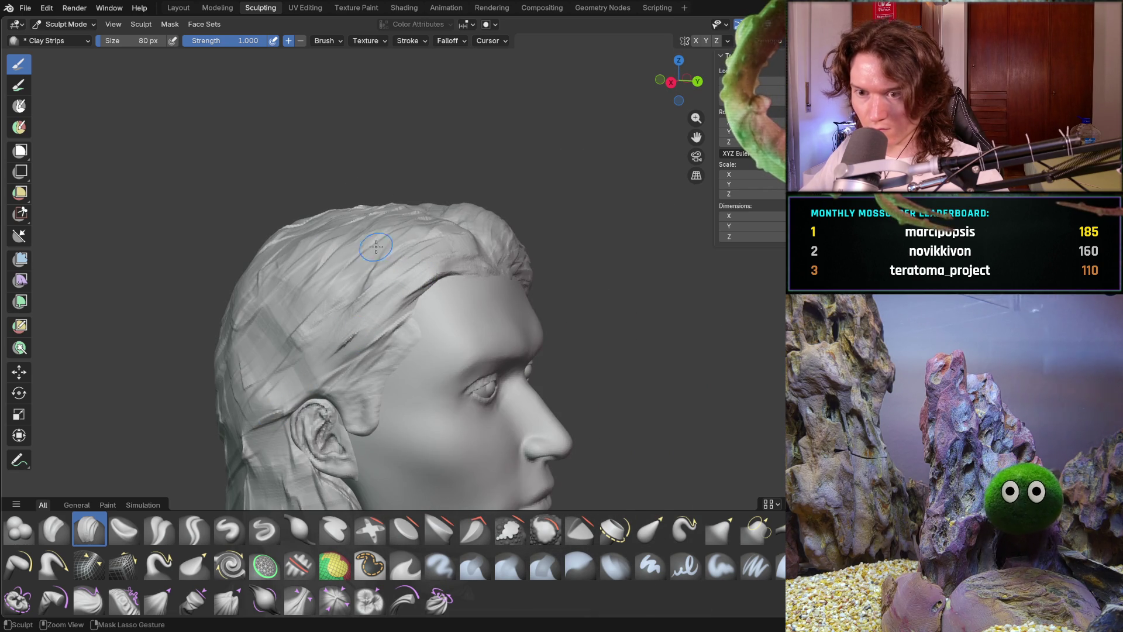
middle_click_drag(258, 427, 292, 440)
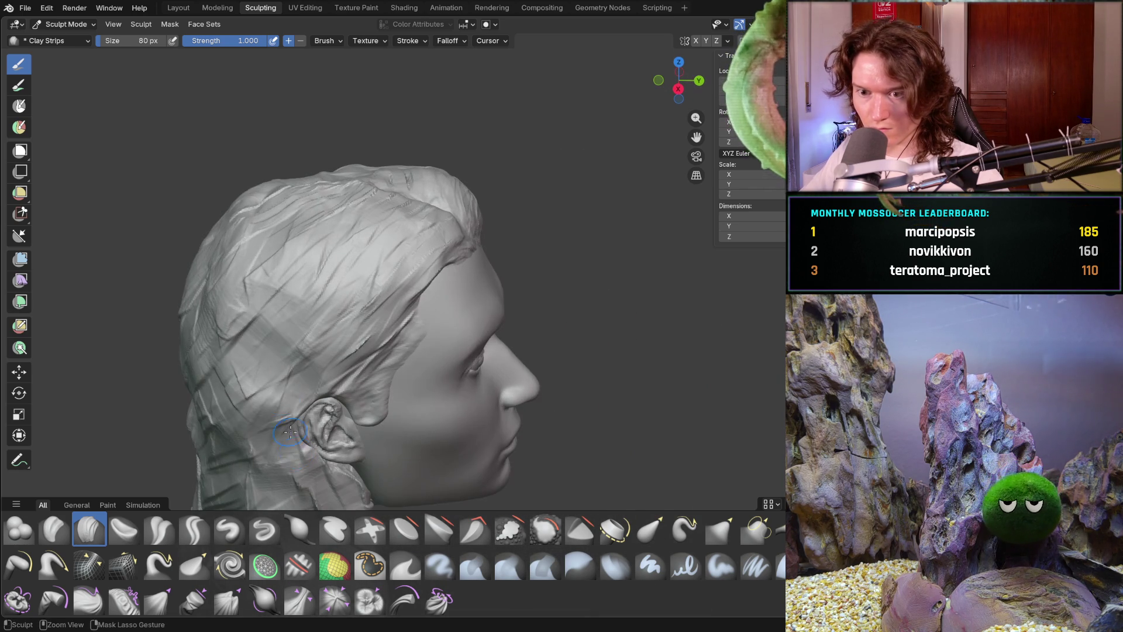
Carve strand detail into the back hair and neck, then review the ear and whole head.
left_click_drag(218, 481, 244, 481)
middle_click_drag(273, 411, 378, 240)
mouse_move(413, 382)
middle_mouse_down("ctrl")
mouse_move(380, 328)
mouse_move(351, 316)
mouse_move(398, 342)
mouse_move(419, 326)
middle_mouse_up("ctrl")
scroll(426, 327, "up", 5)
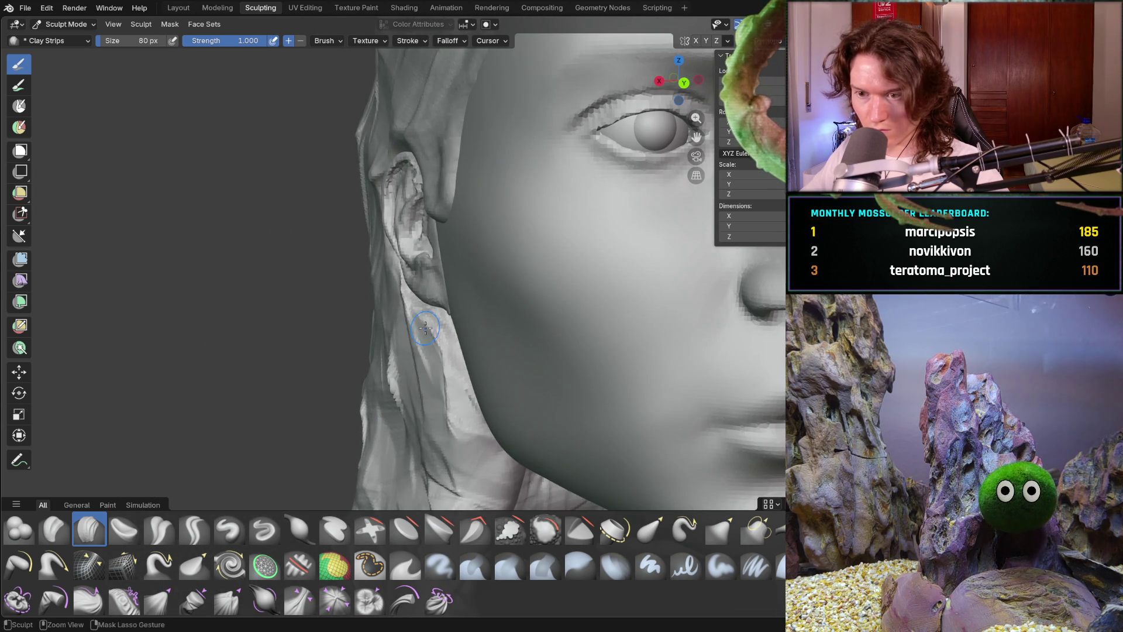
mouse_move(448, 367)
middle_mouse_down()
mouse_move(464, 371)
mouse_move(449, 348)
mouse_move(448, 360)
middle_mouse_up()
middle_click_drag(537, 479, 473, 430)
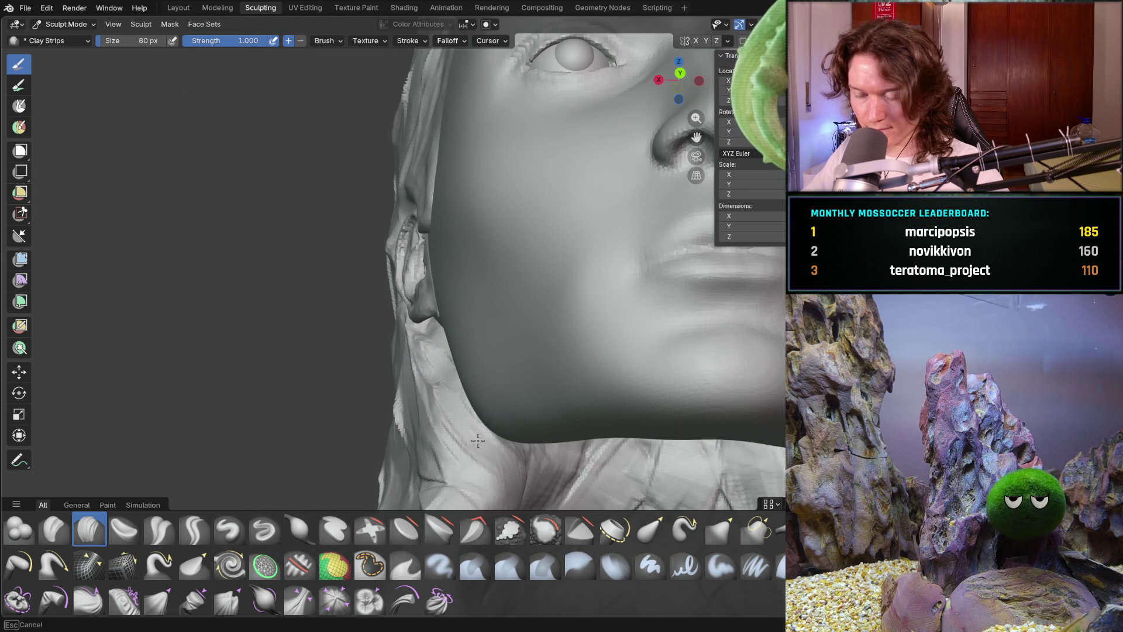
scroll(513, 450, "down", 10)
mouse_move(494, 468)
middle_mouse_down()
mouse_move(476, 471)
mouse_move(461, 442)
mouse_move(509, 398)
mouse_move(545, 392)
mouse_move(436, 380)
mouse_move(607, 349)
mouse_move(421, 345)
middle_mouse_up()
scroll(469, 406, "up", 8)
scroll(545, 393, "down", 10)
scroll(435, 380, "up", 5)
scroll(497, 351, "down", 6)
Pull the hair ends into a wavier silhouette with a 322 px Grab brush, then return to Clay Strips.
key("g")
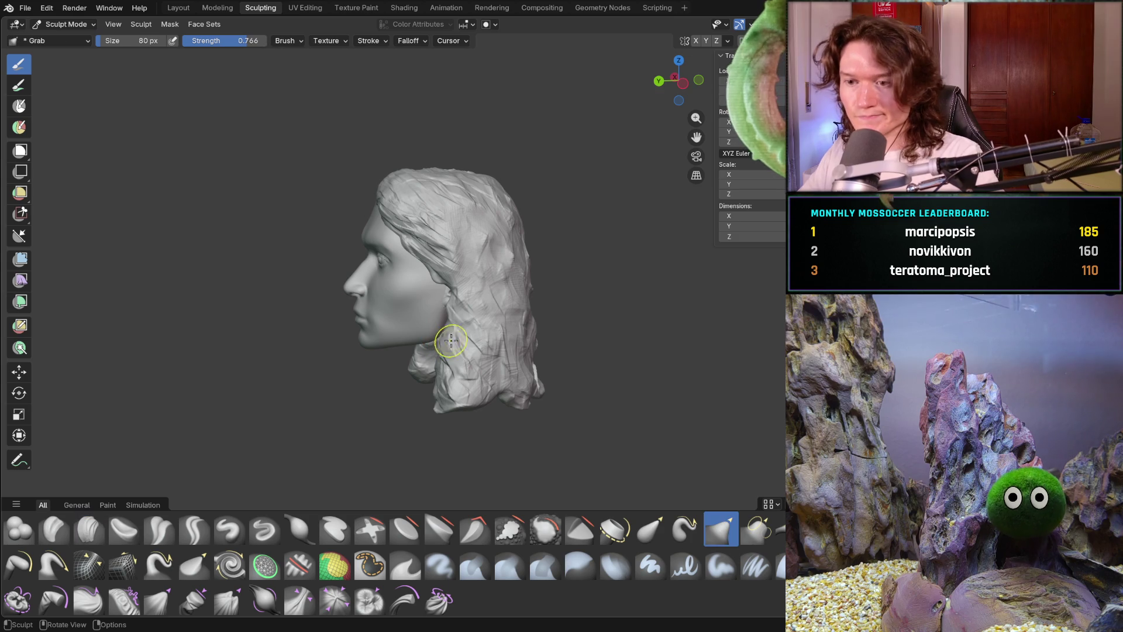
key("f")
left_click(498, 361)
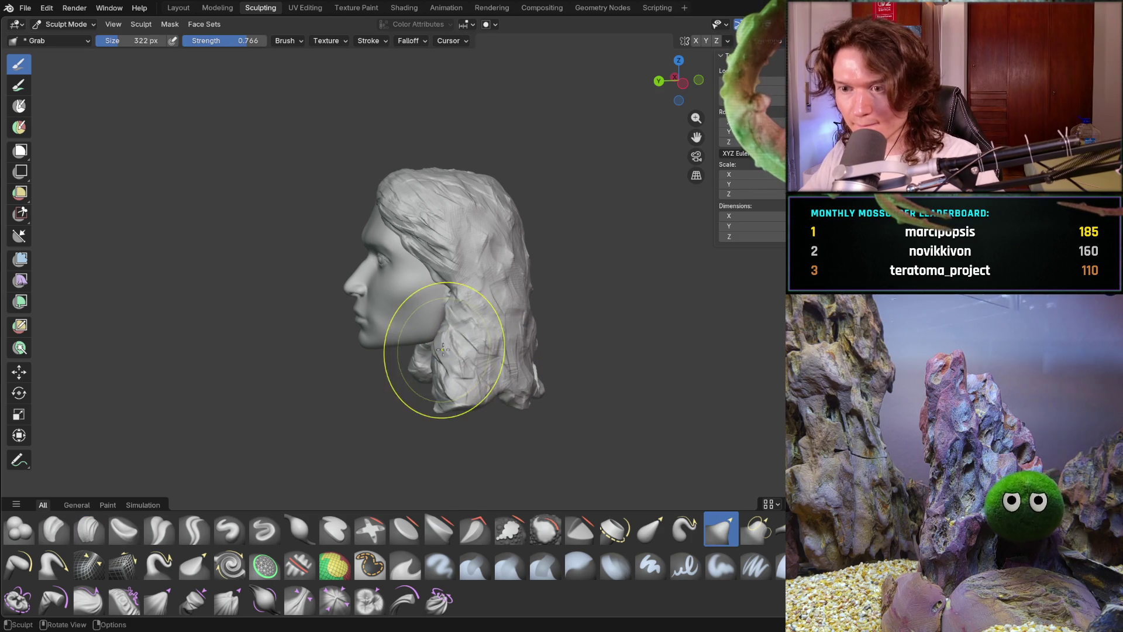
mouse_move(419, 413)
middle_mouse_down()
mouse_move(459, 380)
mouse_move(346, 376)
mouse_move(380, 363)
middle_mouse_up()
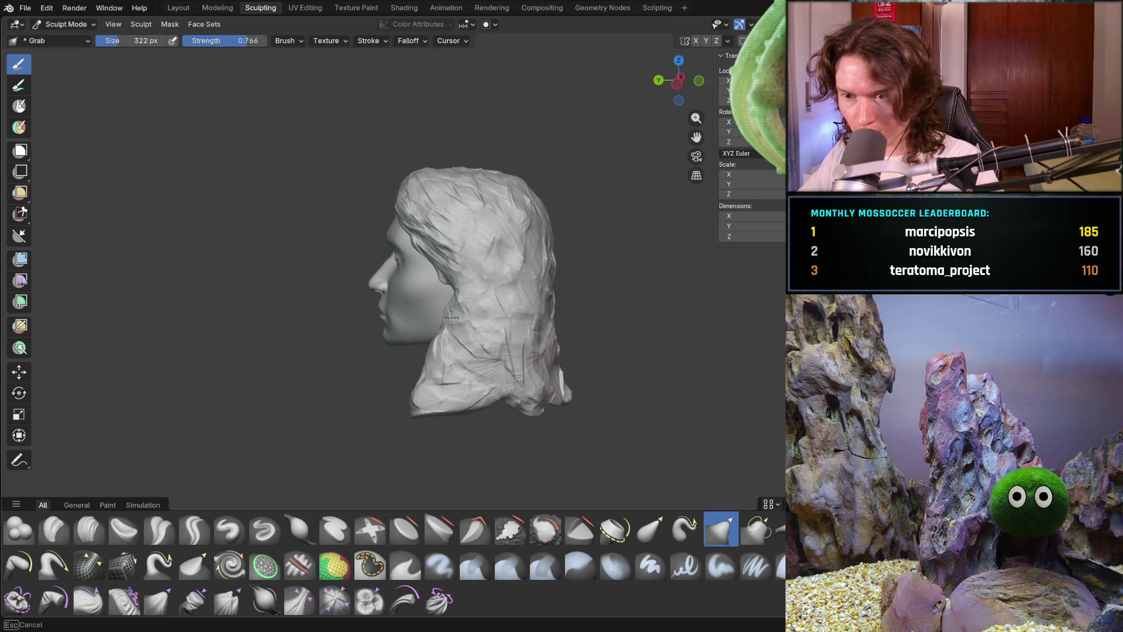
middle_click_drag(440, 321, 506, 379)
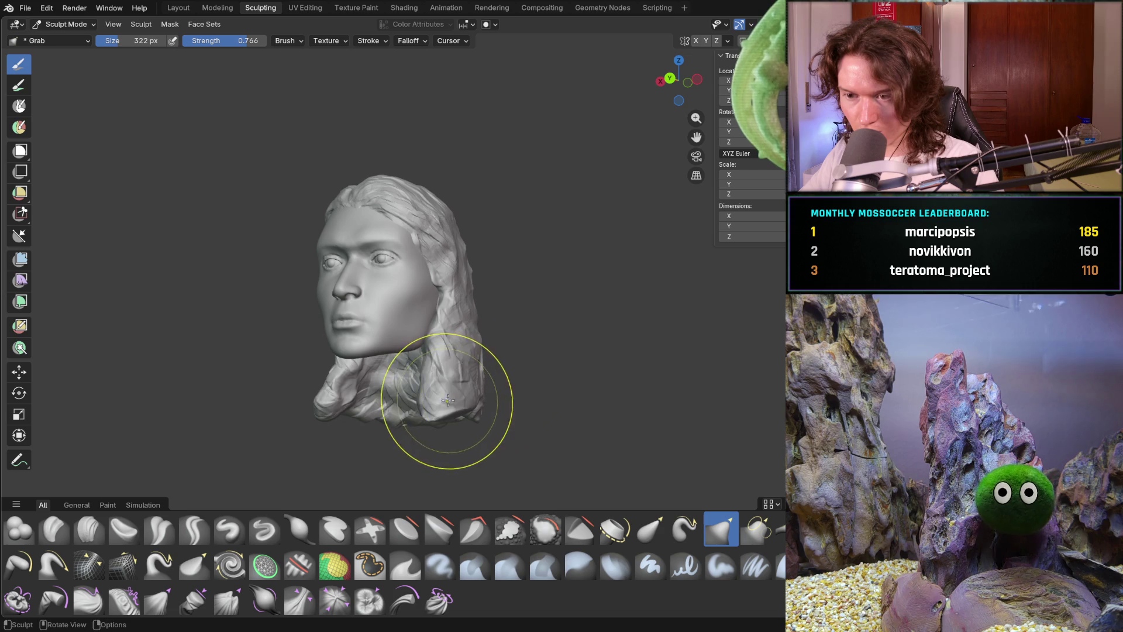
mouse_move(448, 408)
middle_mouse_down()
mouse_move(371, 439)
mouse_move(381, 436)
middle_mouse_up()
mouse_move(487, 405)
middle_mouse_down()
mouse_move(634, 376)
mouse_move(513, 405)
middle_mouse_up()
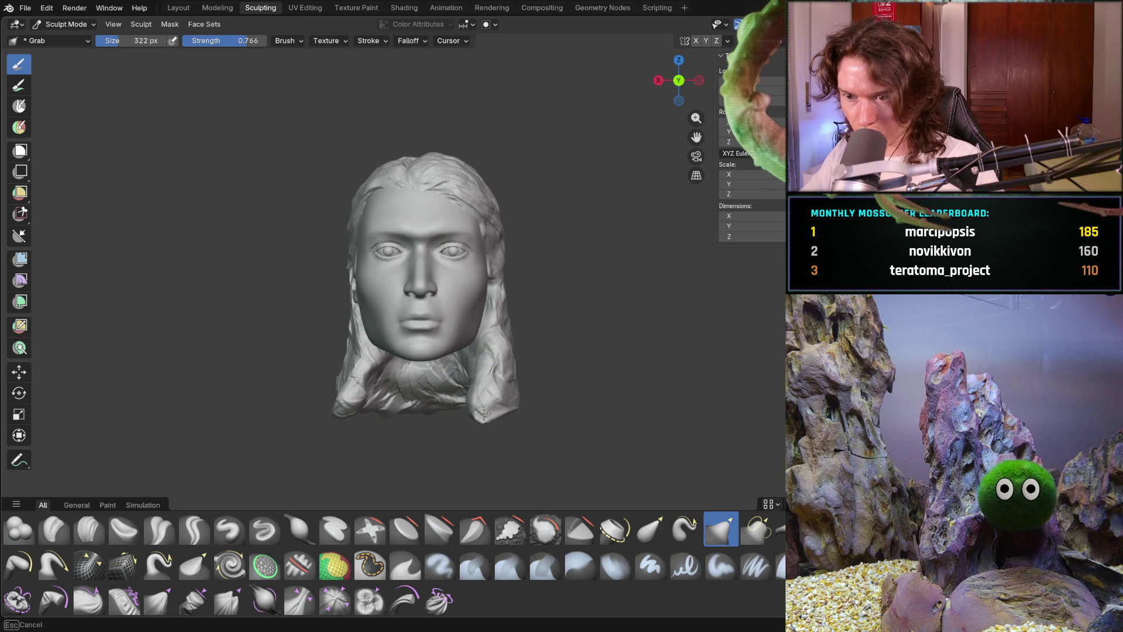
mouse_move(488, 415)
middle_mouse_down()
mouse_move(523, 332)
mouse_move(604, 376)
mouse_move(519, 395)
middle_mouse_up()
middle_click_drag(504, 343, 476, 381)
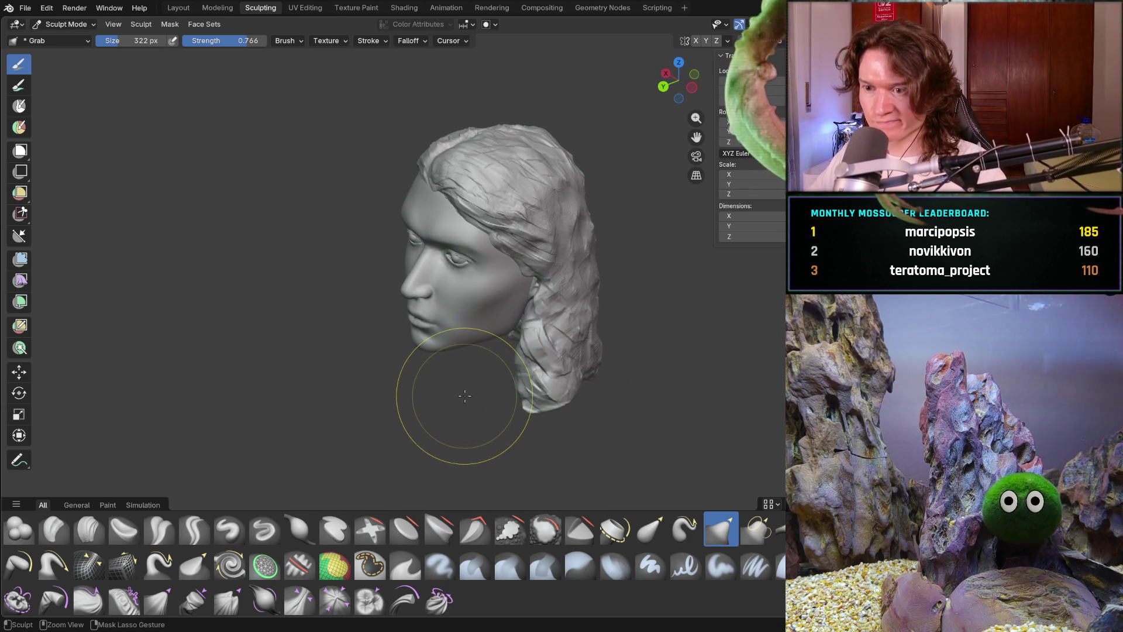
middle_click_drag(452, 371, 566, 333)
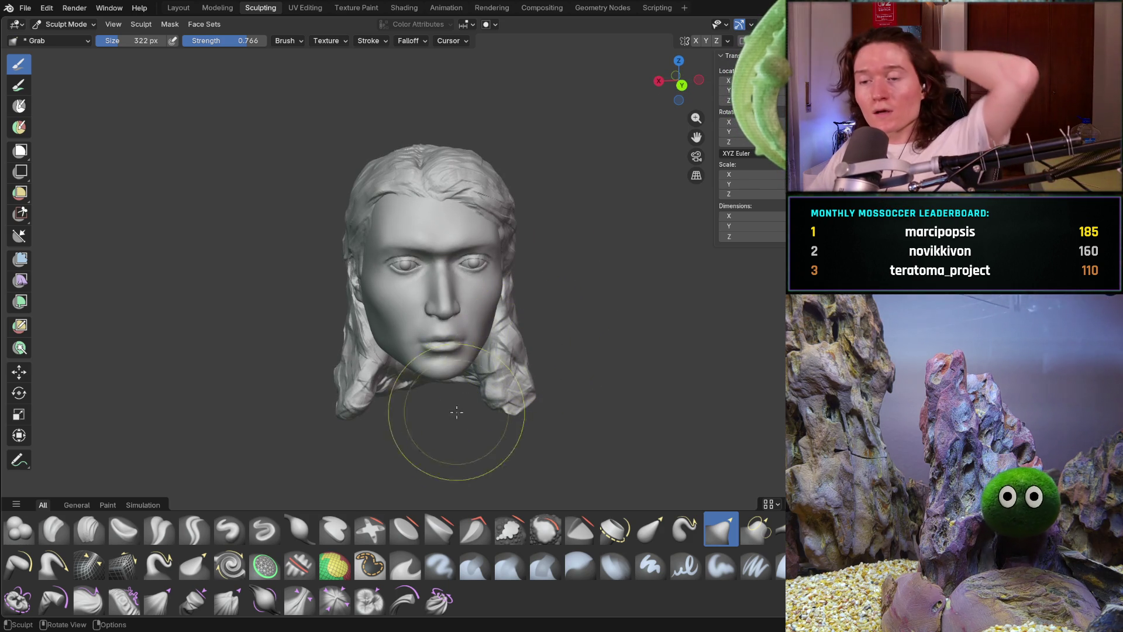
left_click(89, 530)
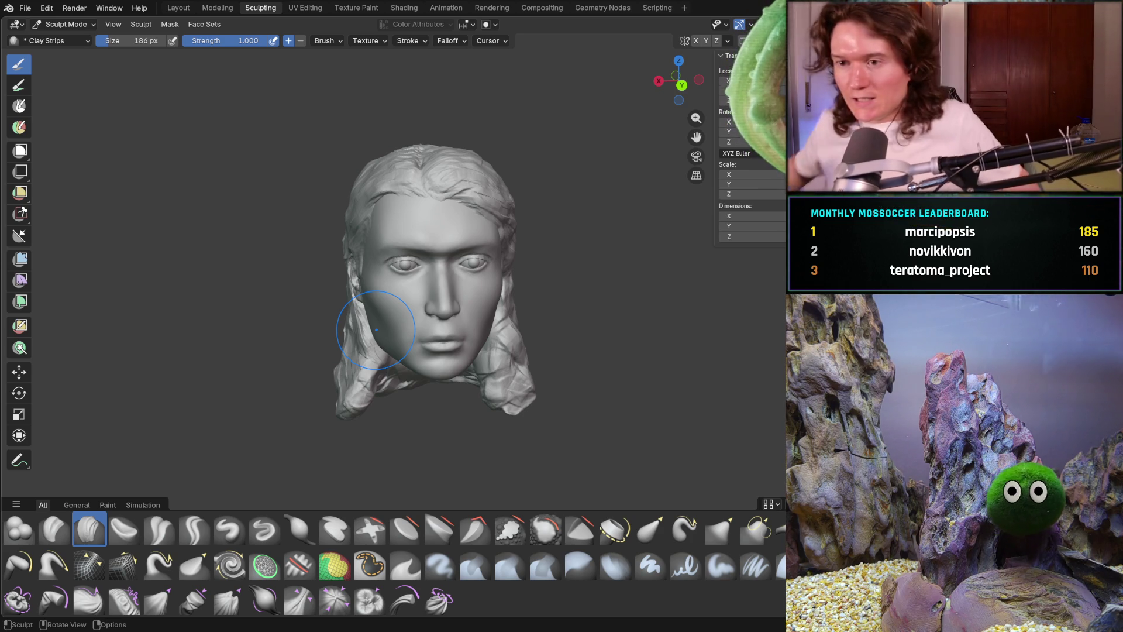
Shrink the Clay Strips brush from 138 px down to 86 px while orbiting around the face.
mouse_move(417, 382)
middle_mouse_down()
mouse_move(433, 370)
mouse_move(450, 404)
mouse_move(431, 397)
middle_mouse_up()
scroll(451, 401, "up", 5)
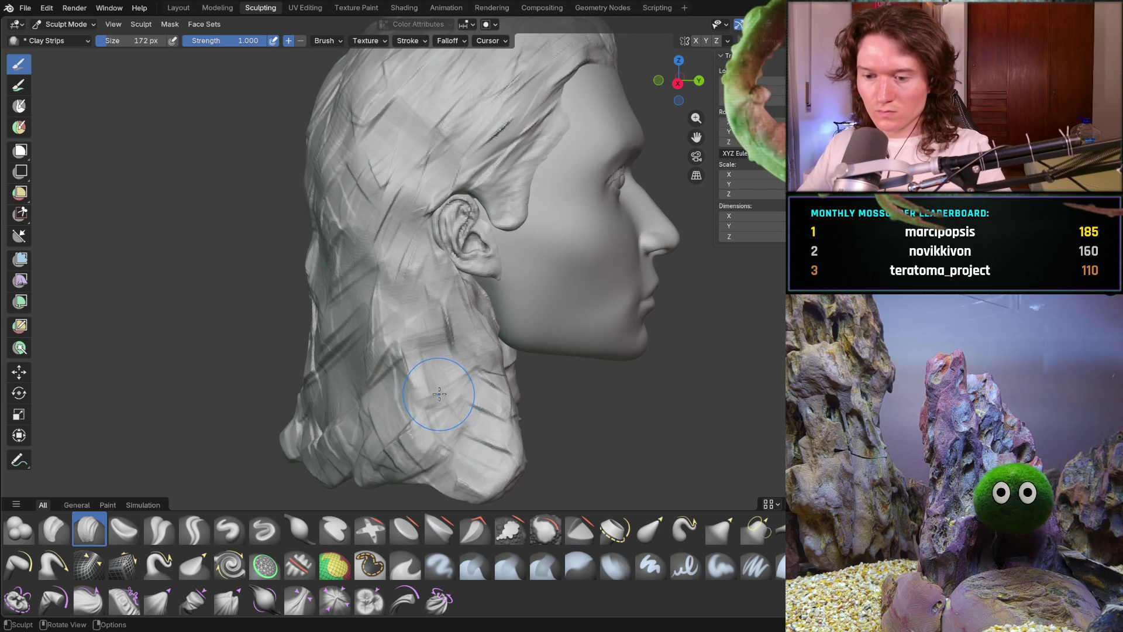
key("bracketleft")
key("bracketleft")
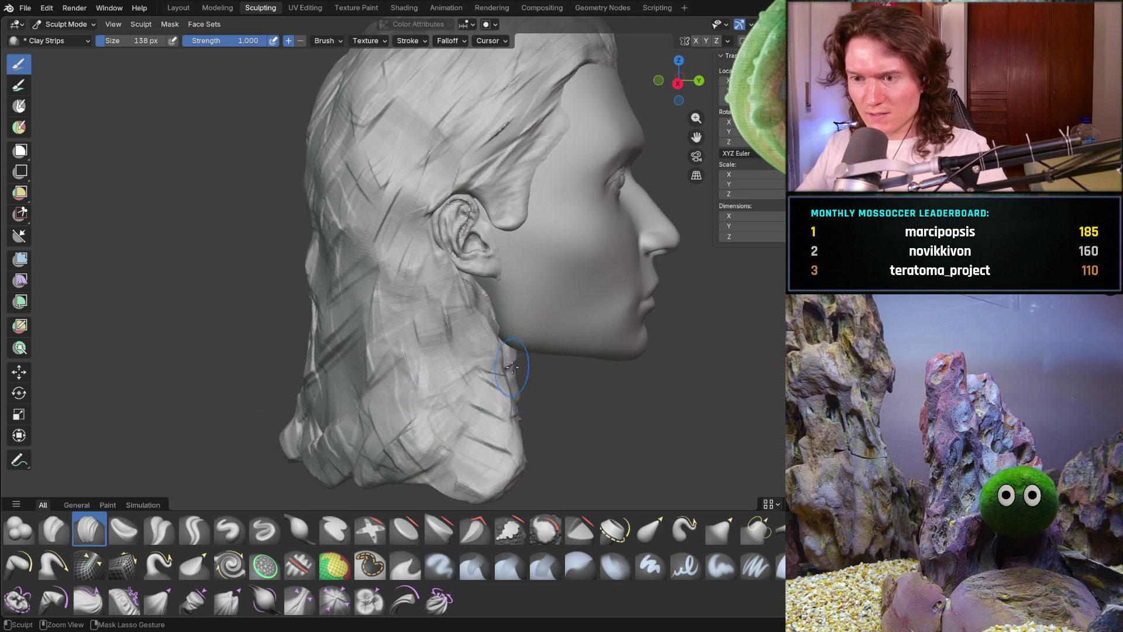
middle_click_drag(477, 351, 386, 365)
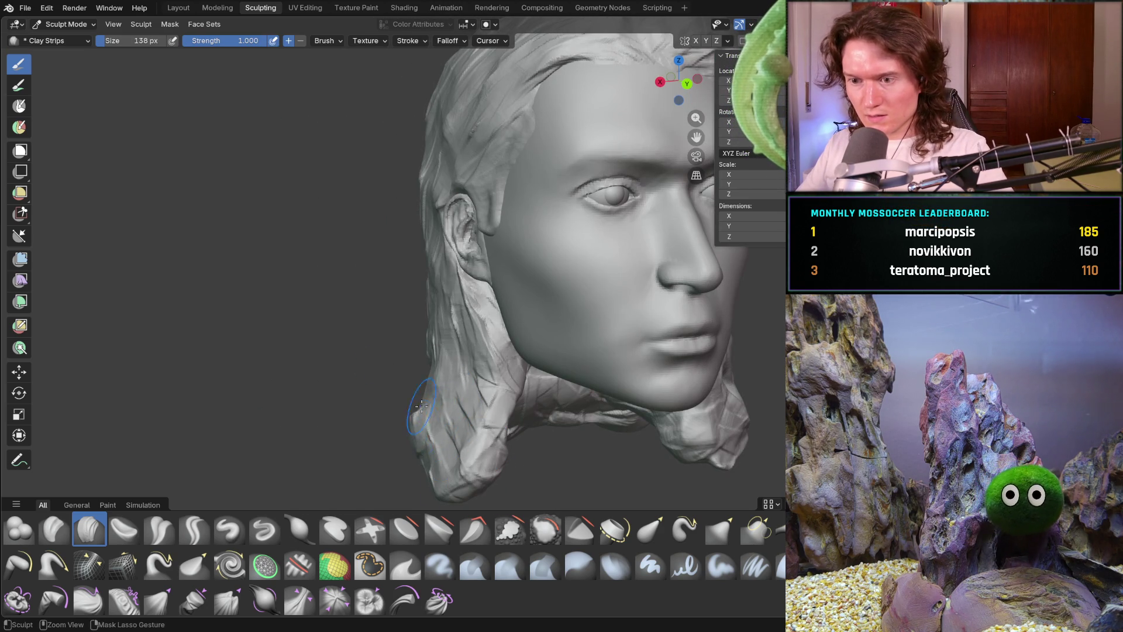
middle_click_drag(410, 424, 387, 426)
middle_click_drag(422, 419, 496, 408, "shift")
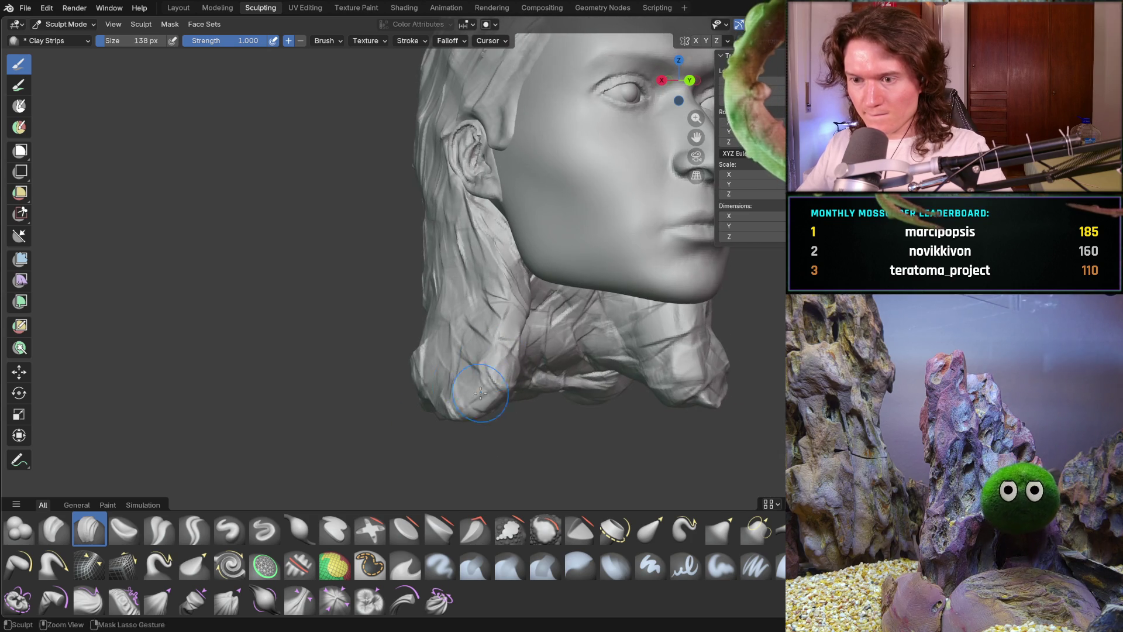
middle_click_drag(418, 410, 431, 358)
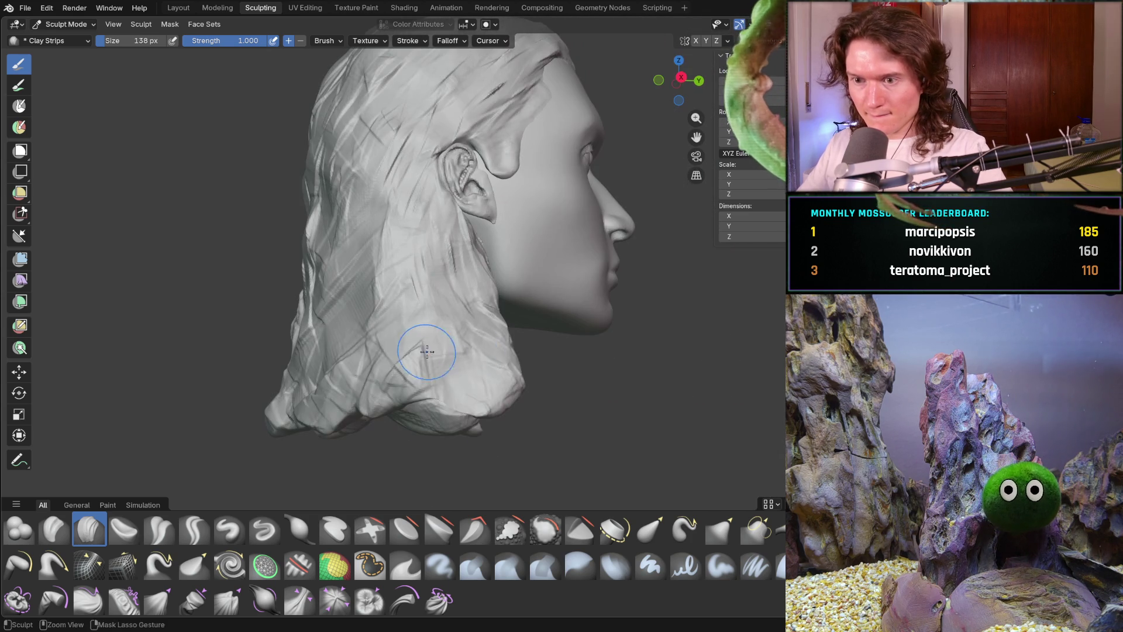
middle_click_drag(415, 402, 382, 376)
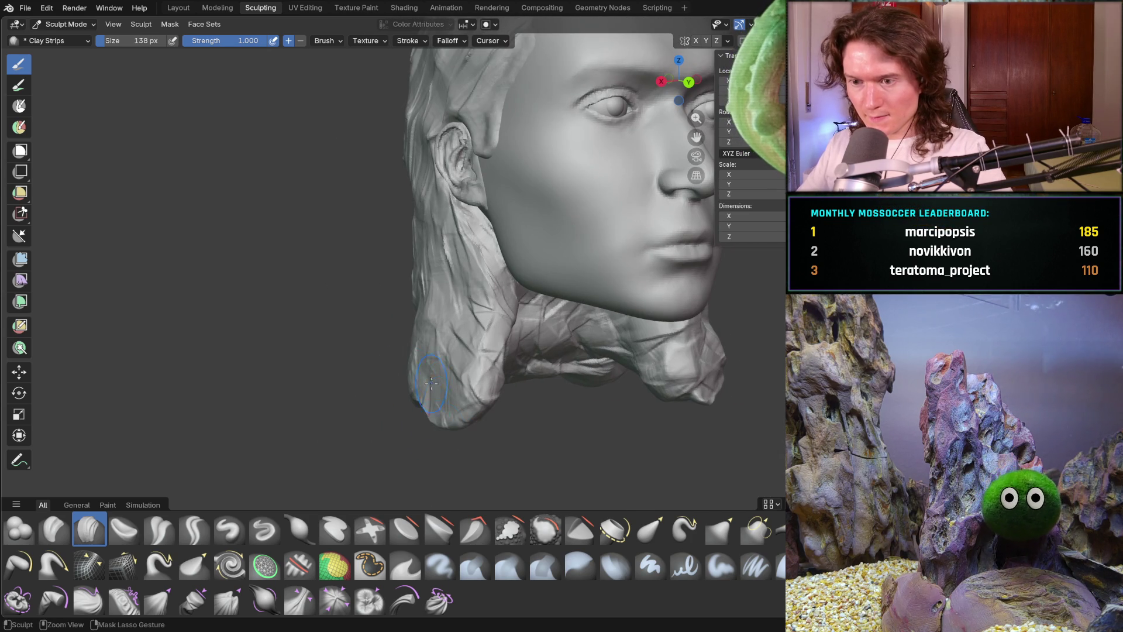
middle_click_drag(442, 335, 437, 337)
key("f")
left_click(433, 340)
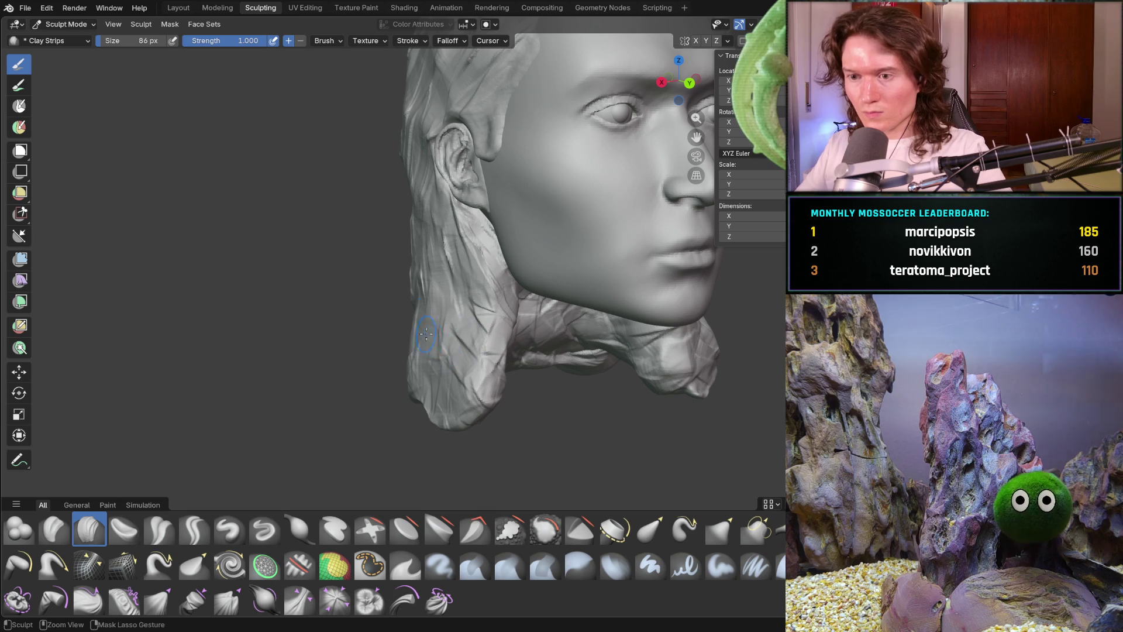
Carve grooves into the hair along and below the chin.
mouse_move(486, 369)
middle_mouse_down()
mouse_move(528, 310)
mouse_move(527, 352)
middle_mouse_up()
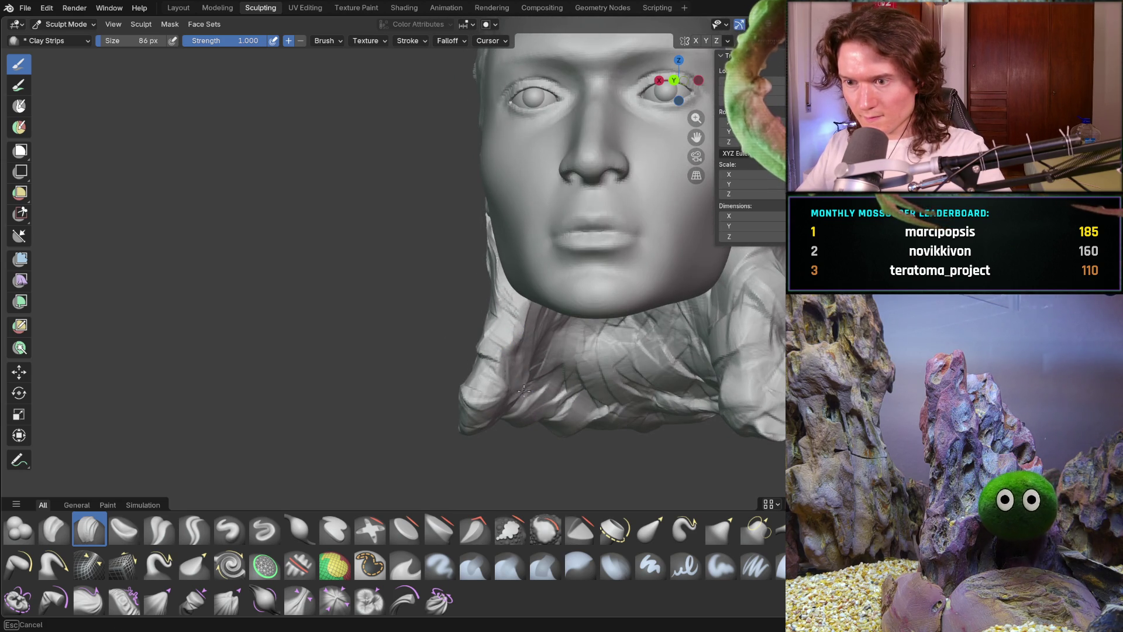
middle_click_drag(539, 305, 505, 340)
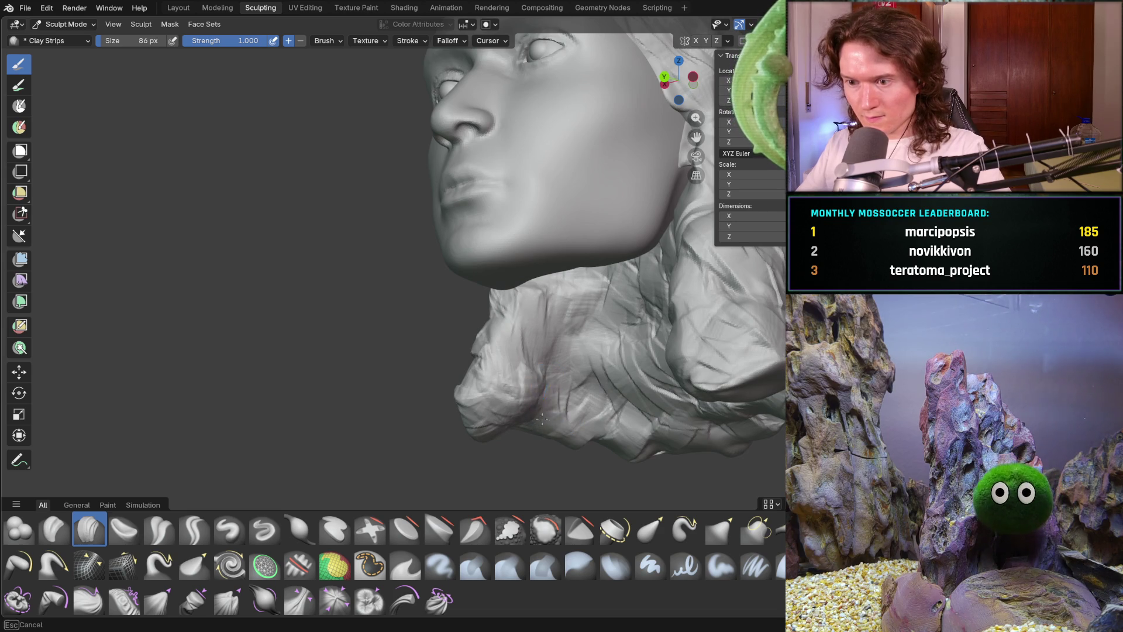
left_click_drag(587, 425, 537, 433)
middle_click_drag(519, 425, 588, 428)
mouse_move(644, 429)
left_mouse_down()
mouse_move(617, 412)
mouse_move(604, 427)
mouse_move(554, 401)
mouse_move(555, 379)
mouse_move(612, 378)
left_mouse_up()
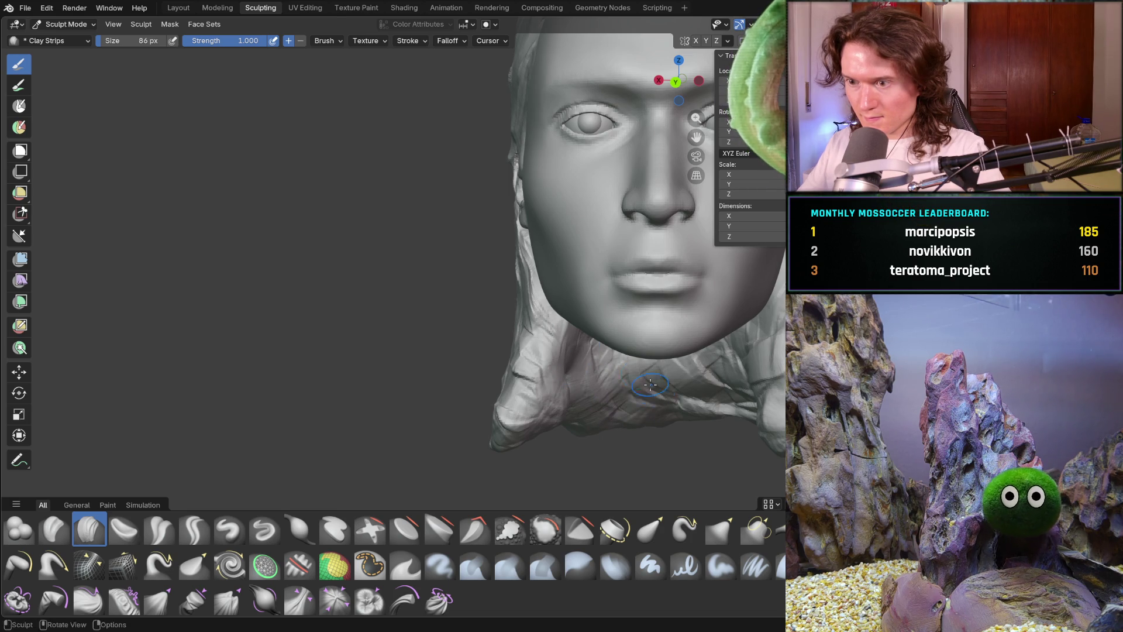
Carve strand grooves into the lower back hair.
middle_click_drag(698, 395, 731, 435)
mouse_move(634, 439)
middle_mouse_down()
mouse_move(631, 396)
mouse_move(609, 371)
mouse_move(630, 367)
middle_mouse_up()
mouse_move(593, 438)
left_mouse_down()
mouse_move(585, 392)
mouse_move(626, 439)
mouse_move(638, 386)
mouse_move(689, 405)
mouse_move(568, 438)
left_mouse_up()
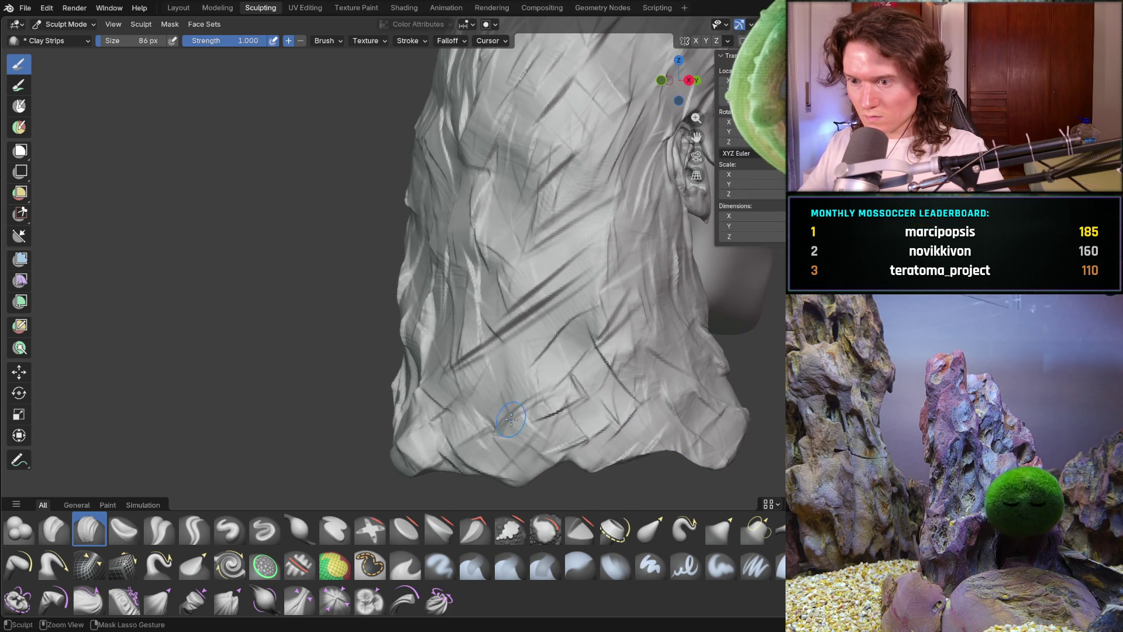
middle_click_drag(468, 328, 428, 288)
scroll(429, 289, "down", 5)
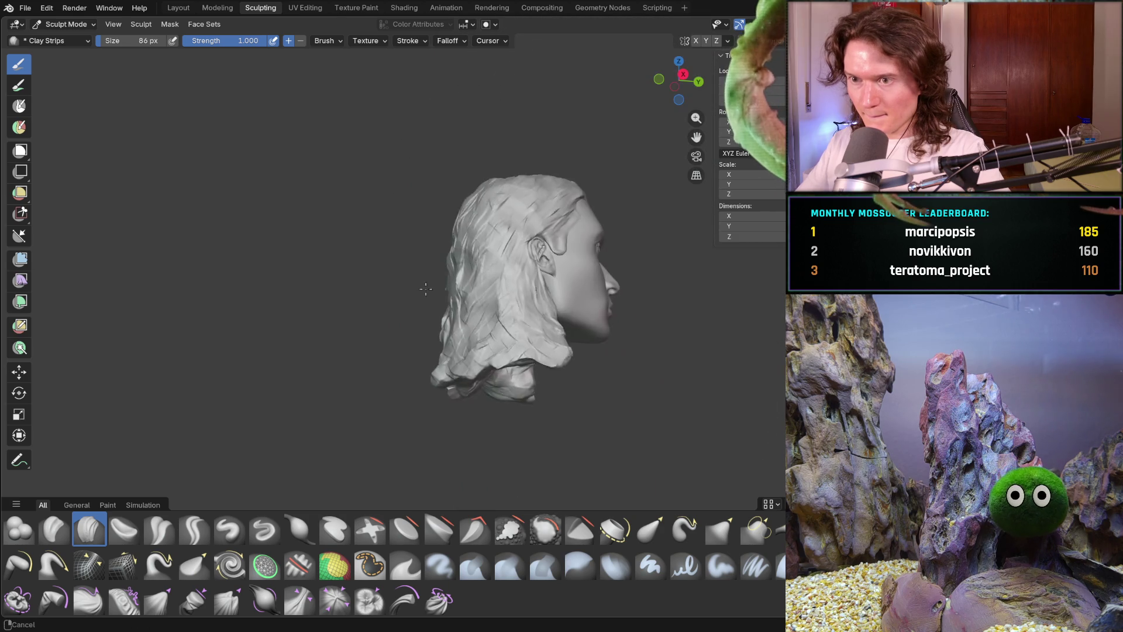
Carve strand strokes on the back hair and a band across the lower back hair.
left_click_drag(452, 323, 468, 272)
middle_click_drag(474, 287, 488, 294)
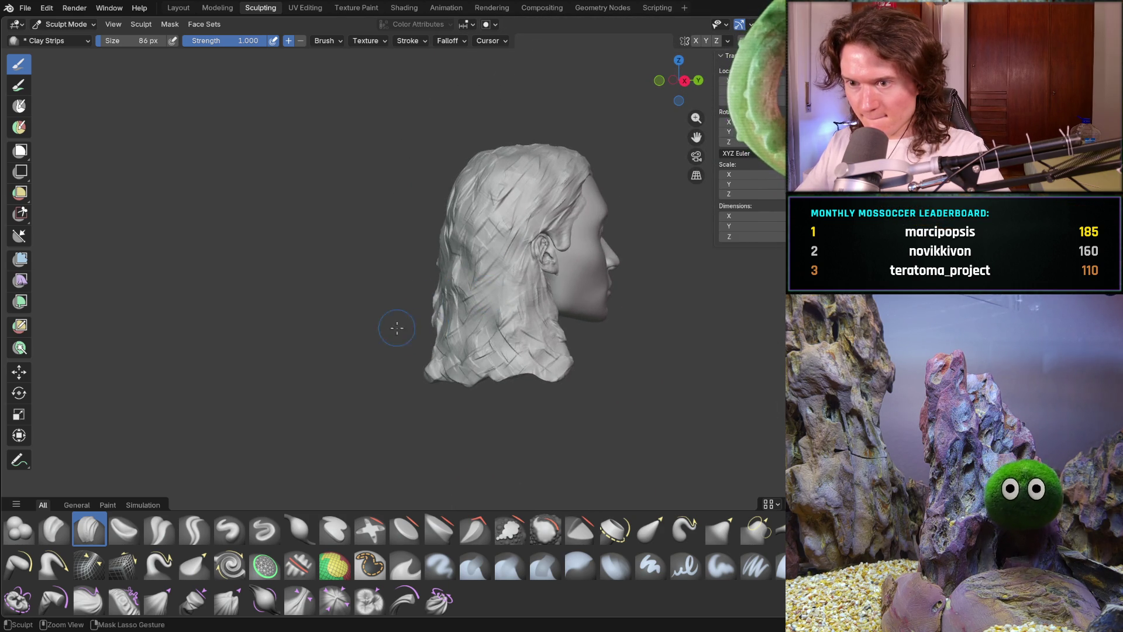
middle_click_drag(409, 333, 550, 311)
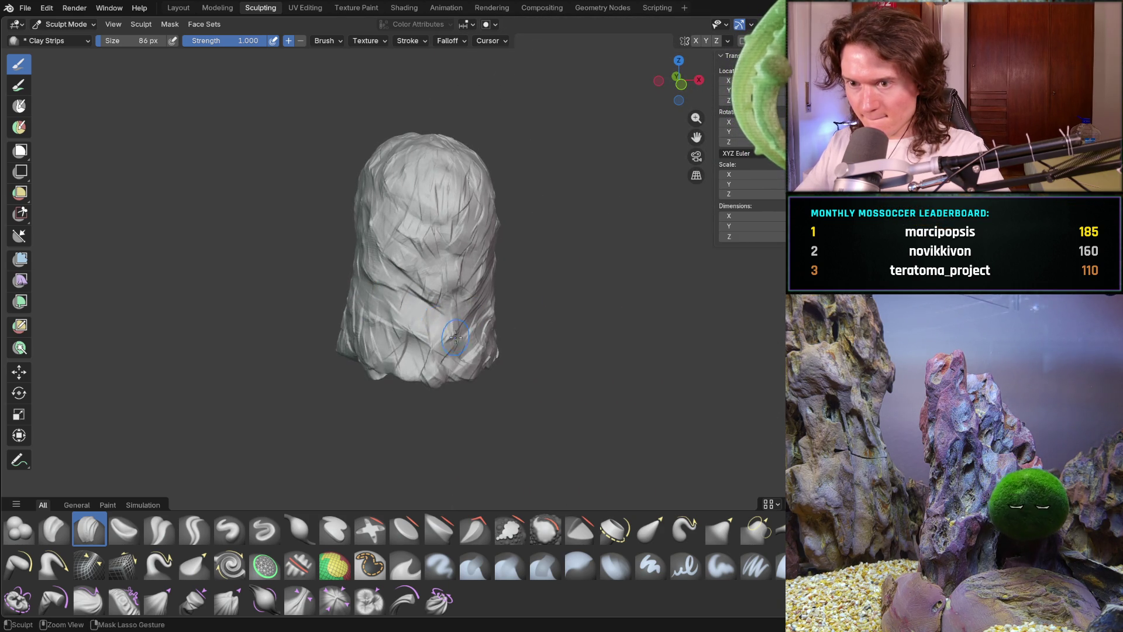
middle_click_drag(442, 293, 477, 285)
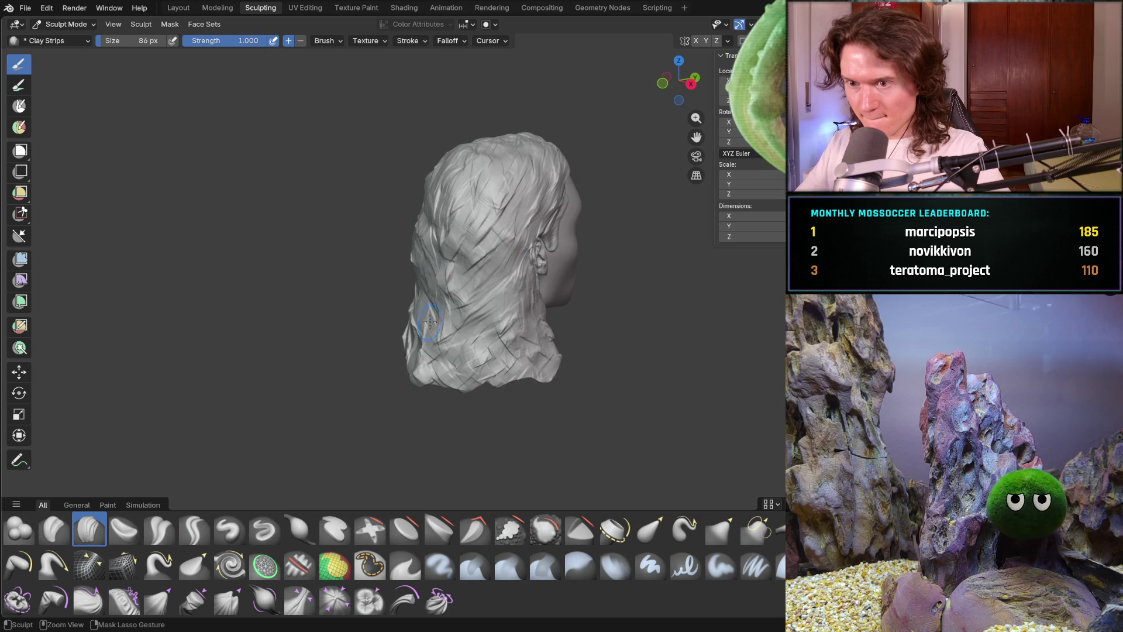
mouse_move(506, 332)
left_mouse_down()
mouse_move(433, 304)
mouse_move(468, 327)
mouse_move(515, 316)
mouse_move(520, 324)
left_mouse_up()
mouse_move(520, 324)
middle_mouse_down()
mouse_move(479, 274)
mouse_move(451, 271)
mouse_move(480, 308)
middle_mouse_up()
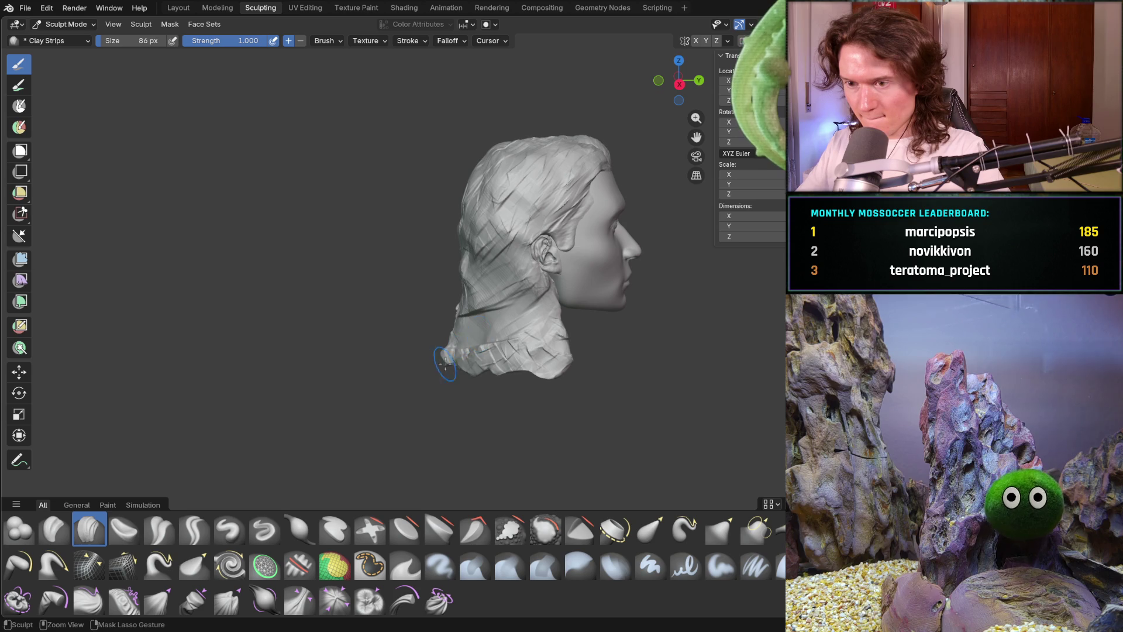
mouse_move(486, 350)
middle_mouse_down()
mouse_move(476, 292)
mouse_move(502, 284)
mouse_move(421, 281)
middle_mouse_up()
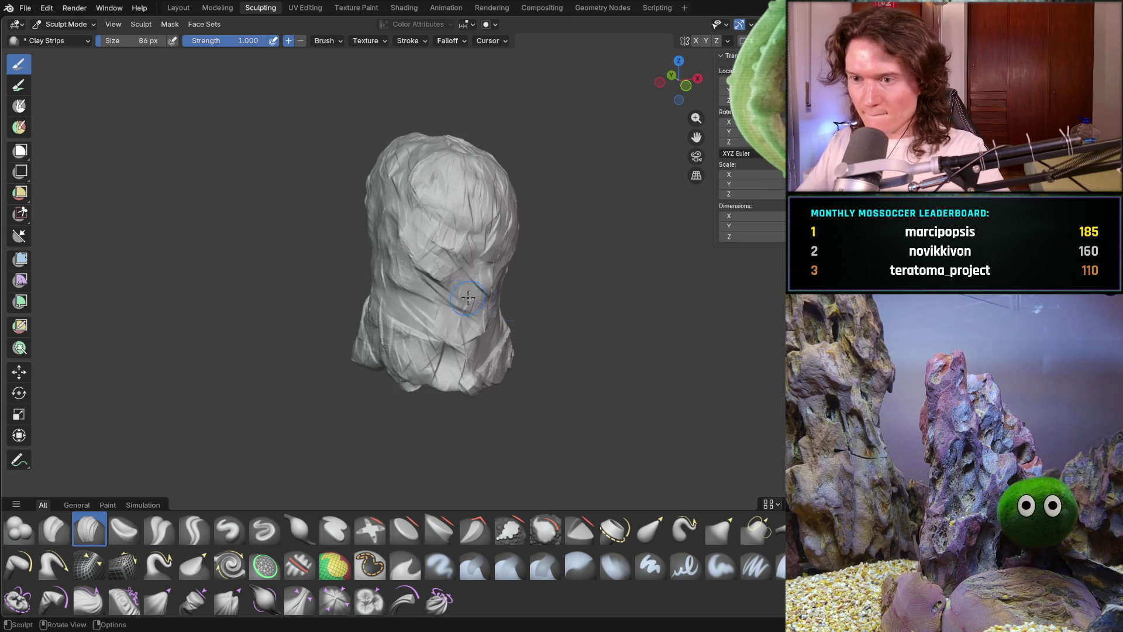
middle_click_drag(446, 347, 403, 304)
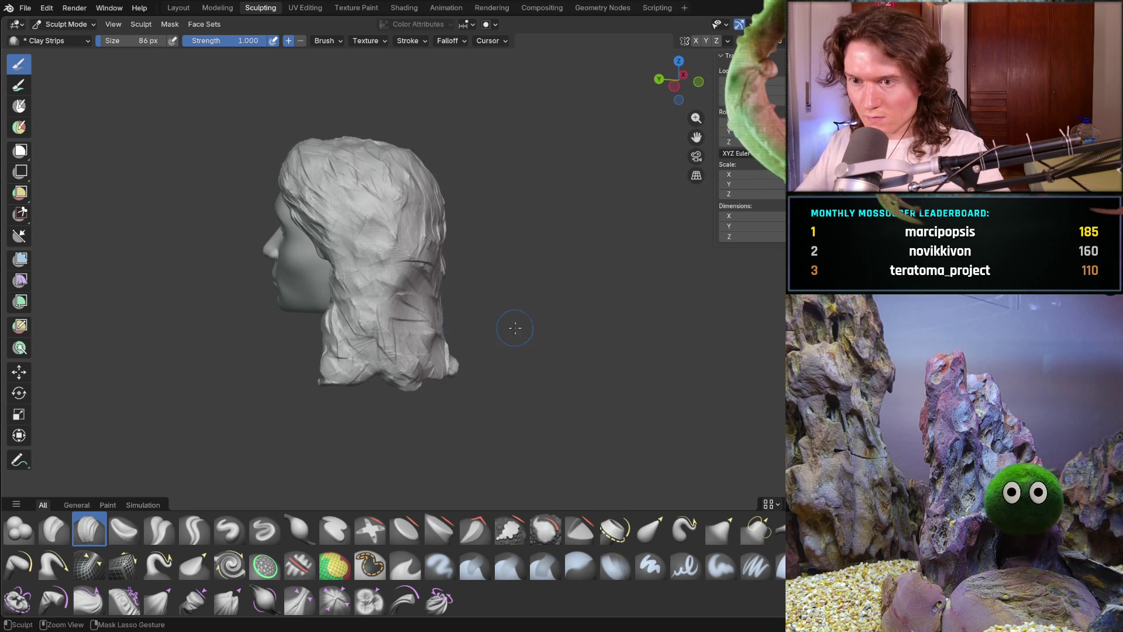
Add more strands across the back of the head and along the lower hair.
mouse_move(414, 356)
left_mouse_down()
mouse_move(351, 269)
mouse_move(345, 293)
mouse_move(439, 297)
left_mouse_up()
left_click_drag(348, 242, 385, 240)
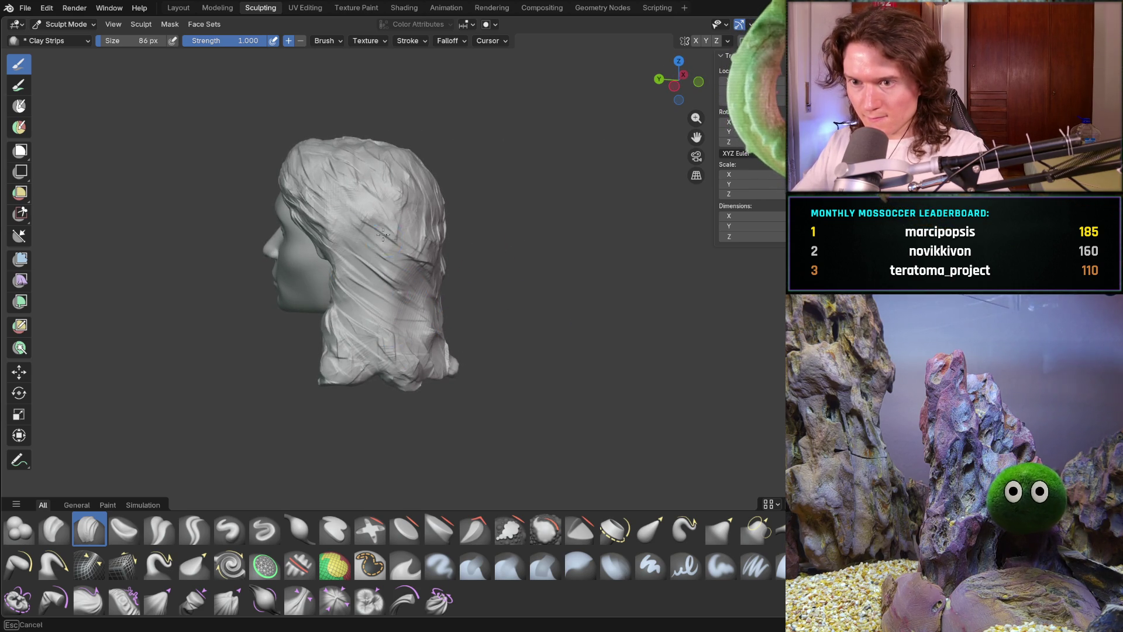
middle_click_drag(439, 276, 413, 266)
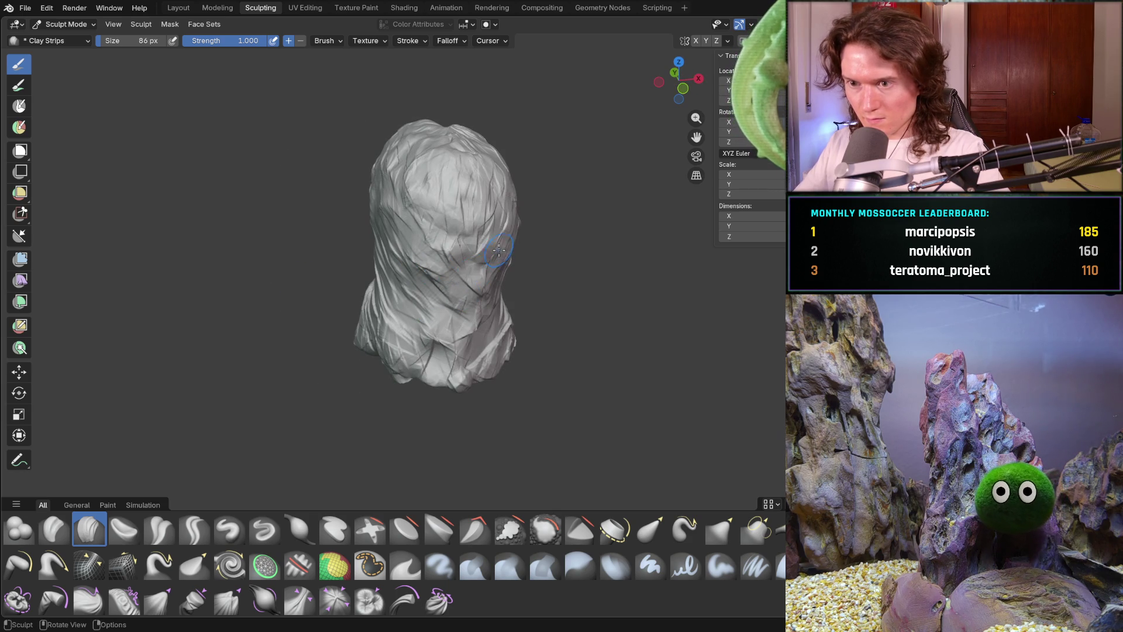
middle_click_drag(499, 250, 466, 249)
mouse_move(504, 254)
left_mouse_down()
mouse_move(468, 252)
mouse_move(451, 343)
left_mouse_up()
middle_click_drag(394, 316, 328, 318)
scroll(328, 319, "up", 3)
mouse_move(276, 383)
left_mouse_down()
mouse_move(354, 351)
mouse_move(425, 344)
left_mouse_up()
mouse_move(424, 344)
middle_mouse_down()
mouse_move(359, 335)
mouse_move(359, 344)
middle_mouse_up()
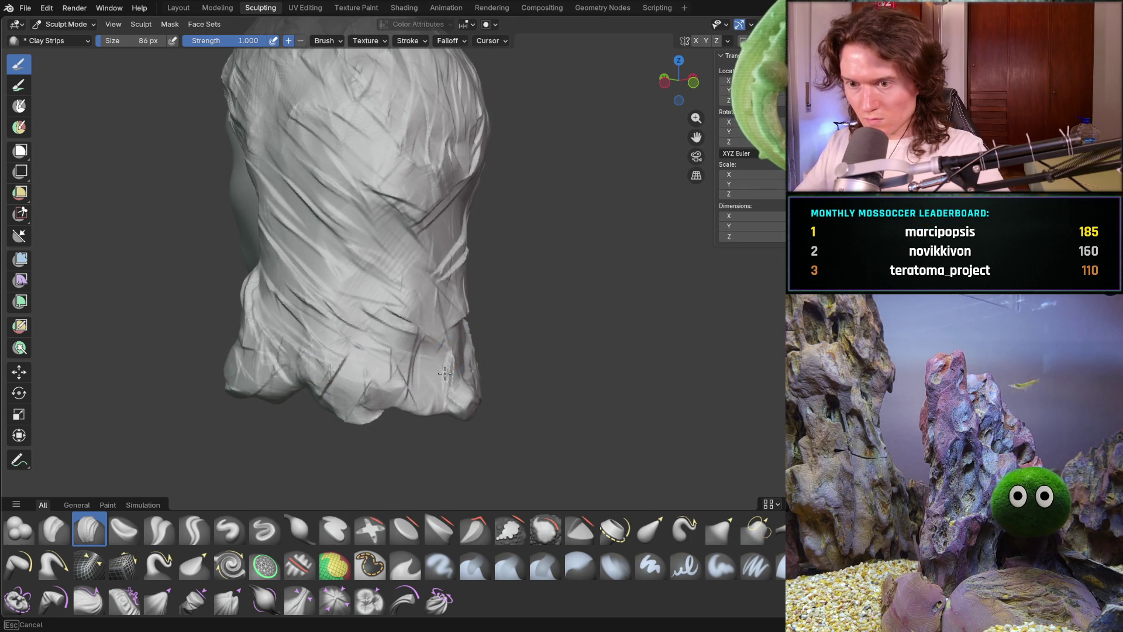
Orbit around the sculpt and snap to a side profile view with numpad 3.
middle_click_drag(451, 356, 358, 366)
mouse_move(482, 303)
middle_mouse_down()
mouse_move(410, 276)
mouse_move(500, 308)
mouse_move(445, 235)
middle_mouse_up()
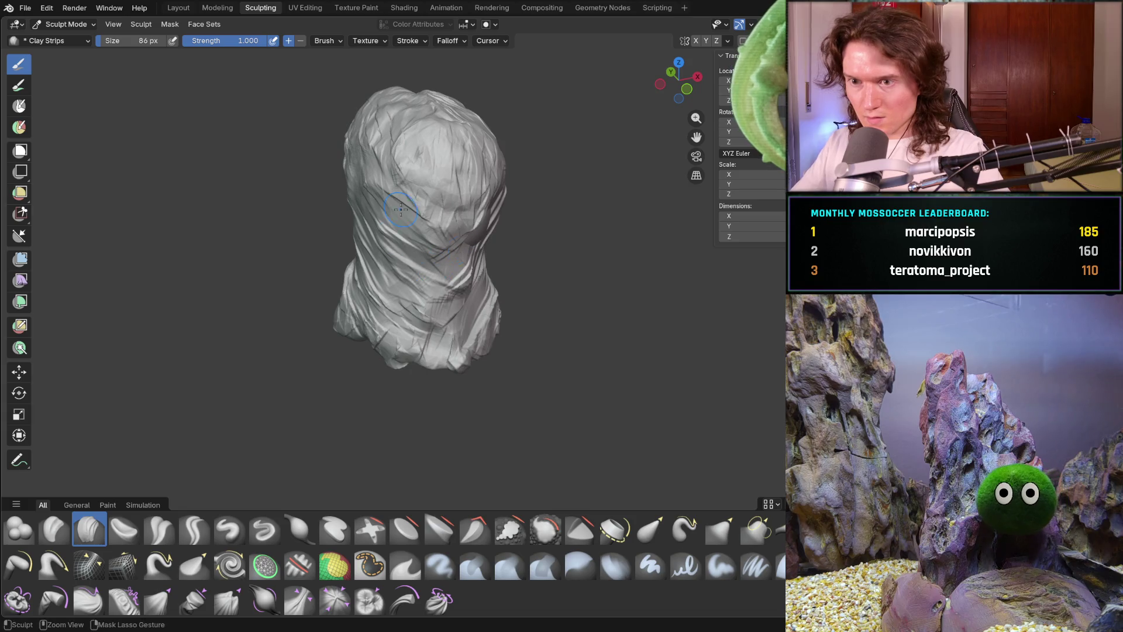
mouse_move(388, 319)
middle_mouse_down()
mouse_move(403, 298)
mouse_move(369, 252)
middle_mouse_up()
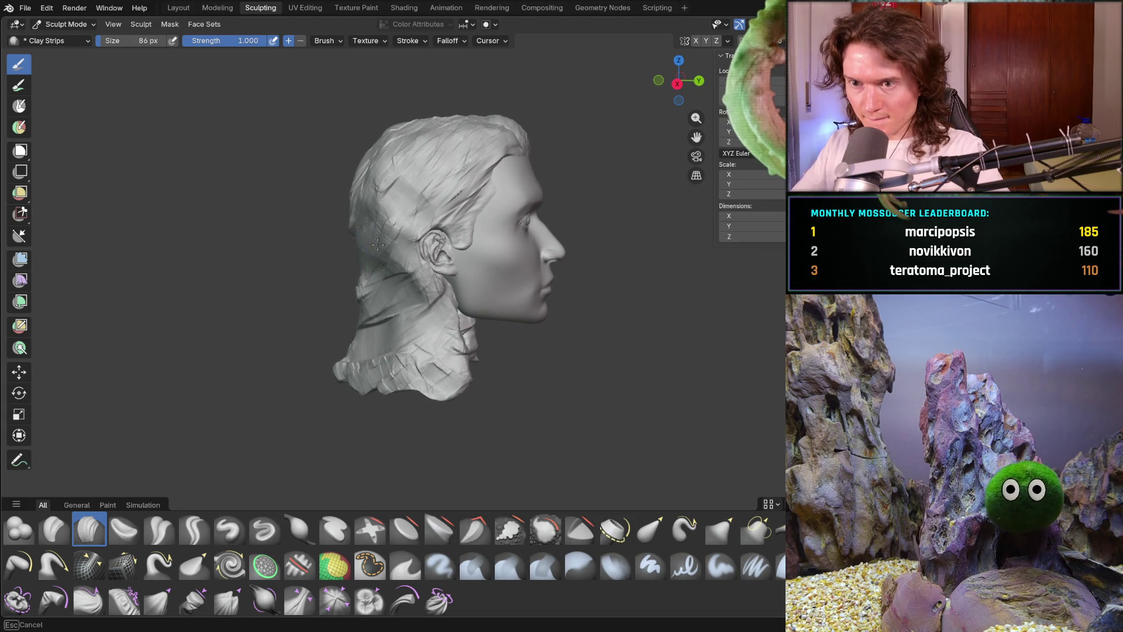
mouse_move(333, 261)
middle_mouse_down()
mouse_move(375, 245)
mouse_move(397, 209)
middle_mouse_up()
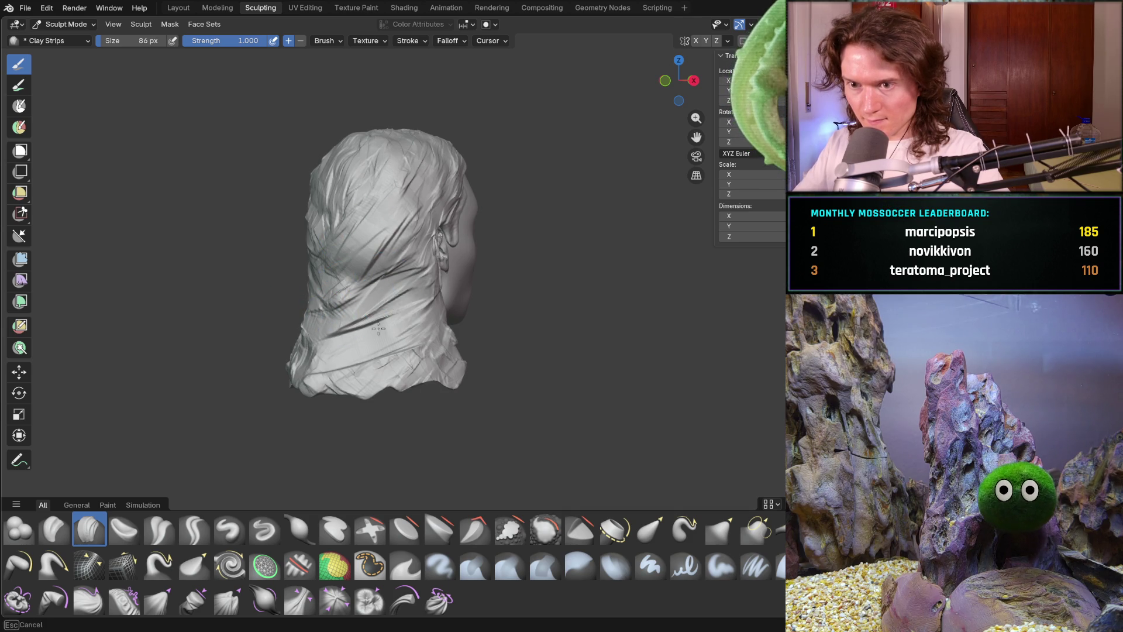
key("KP_3")
Orbit round the back and zoom in to a close side view of the hair.
middle_click_drag(368, 332, 398, 347)
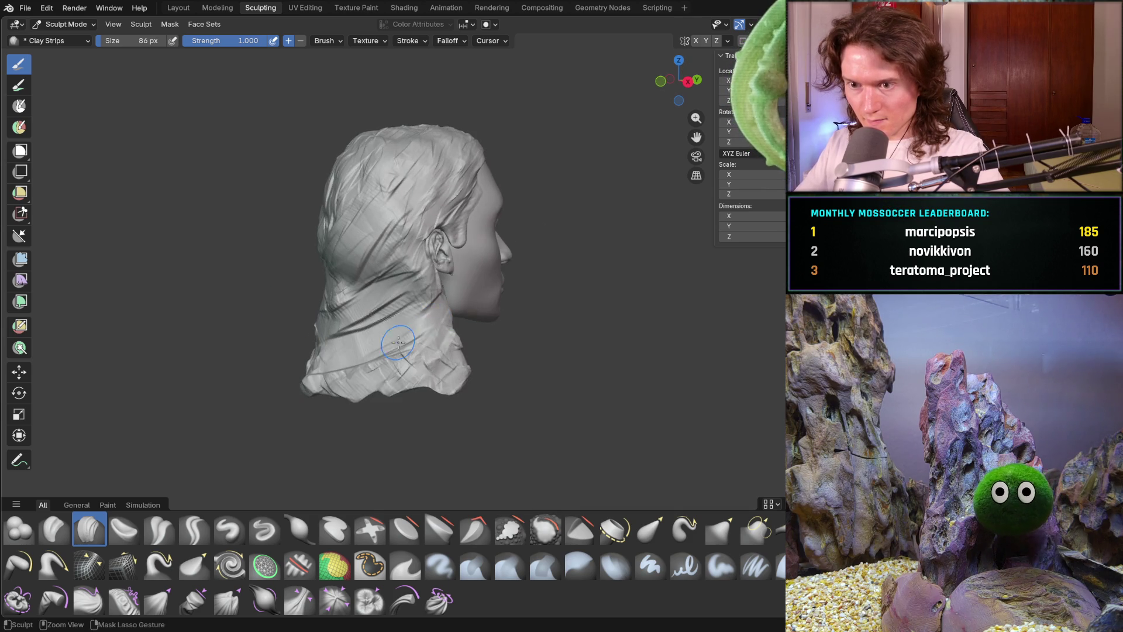
mouse_move(315, 358)
middle_mouse_down()
mouse_move(280, 332)
mouse_move(355, 322)
middle_mouse_up()
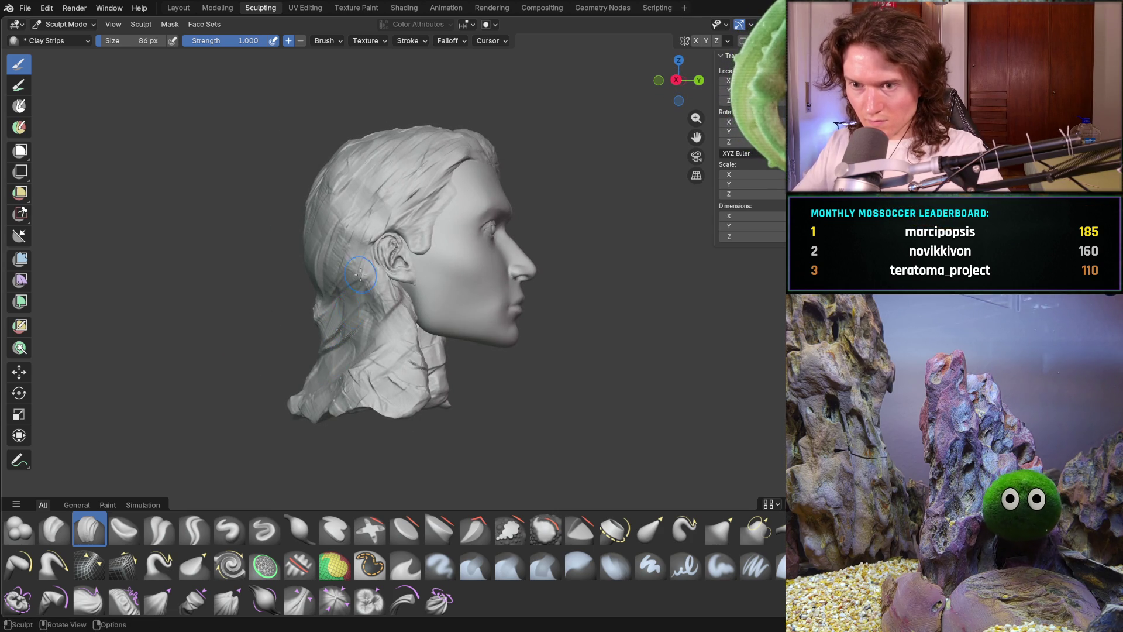
mouse_move(327, 383)
middle_mouse_down()
mouse_move(373, 345)
mouse_move(284, 326)
mouse_move(279, 342)
mouse_move(398, 315)
middle_mouse_up()
mouse_move(291, 348)
middle_mouse_down("ctrl")
mouse_move(298, 336)
mouse_move(243, 316)
mouse_move(208, 332)
middle_mouse_up("ctrl")
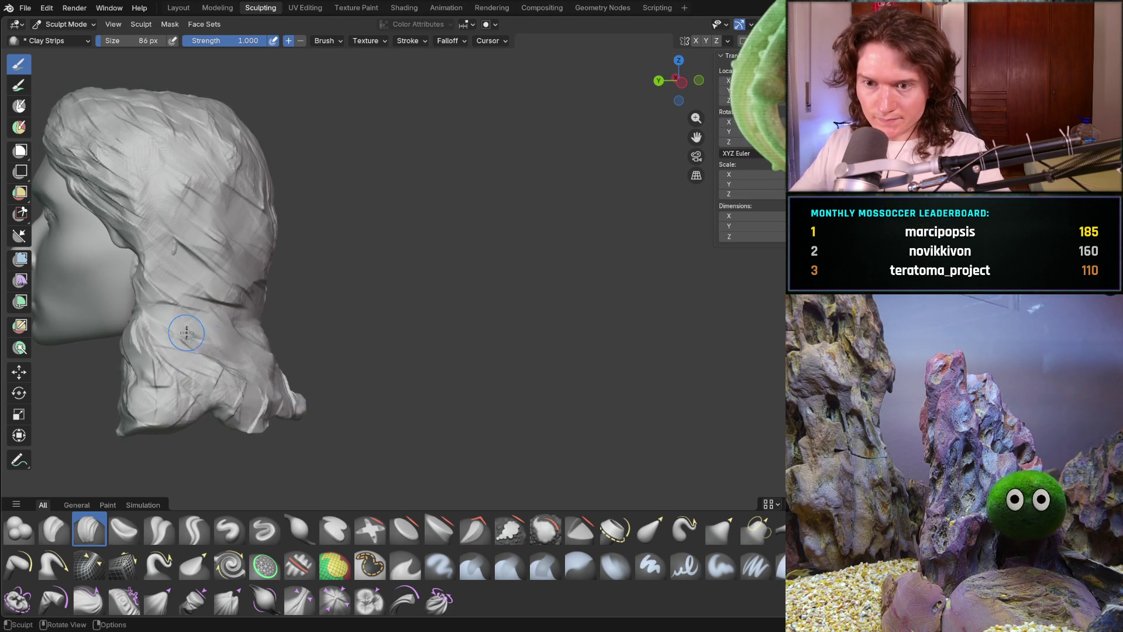
middle_click_drag(279, 384, 223, 323)
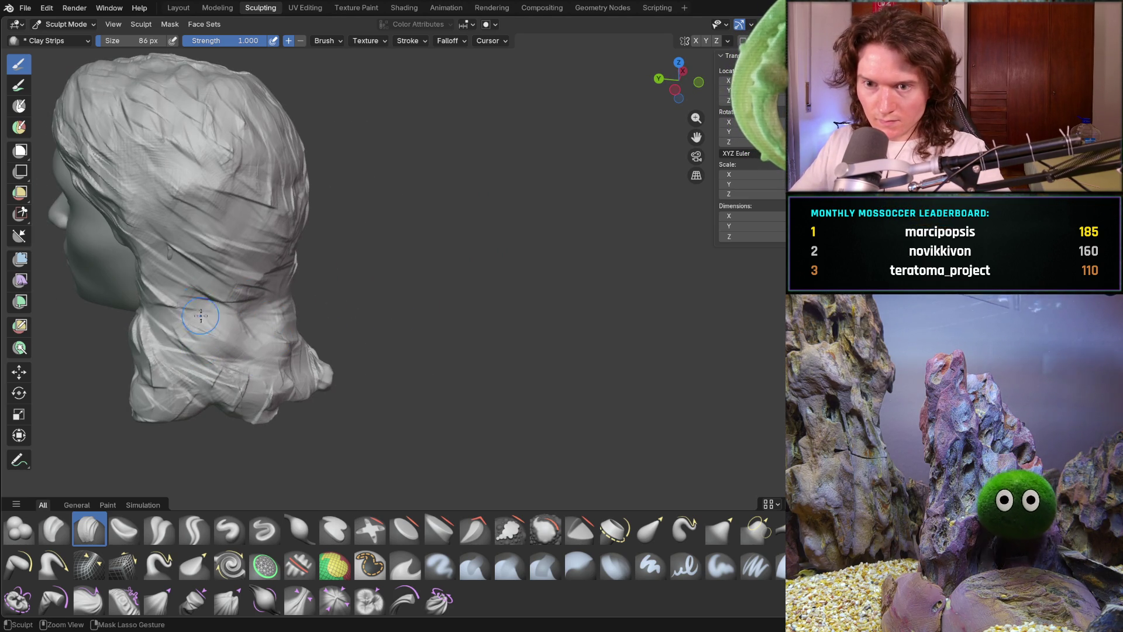
mouse_move(269, 384)
middle_mouse_down()
mouse_move(218, 346)
mouse_move(310, 326)
mouse_move(206, 424)
middle_mouse_up()
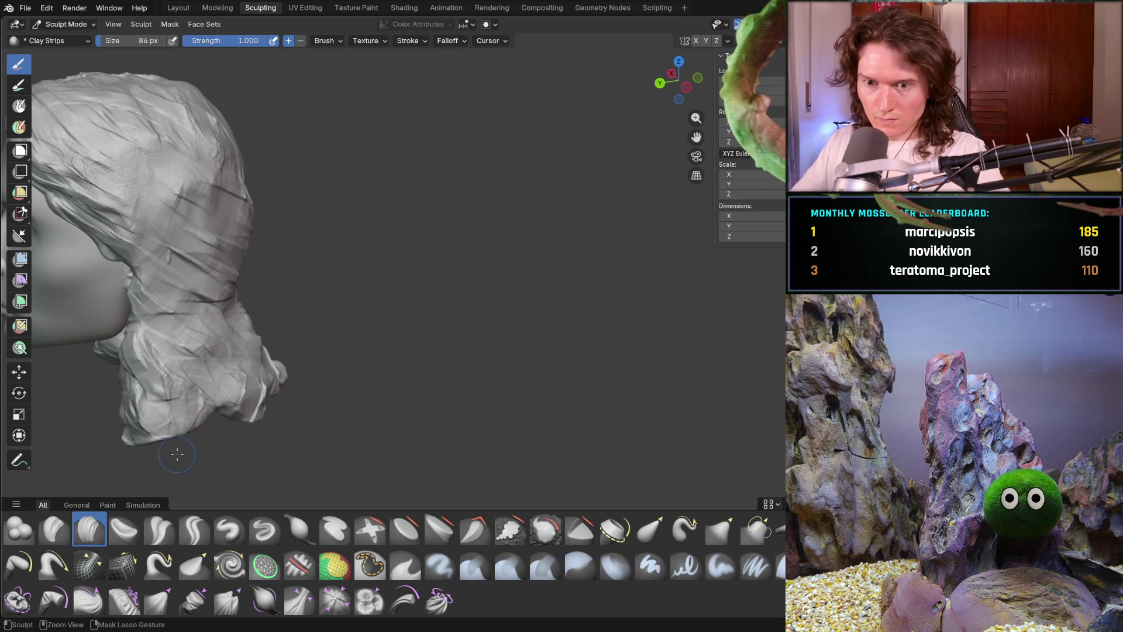
scroll(174, 458, "up", 3)
mouse_move(213, 366)
middle_mouse_down()
mouse_move(144, 397)
mouse_move(225, 348)
mouse_move(292, 326)
mouse_move(372, 343)
middle_mouse_up()
Carve strands along the lower front hair and down the back of the neck.
mouse_move(386, 427)
left_mouse_down()
mouse_move(398, 386)
mouse_move(357, 439)
mouse_move(384, 363)
left_mouse_up()
middle_click_drag(363, 327, 333, 349)
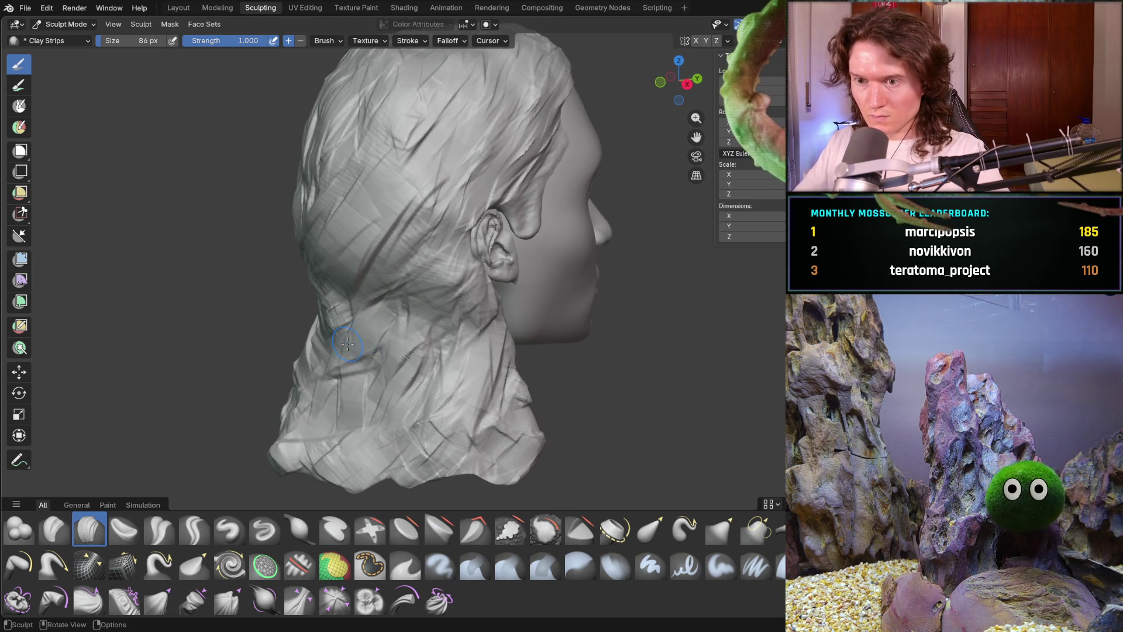
mouse_move(433, 291)
left_mouse_down()
mouse_move(374, 307)
mouse_move(421, 348)
mouse_move(344, 423)
left_mouse_up()
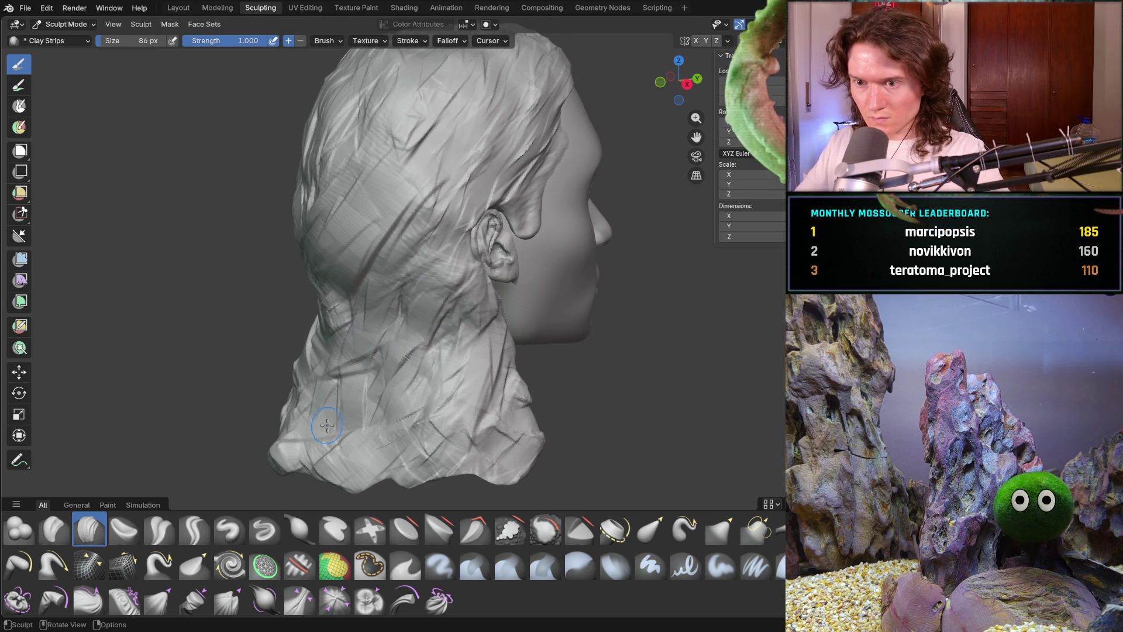
middle_click_drag(311, 349, 351, 380)
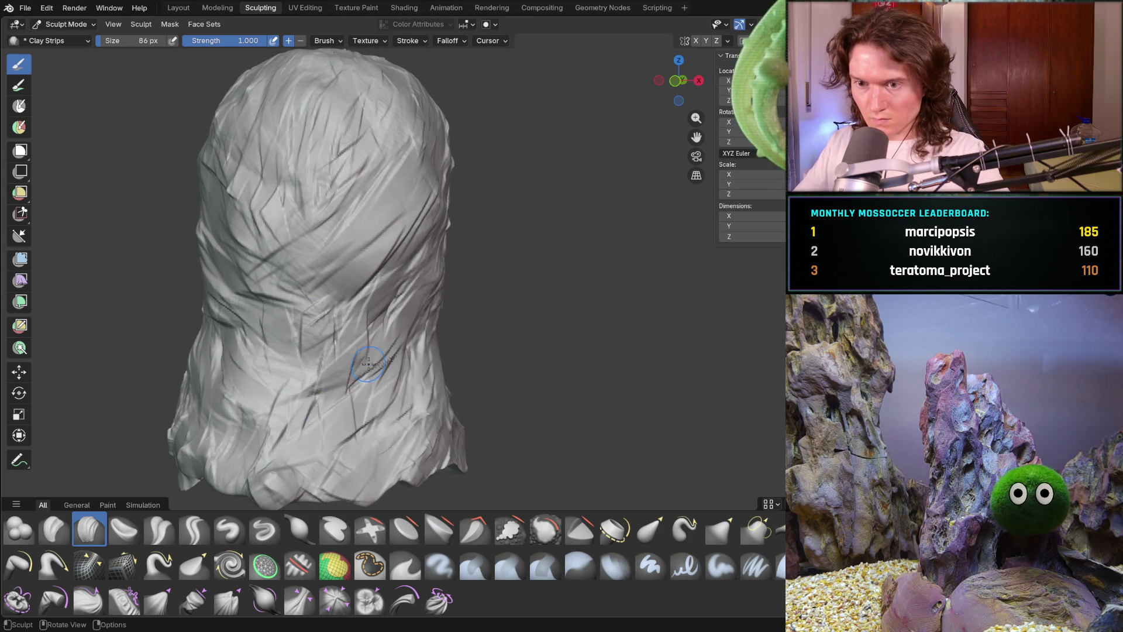
middle_click_drag(321, 426, 298, 390)
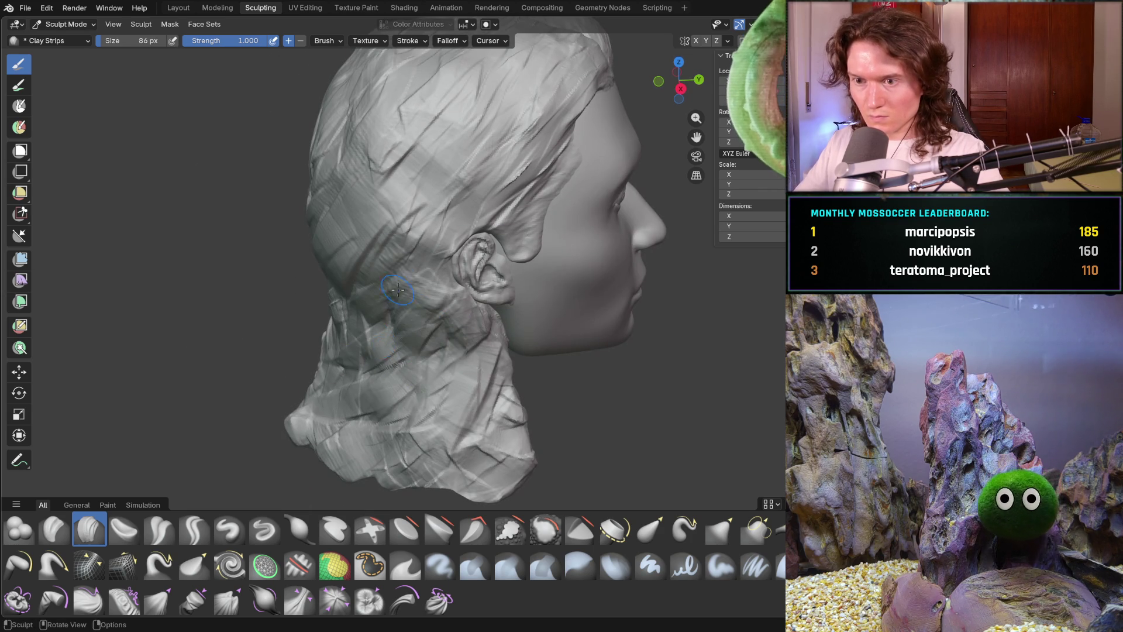
mouse_move(409, 313)
left_mouse_down()
mouse_move(380, 334)
mouse_move(413, 365)
left_mouse_up()
left_click_drag(433, 404, 410, 386)
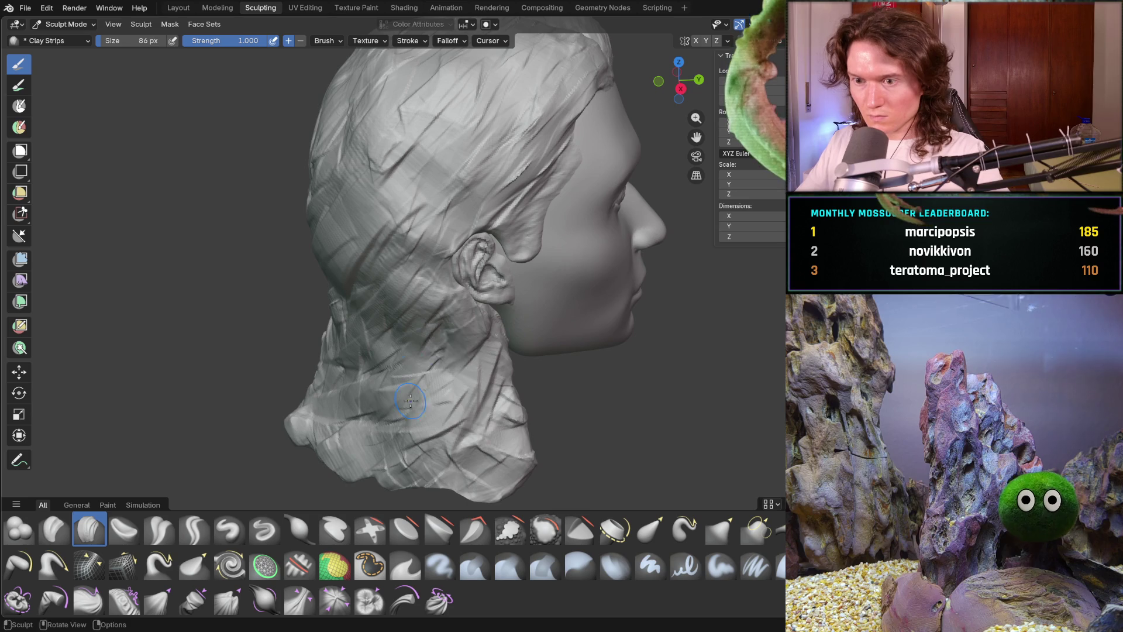
Carve a strand on the upper back hair and shrink the brush to 60 px.
mouse_move(410, 401)
middle_mouse_down()
mouse_move(376, 319)
mouse_move(368, 376)
mouse_move(388, 391)
mouse_move(353, 374)
mouse_move(359, 393)
mouse_move(210, 409)
mouse_move(291, 406)
mouse_move(200, 393)
mouse_move(349, 413)
mouse_move(385, 390)
mouse_move(384, 338)
middle_mouse_up()
scroll(386, 386, "up", 5)
scroll(386, 363, "down", 5)
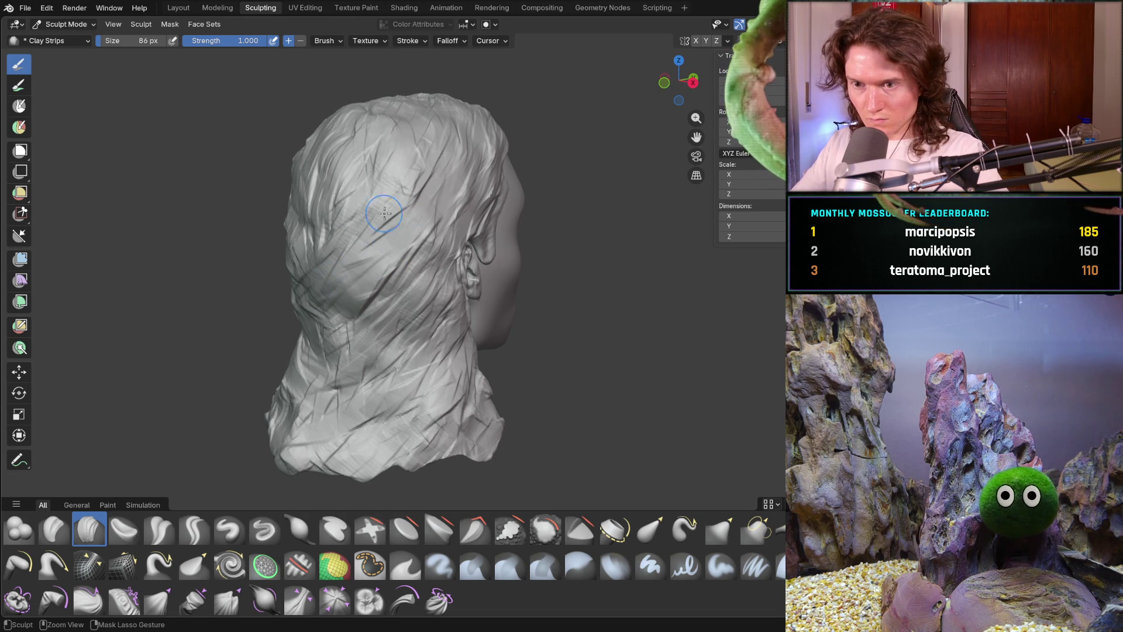
mouse_move(346, 305)
middle_mouse_down()
mouse_move(281, 299)
mouse_move(351, 334)
mouse_move(327, 351)
middle_mouse_up()
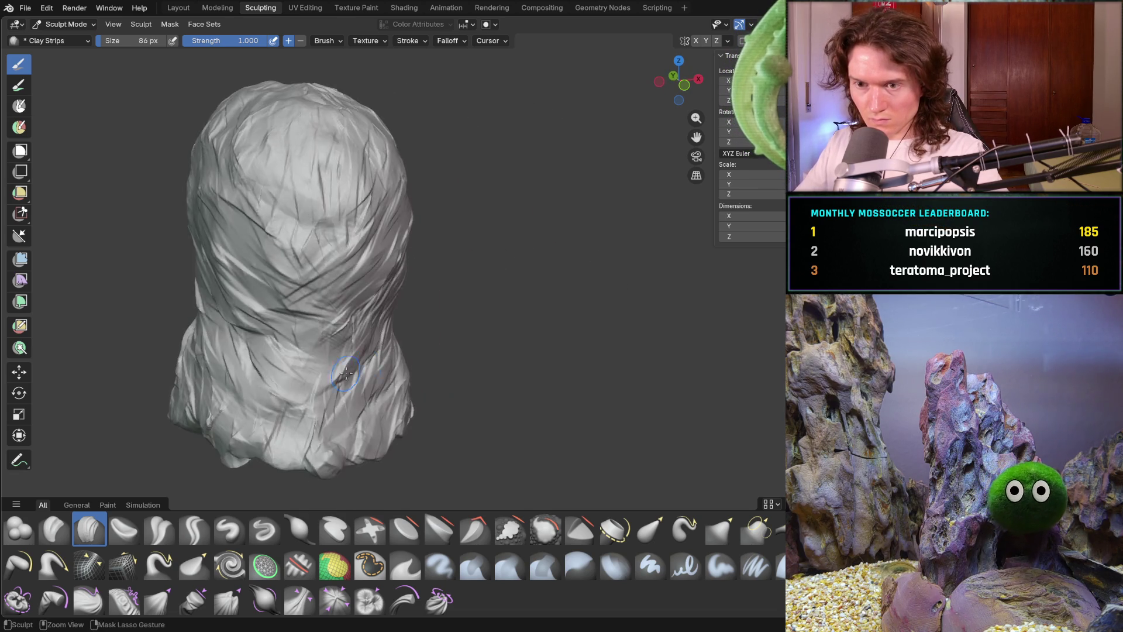
scroll(328, 351, "up", 5)
mouse_move(328, 293)
middle_mouse_down("shift")
mouse_move(328, 175)
mouse_move(330, 190)
middle_mouse_up("shift")
mouse_move(404, 163)
left_mouse_down()
mouse_move(436, 187)
mouse_move(409, 166)
mouse_move(462, 188)
mouse_move(404, 228)
mouse_move(409, 193)
mouse_move(381, 246)
mouse_move(432, 199)
mouse_move(475, 184)
mouse_move(427, 220)
mouse_move(411, 153)
mouse_move(421, 181)
mouse_move(421, 143)
mouse_move(441, 180)
mouse_move(433, 245)
left_mouse_up()
key("f")
left_click(404, 176)
Carve 60 px Clay Strips strands over the upper and lower back hair and left-side hair ends.
mouse_move(458, 209)
left_mouse_down()
mouse_move(354, 193)
mouse_move(439, 175)
mouse_move(388, 188)
mouse_move(470, 262)
mouse_move(444, 239)
mouse_move(404, 275)
mouse_move(464, 263)
mouse_move(405, 322)
mouse_move(339, 281)
mouse_move(363, 314)
mouse_move(316, 269)
mouse_move(509, 252)
mouse_move(394, 251)
mouse_move(432, 343)
mouse_move(466, 340)
mouse_move(351, 296)
mouse_move(380, 269)
mouse_move(458, 331)
mouse_move(406, 314)
mouse_move(354, 275)
mouse_move(415, 338)
left_mouse_up()
mouse_move(490, 350)
left_mouse_down("ctrl")
mouse_move(381, 400)
mouse_move(450, 384)
mouse_move(383, 371)
mouse_move(323, 338)
mouse_move(287, 357)
mouse_move(319, 360)
mouse_move(298, 374)
mouse_move(251, 302)
mouse_move(316, 281)
mouse_move(293, 246)
mouse_move(366, 225)
mouse_move(292, 210)
mouse_move(275, 190)
left_mouse_up("ctrl")
mouse_move(276, 280)
left_mouse_down("ctrl")
mouse_move(201, 314)
mouse_move(225, 328)
left_mouse_up("ctrl")
middle_click_drag(225, 328, 188, 290)
left_click_drag(169, 323, 177, 295, "ctrl")
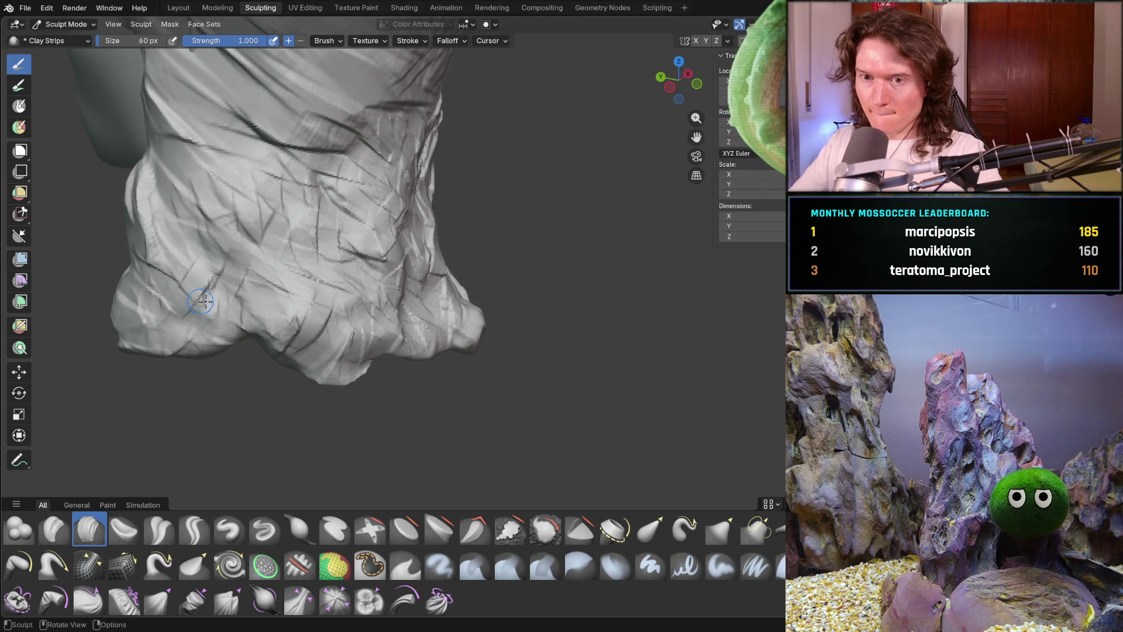
mouse_move(157, 220)
left_mouse_down("ctrl")
mouse_move(176, 246)
mouse_move(137, 234)
mouse_move(152, 205)
left_mouse_up("ctrl")
mouse_move(152, 204)
middle_mouse_down()
mouse_move(252, 216)
mouse_move(164, 228)
middle_mouse_up()
mouse_move(164, 228)
left_mouse_down("ctrl")
mouse_move(149, 263)
mouse_move(192, 316)
left_mouse_up("ctrl")
left_click_drag(109, 326, 113, 329, "ctrl")
Add strand grooves along the jaw-side hair running down toward the neck.
middle_click_drag(118, 370, 73, 347)
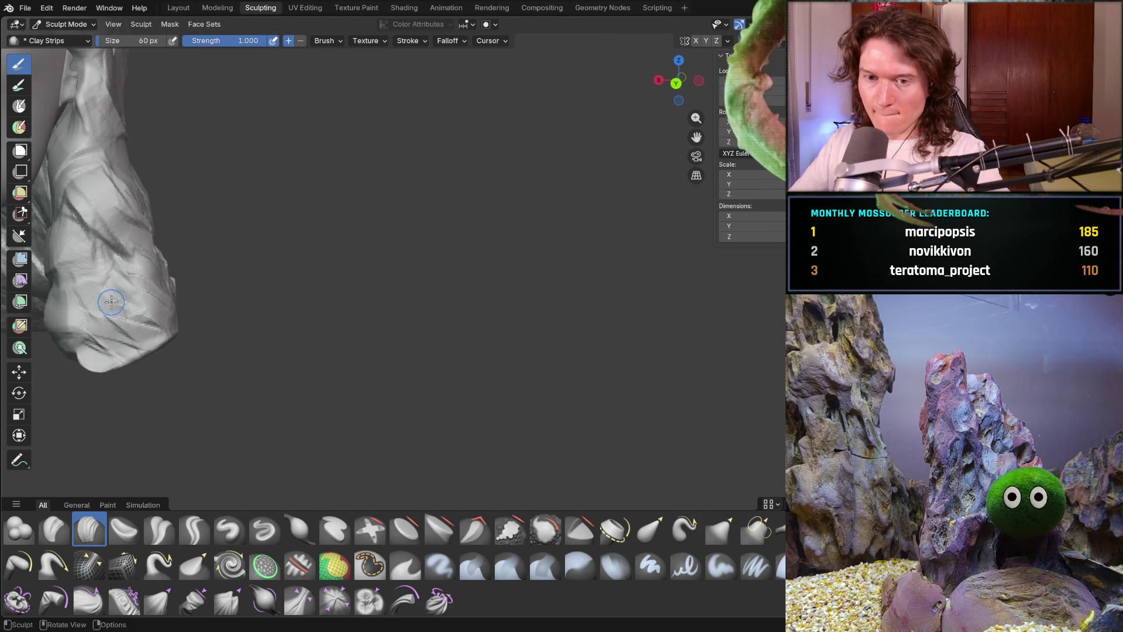
left_click_drag(84, 335, 327, 390)
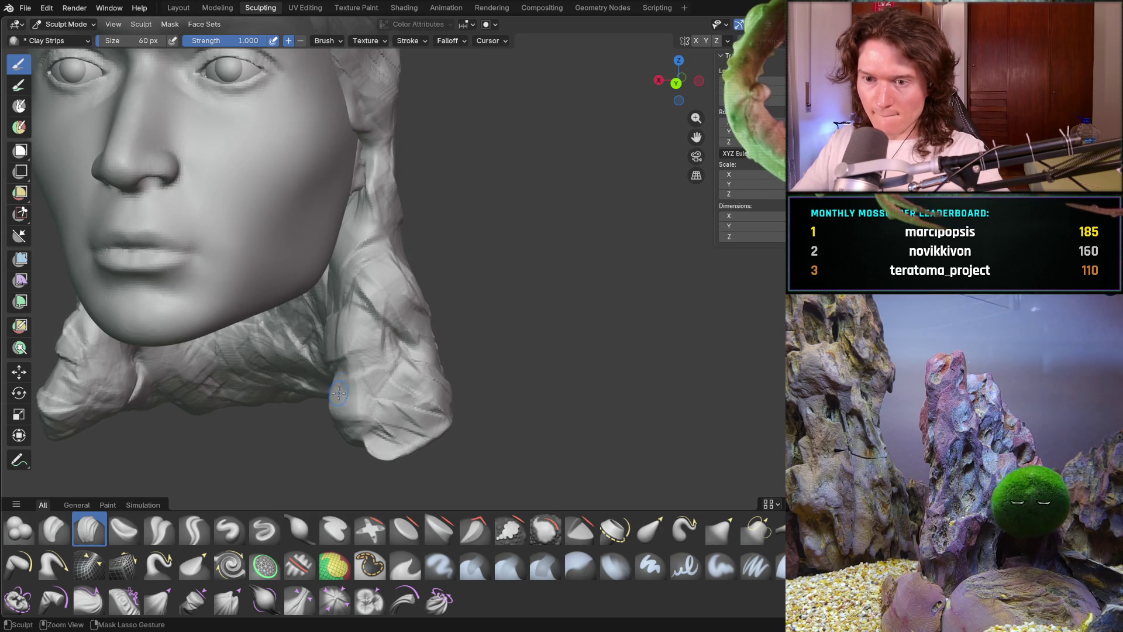
middle_click_drag(329, 344, 350, 373)
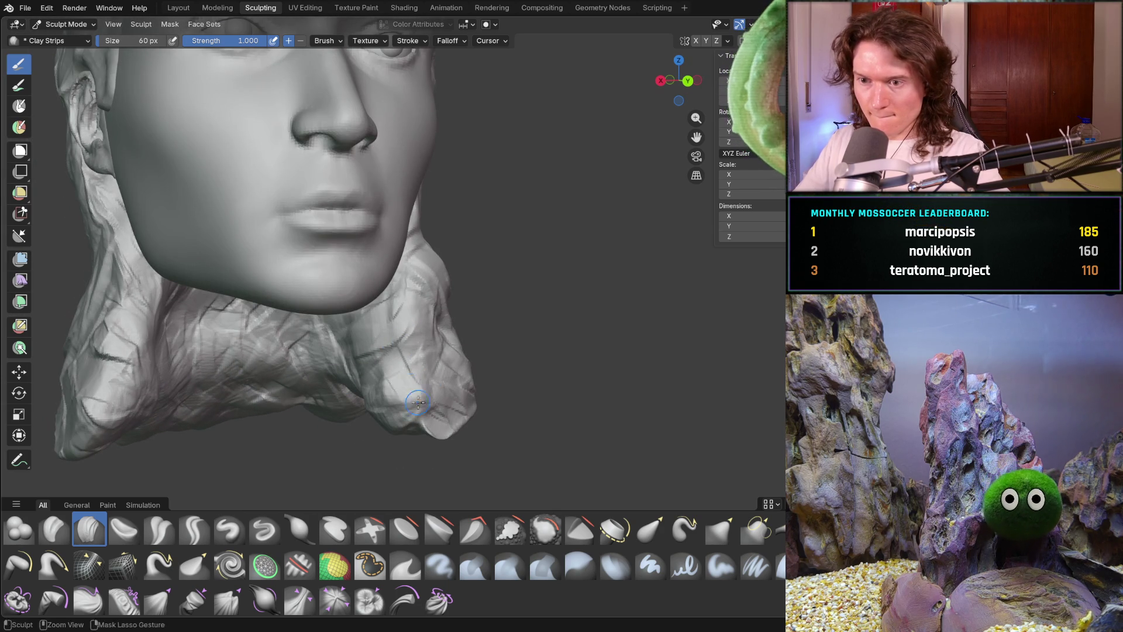
left_click_drag(404, 400, 380, 363)
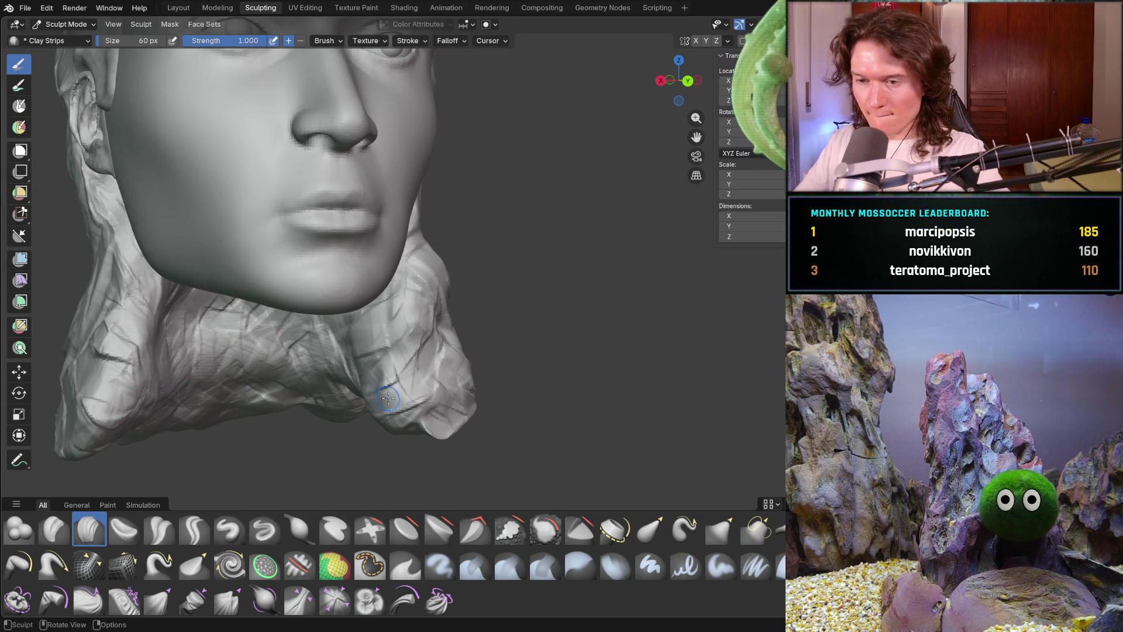
middle_click_drag(423, 305, 397, 298)
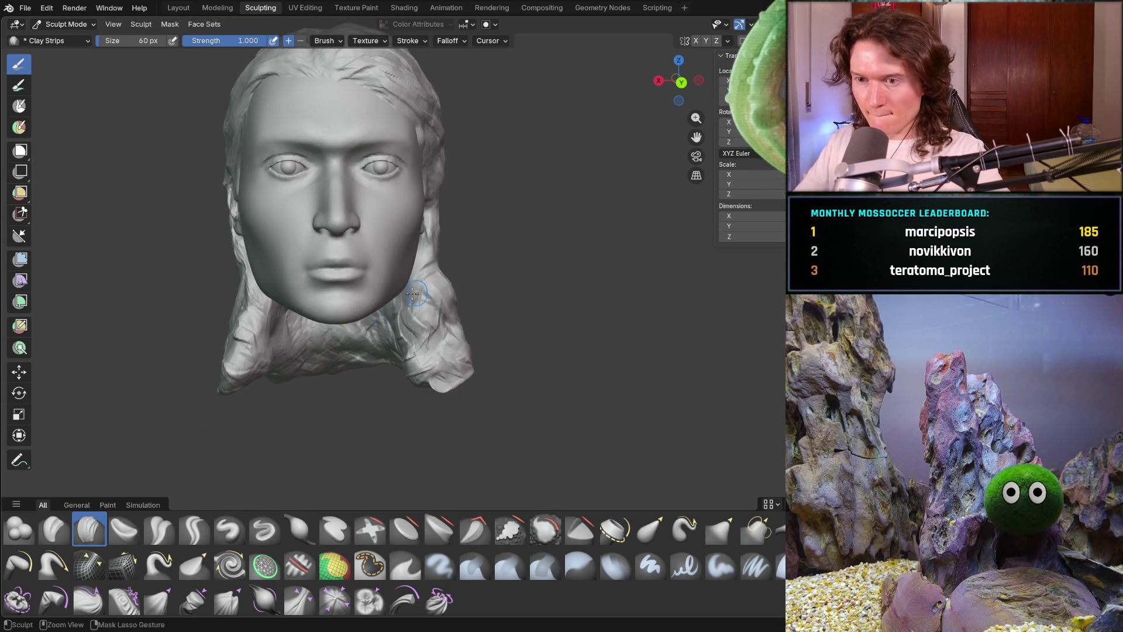
middle_click_drag(444, 327, 394, 290, "ctrl")
left_click_drag(395, 275, 413, 330)
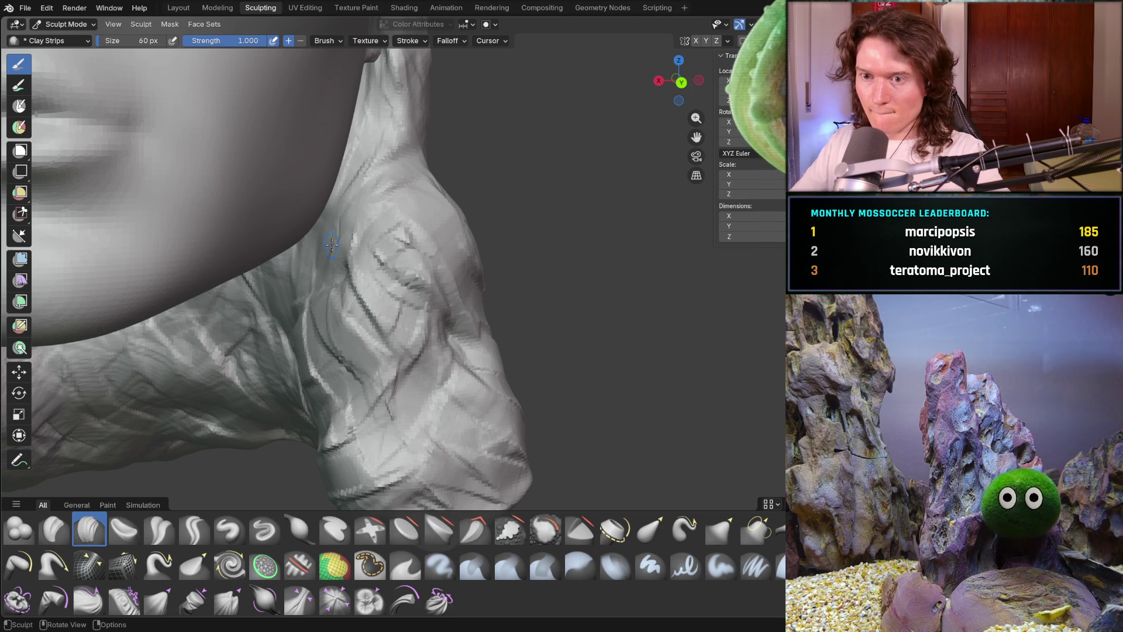
Lay more crisscrossing strand strokes across the neck hair and along its outer edge.
left_click_drag(380, 286, 351, 225)
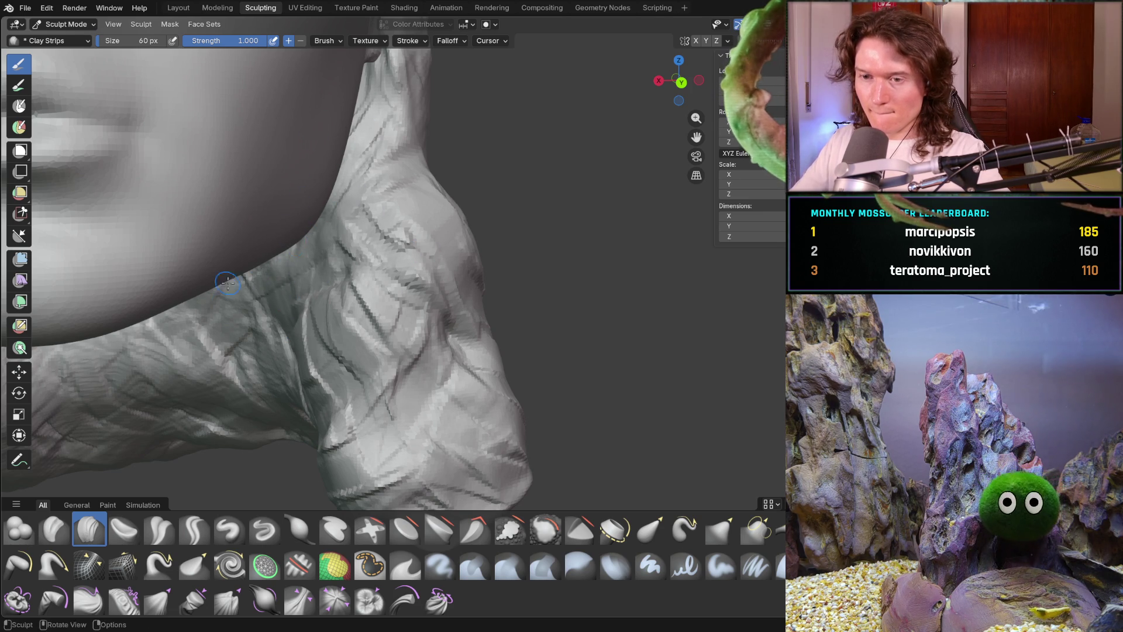
left_click_drag(352, 271, 288, 259)
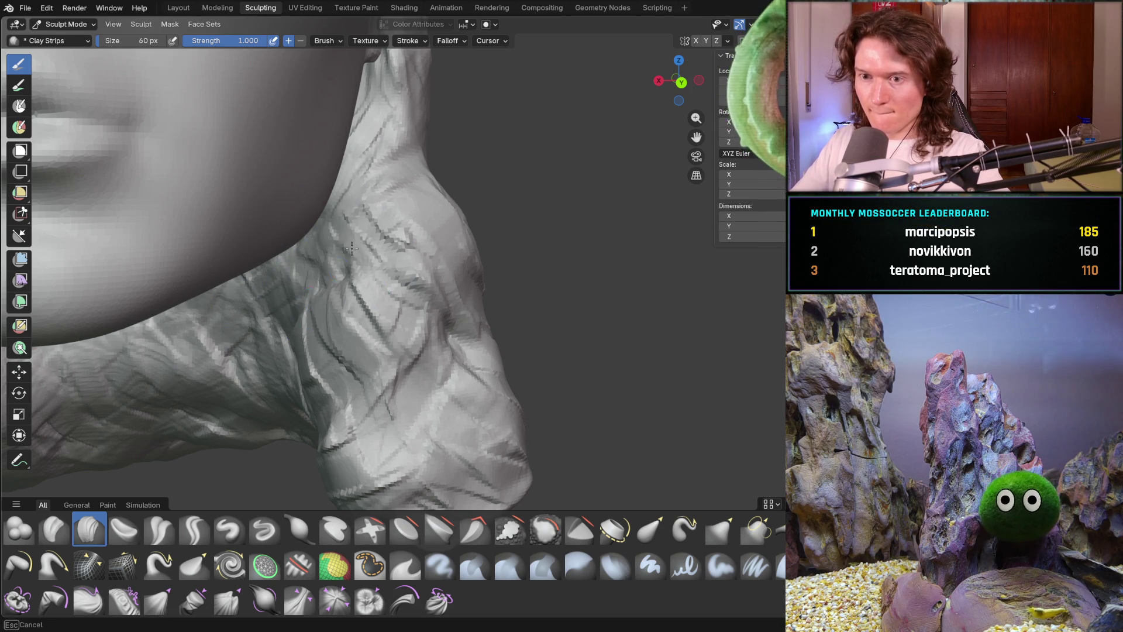
mouse_move(354, 318)
left_mouse_down()
mouse_move(439, 317)
mouse_move(404, 304)
mouse_move(381, 328)
mouse_move(338, 300)
left_mouse_up()
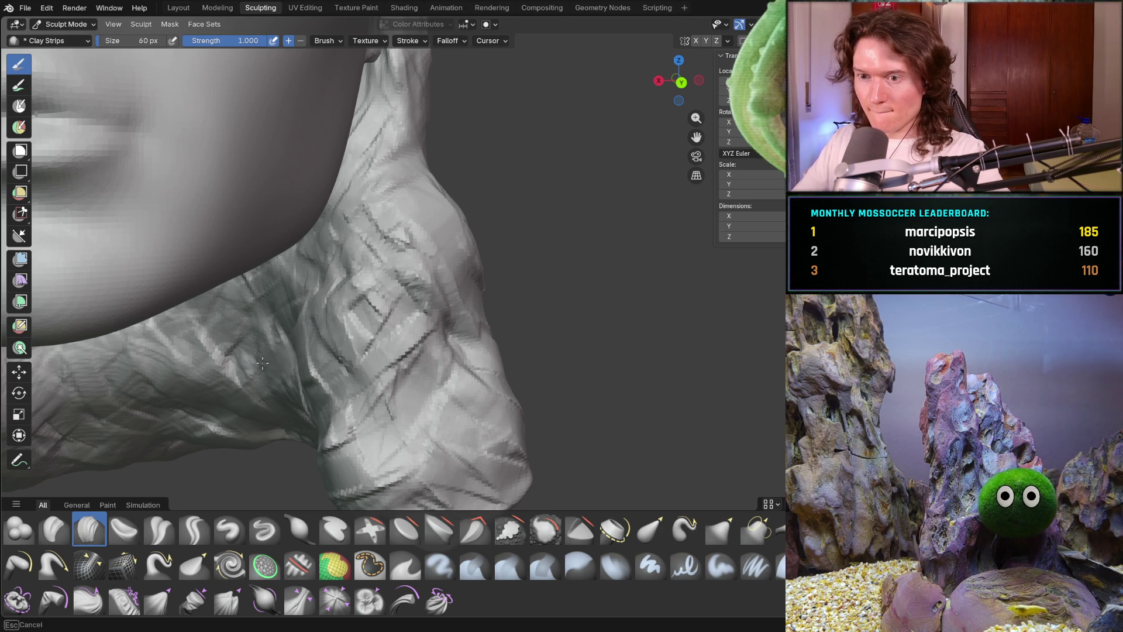
mouse_move(379, 117)
left_mouse_down()
mouse_move(383, 126)
mouse_move(350, 95)
left_mouse_up()
left_click_drag(345, 168, 305, 198)
mouse_move(314, 283)
middle_mouse_down()
mouse_move(424, 272)
mouse_move(404, 281)
middle_mouse_up()
scroll(351, 277, "down", 5)
Carve darker creases up across the neck hair.
scroll(397, 284, "up", 8)
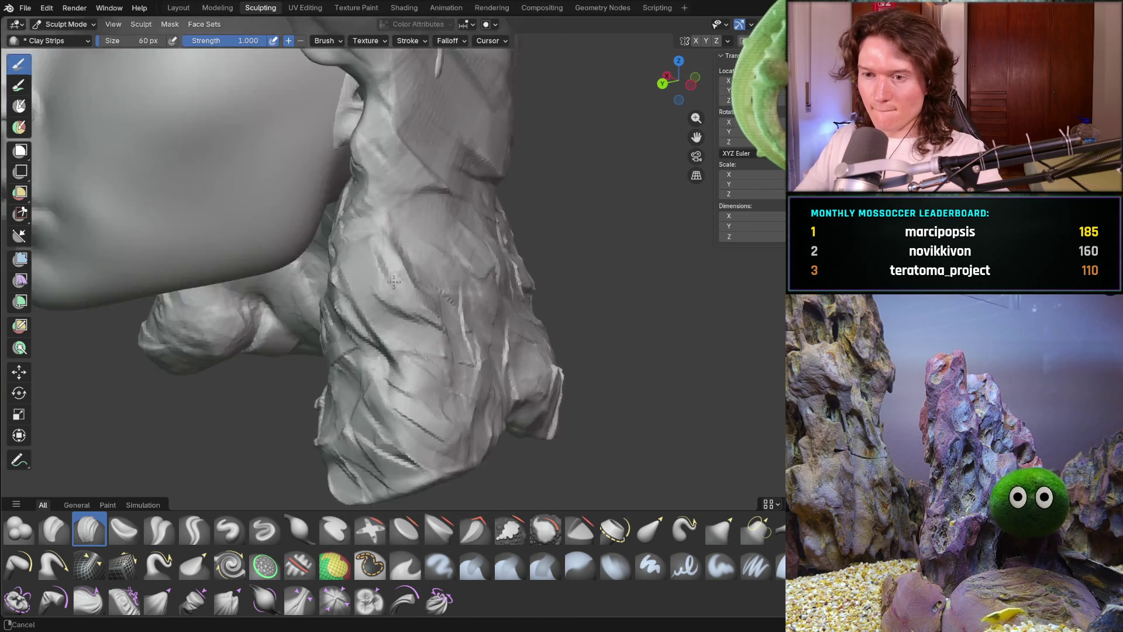
scroll(391, 286, "down", 2)
mouse_move(319, 222)
left_mouse_down("ctrl")
mouse_move(359, 191)
mouse_move(486, 175)
left_mouse_up("ctrl")
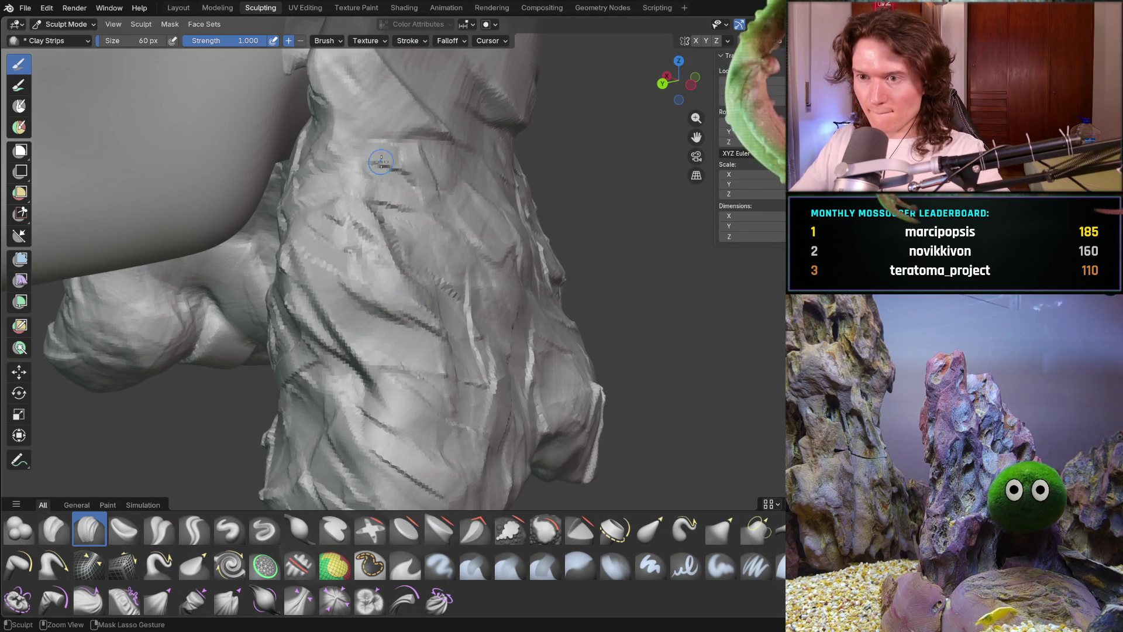
scroll(404, 166, "up", 4)
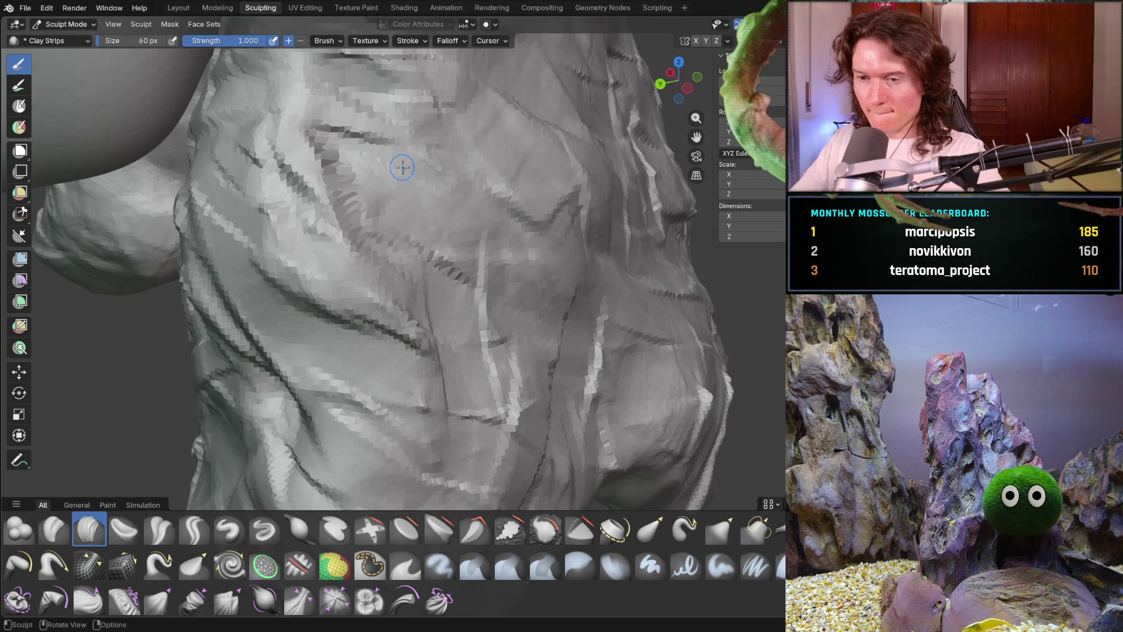
scroll(403, 163, "down", 10)
mouse_move(403, 163)
middle_mouse_down()
mouse_move(275, 235)
mouse_move(392, 313)
mouse_move(321, 336)
mouse_move(391, 321)
mouse_move(368, 307)
mouse_move(376, 301)
mouse_move(371, 324)
mouse_move(381, 314)
middle_mouse_up()
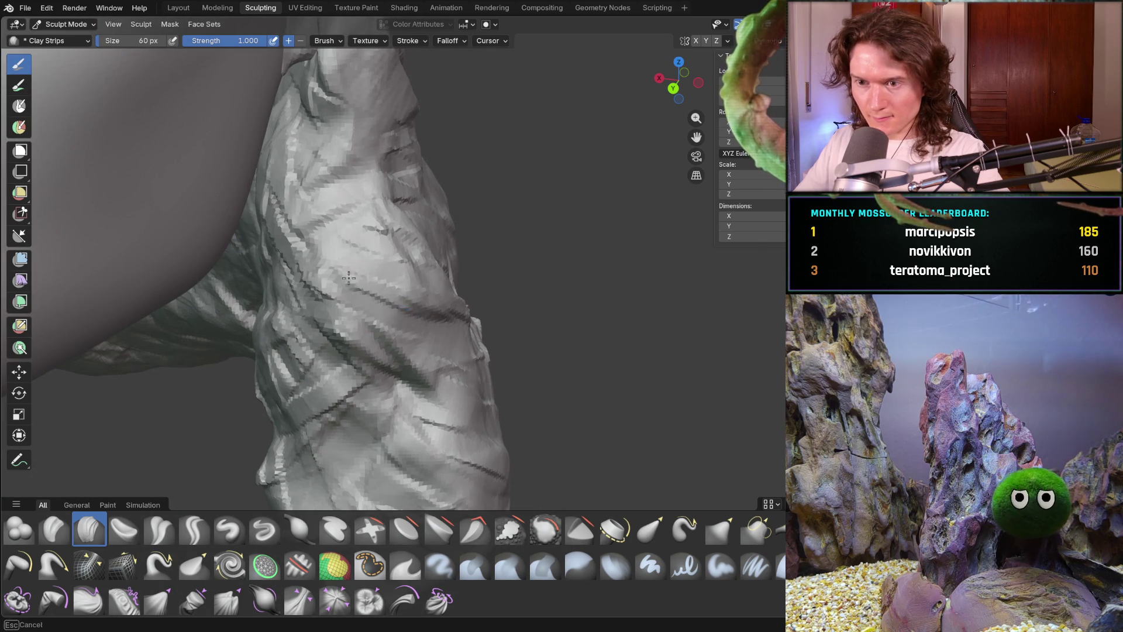
Resize the Clay Strips brush to 256 px, then down to 162 px.
key("f")
left_click(400, 300)
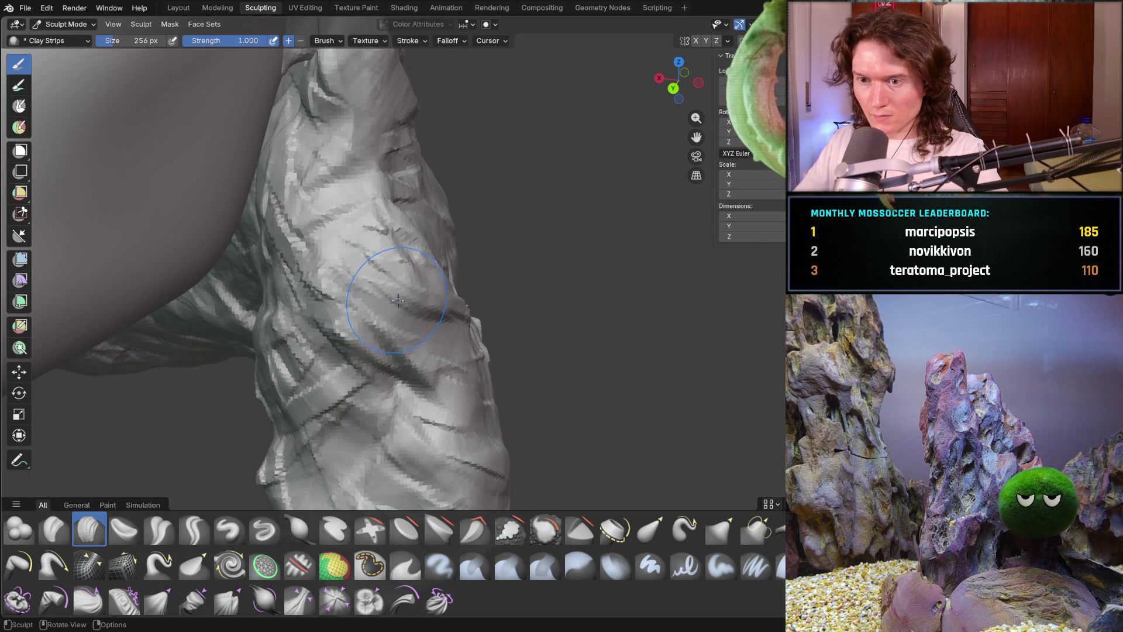
key("f")
left_click(365, 321)
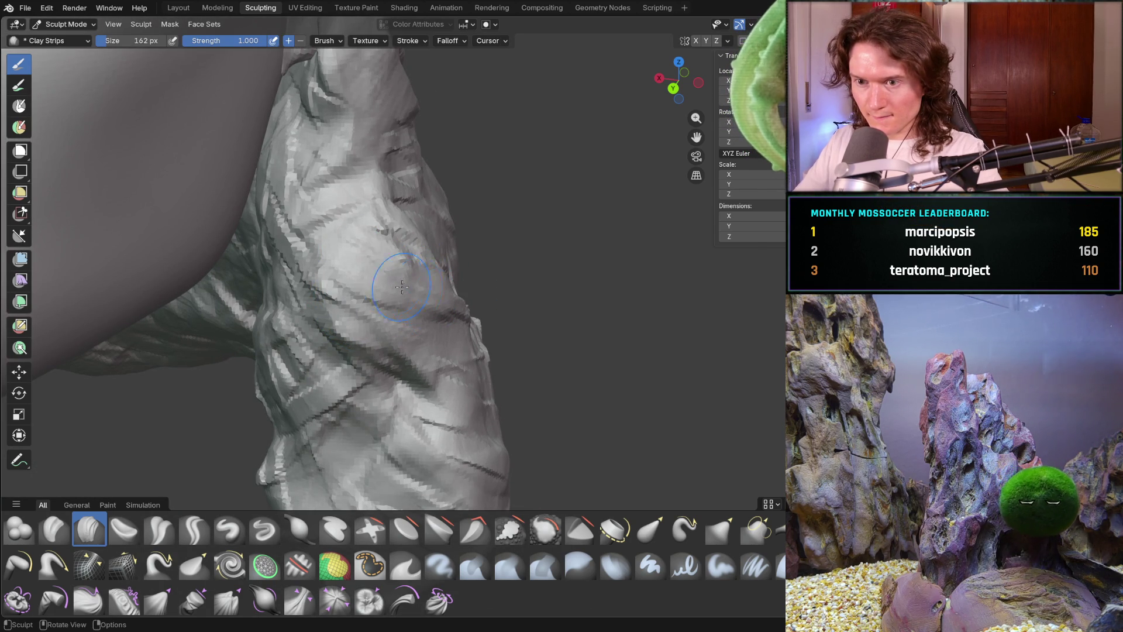
Stroke broad 162 px strand grooves over the lower hair surface behind the jaw.
mouse_move(405, 349)
middle_mouse_down()
mouse_move(427, 410)
mouse_move(401, 359)
middle_mouse_up()
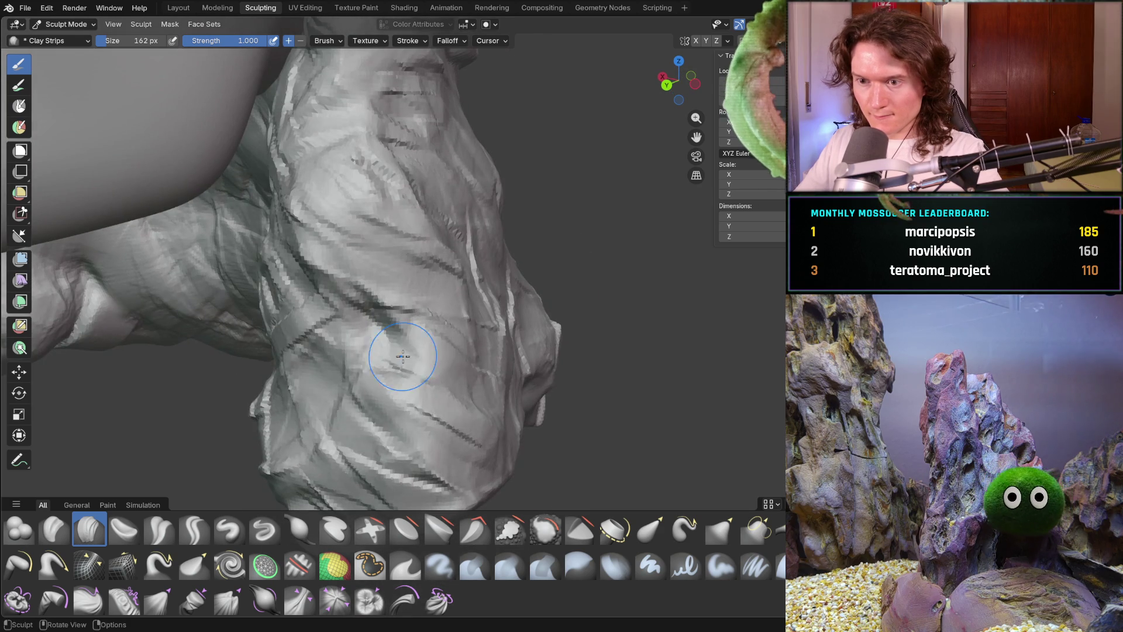
mouse_move(381, 351)
left_mouse_down()
mouse_move(439, 413)
mouse_move(457, 460)
left_mouse_up()
middle_click_drag(457, 461, 379, 398, "ctrl")
mouse_move(473, 213)
middle_mouse_down("ctrl")
mouse_move(468, 223)
mouse_move(509, 252)
mouse_move(556, 246)
mouse_move(514, 268)
mouse_move(514, 288)
mouse_move(489, 287)
middle_mouse_up("ctrl")
middle_click_drag(503, 247, 419, 274)
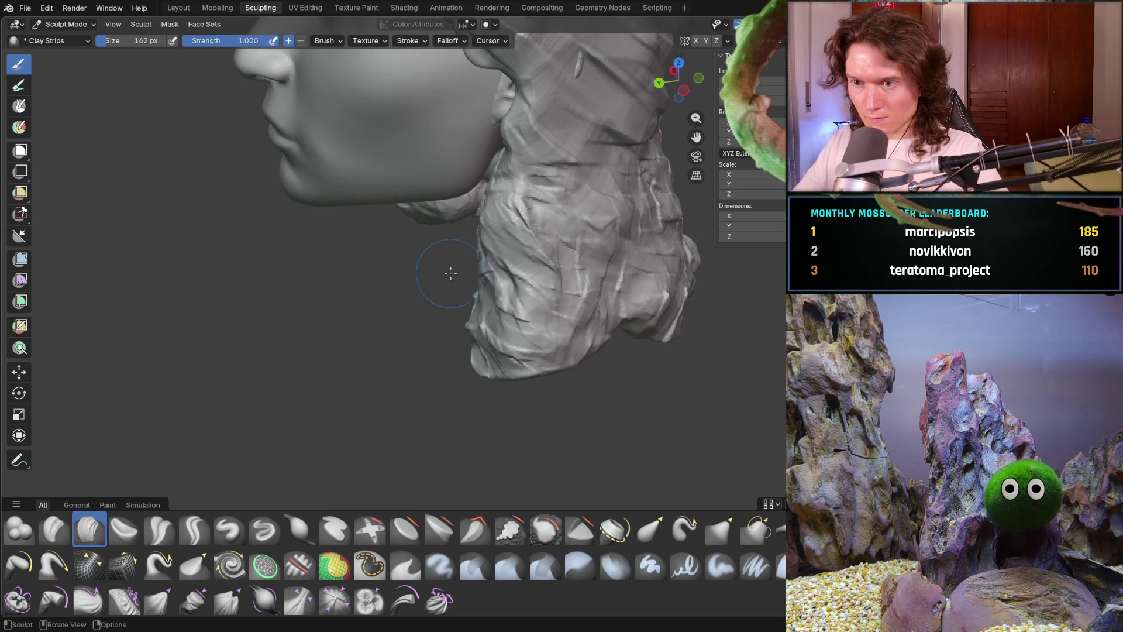
Shrink the Clay Strips brush to 84 px and carve strands into the lower hair by the chin.
key("f")
left_click(476, 275)
middle_click_drag(505, 239, 519, 195)
middle_click_drag(572, 230, 522, 267)
left_click_drag(568, 340, 563, 312)
Carve strand strokes and dark streaks into the side hair.
mouse_move(535, 299)
middle_mouse_down()
mouse_move(585, 290)
mouse_move(557, 256)
middle_mouse_up()
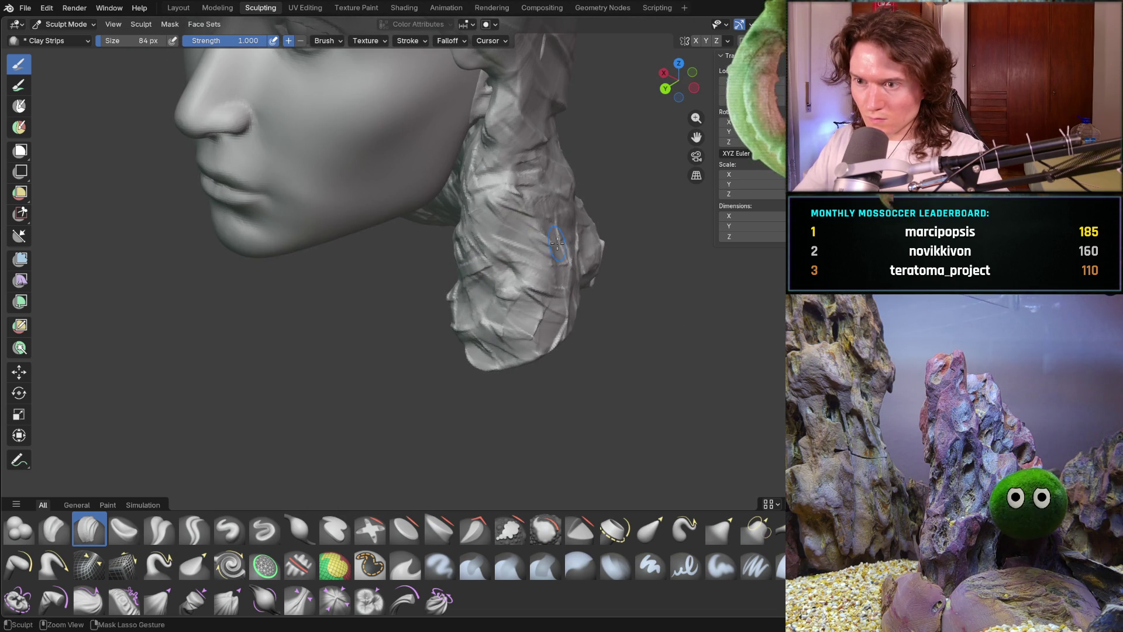
mouse_move(561, 295)
middle_mouse_down()
mouse_move(660, 231)
mouse_move(526, 229)
middle_mouse_up()
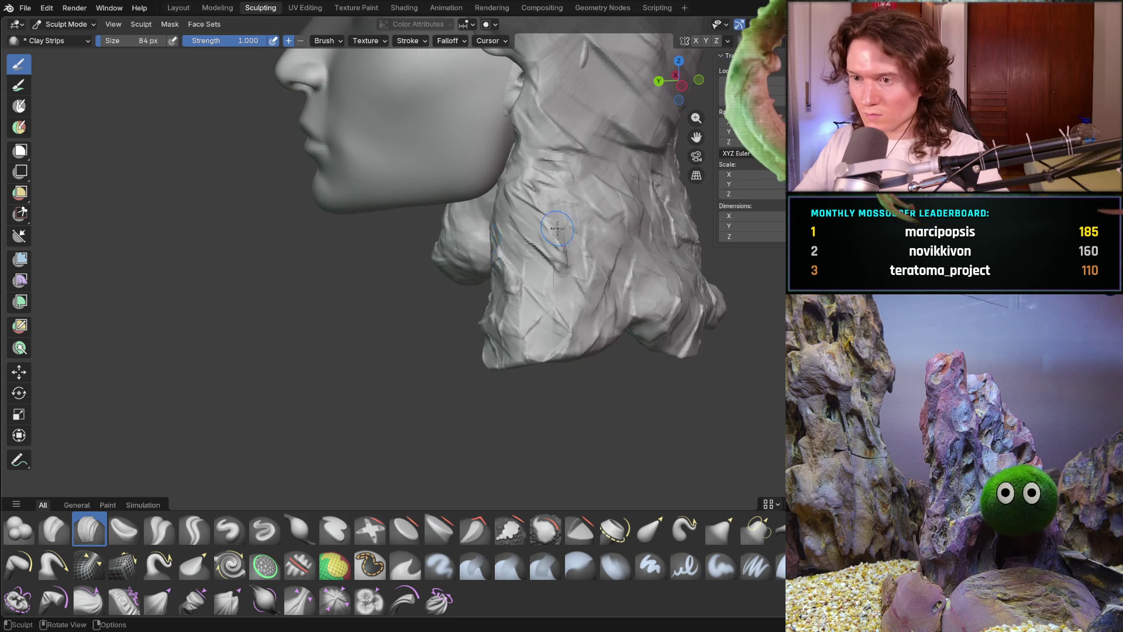
mouse_move(574, 275)
middle_mouse_down()
mouse_move(591, 310)
mouse_move(620, 330)
middle_mouse_up()
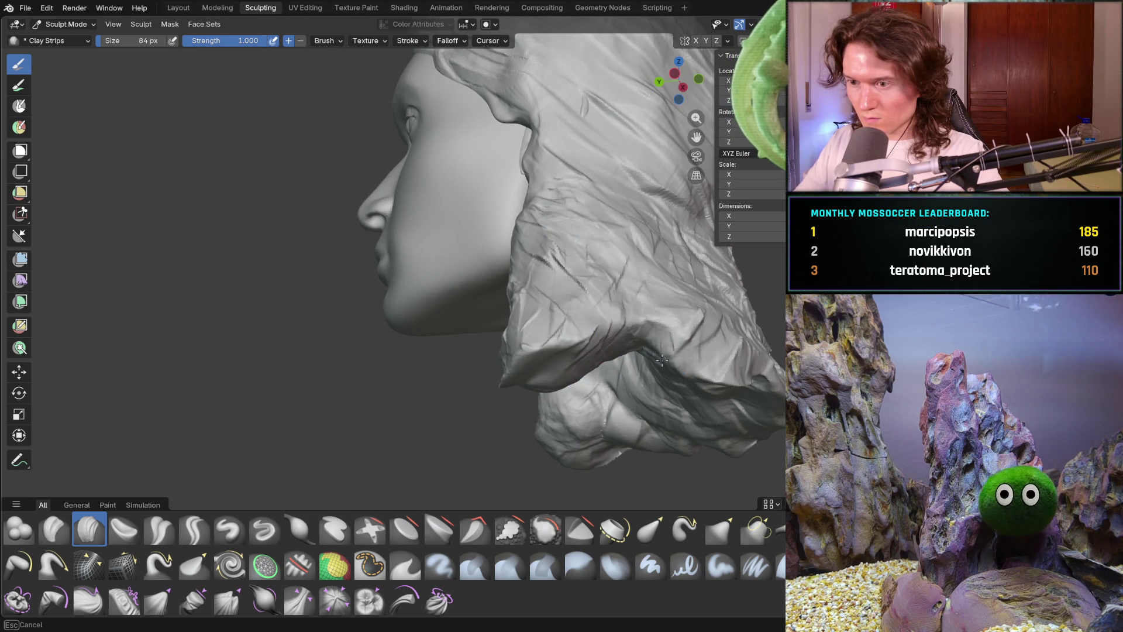
left_click_drag(655, 331, 693, 366)
middle_click_drag(674, 381, 544, 330)
mouse_move(544, 331)
left_mouse_down()
mouse_move(527, 327)
mouse_move(588, 302)
left_mouse_up()
mouse_move(588, 301)
middle_mouse_down()
mouse_move(535, 284)
mouse_move(582, 268)
mouse_move(506, 306)
middle_mouse_up()
Reshape the lower edge of the right hair lock and streak the bottom of the hair.
scroll(523, 296, "down", 4)
mouse_move(430, 385)
middle_mouse_down("ctrl")
mouse_move(409, 269)
mouse_move(577, 365)
middle_mouse_up("ctrl")
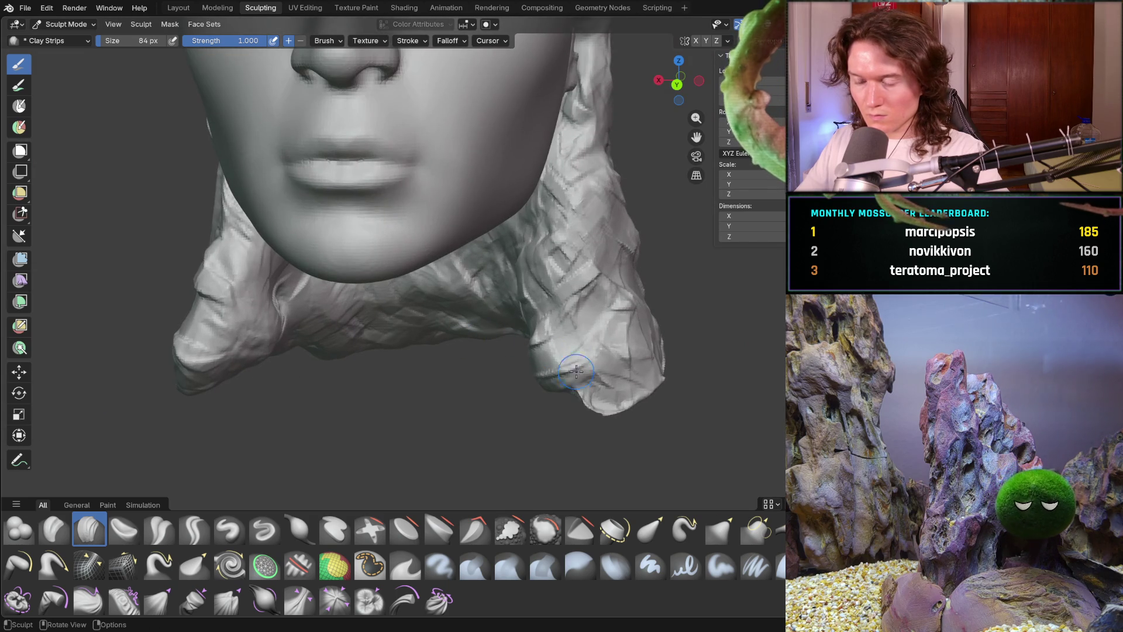
mouse_move(616, 417)
left_mouse_down()
mouse_move(569, 375)
mouse_move(656, 379)
left_mouse_up()
middle_click_drag(543, 371, 575, 325)
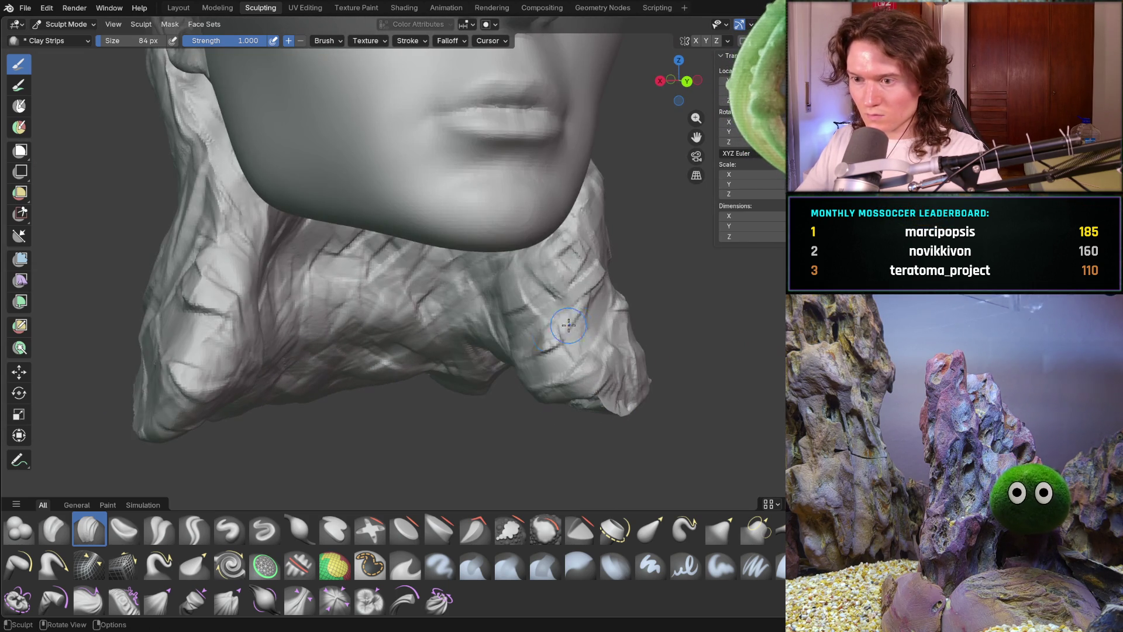
middle_click_drag(547, 375, 456, 385)
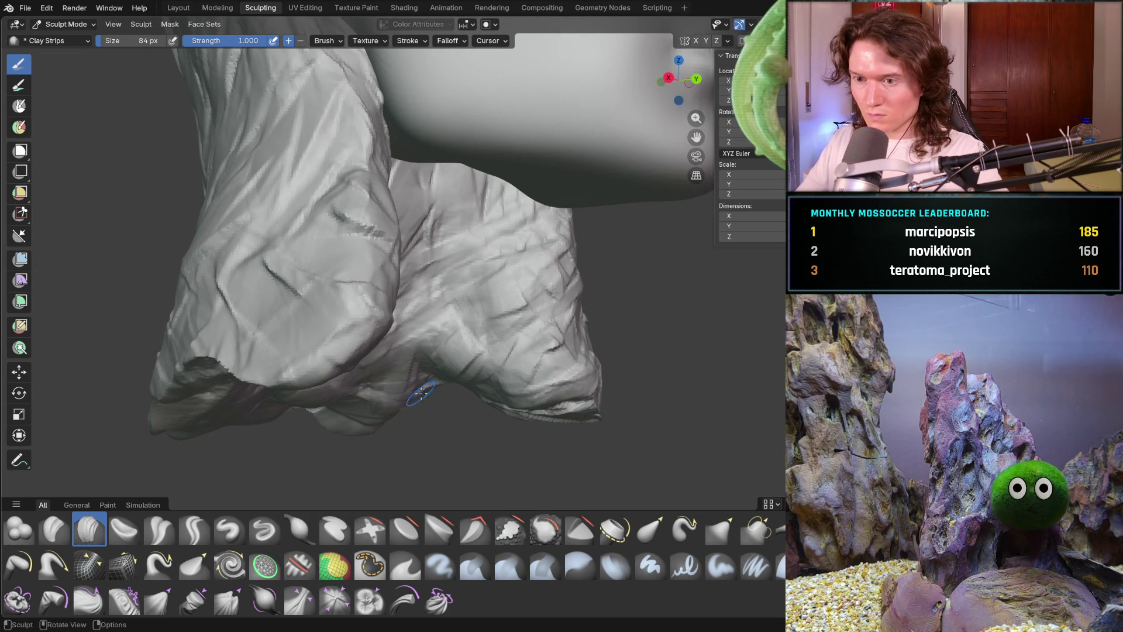
left_click_drag(433, 379, 426, 381)
mouse_move(417, 341)
left_mouse_down()
mouse_move(477, 339)
mouse_move(461, 310)
mouse_move(467, 244)
left_mouse_up()
middle_click_drag(467, 244, 463, 246)
Carve strands down the neck hair and up its left side.
mouse_move(462, 246)
left_mouse_down()
mouse_move(410, 263)
mouse_move(351, 246)
mouse_move(363, 213)
mouse_move(342, 240)
left_mouse_up()
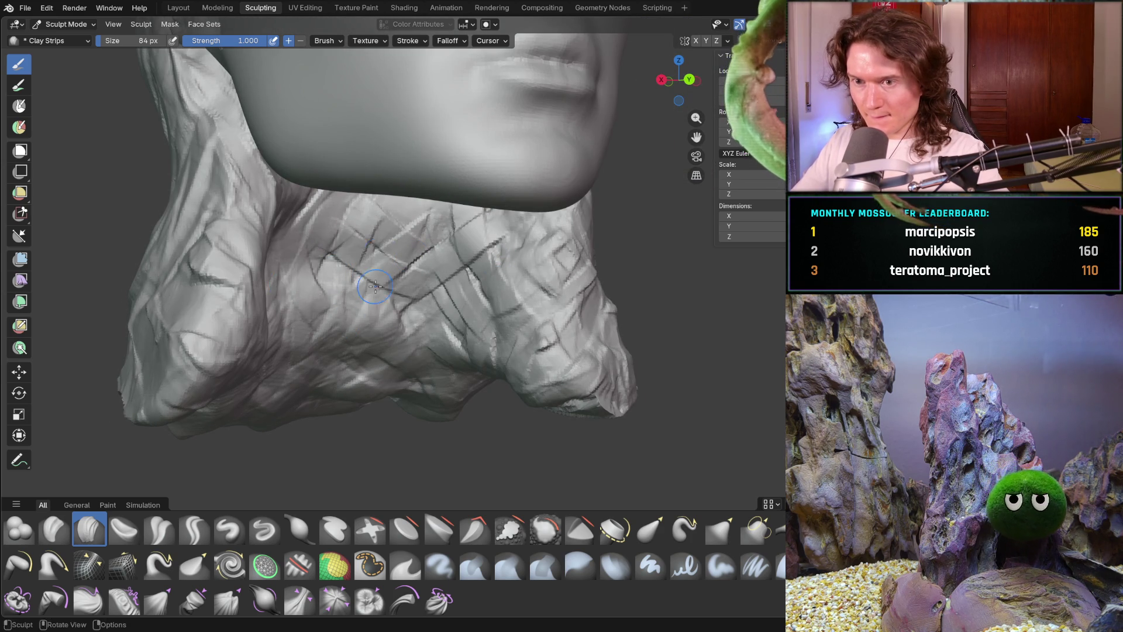
middle_click_drag(304, 275, 316, 234)
mouse_move(328, 205)
left_mouse_down()
mouse_move(234, 222)
mouse_move(187, 328)
mouse_move(223, 367)
mouse_move(286, 369)
mouse_move(454, 328)
left_mouse_up()
mouse_move(176, 329)
left_mouse_down()
mouse_move(186, 281)
mouse_move(202, 275)
mouse_move(195, 239)
mouse_move(263, 187)
mouse_move(351, 196)
mouse_move(331, 217)
left_mouse_up()
scroll(331, 218, "down", 6)
mouse_move(331, 218)
middle_mouse_down()
mouse_move(357, 291)
mouse_move(313, 282)
middle_mouse_up()
Carve strands down the left jaw and neck hair, then close in on the neck hair in profile.
mouse_move(203, 261)
middle_mouse_down()
mouse_move(203, 230)
mouse_move(222, 210)
mouse_move(216, 190)
middle_mouse_up()
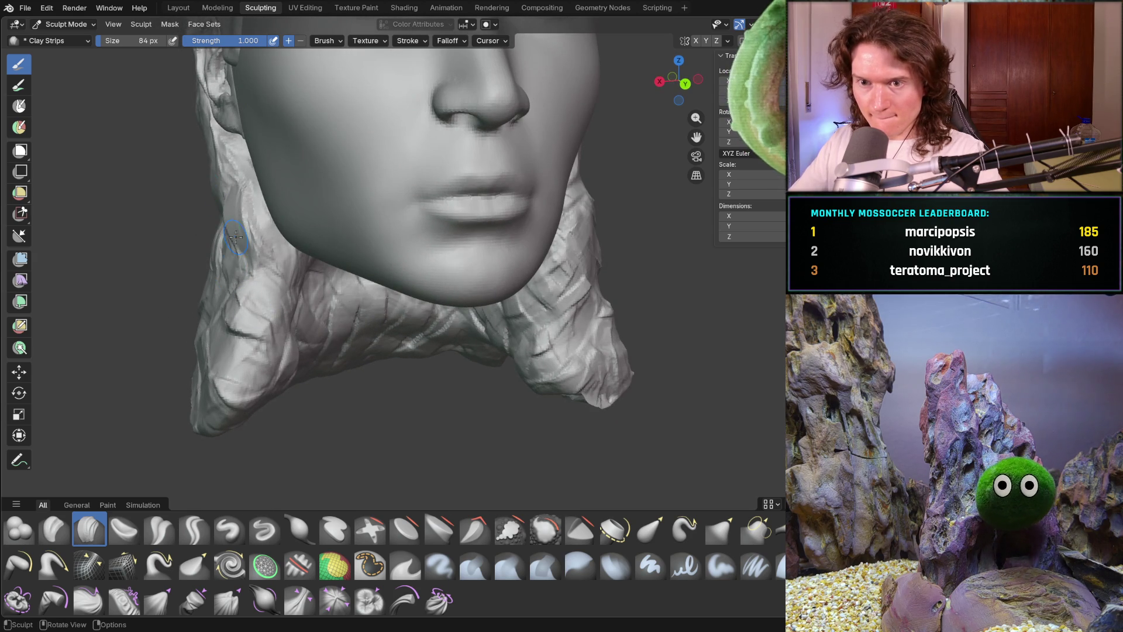
mouse_move(279, 207)
left_mouse_down()
mouse_move(252, 251)
mouse_move(251, 325)
mouse_move(275, 380)
left_mouse_up()
middle_click_drag(187, 325, 173, 234)
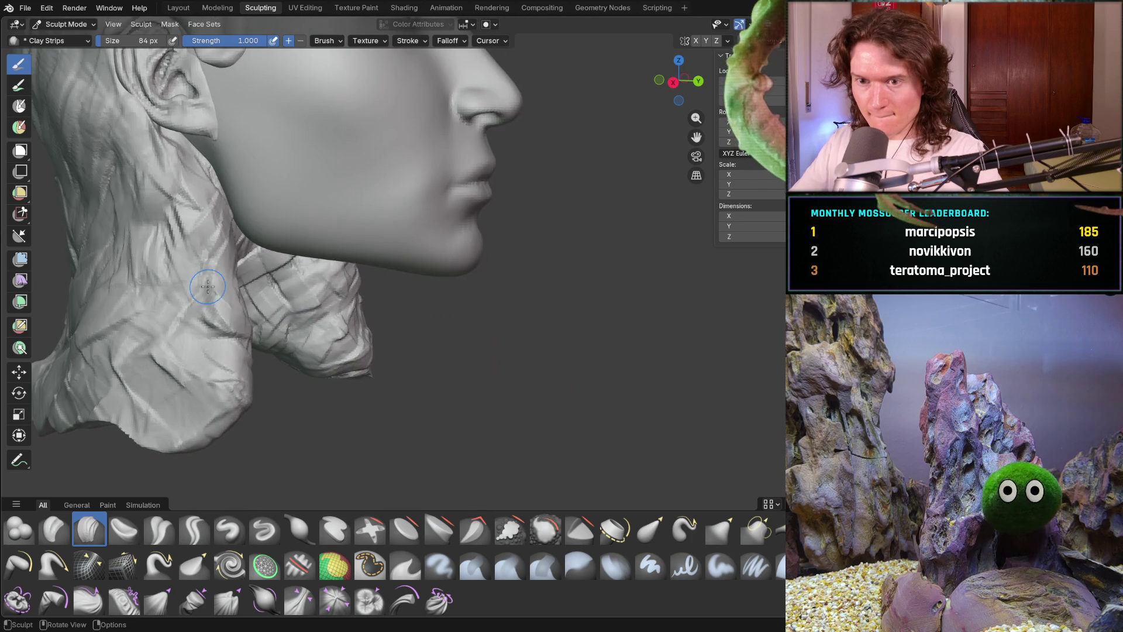
middle_click_drag(188, 398, 199, 343)
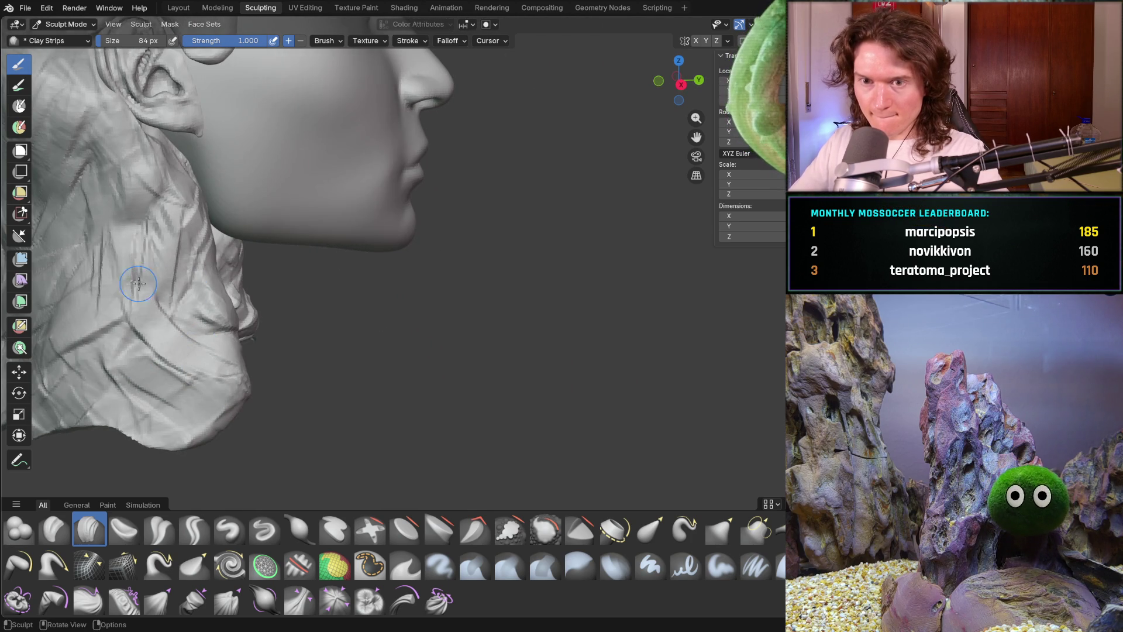
middle_click_drag(133, 284, 121, 313)
scroll(427, 213, "up", 3)
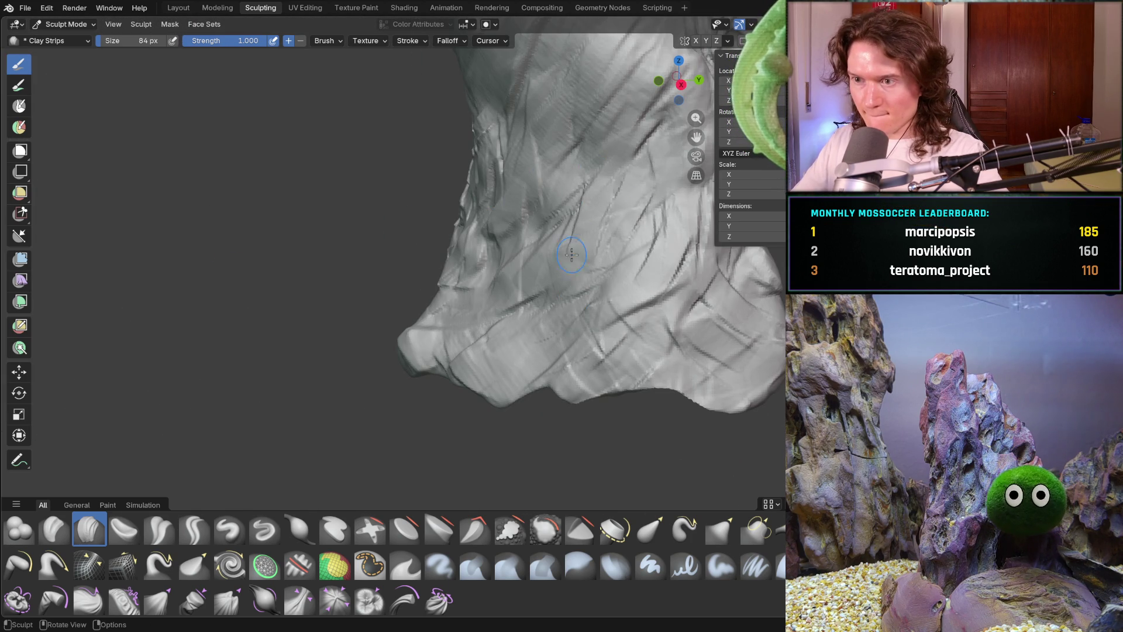
scroll(561, 202, "down", 3)
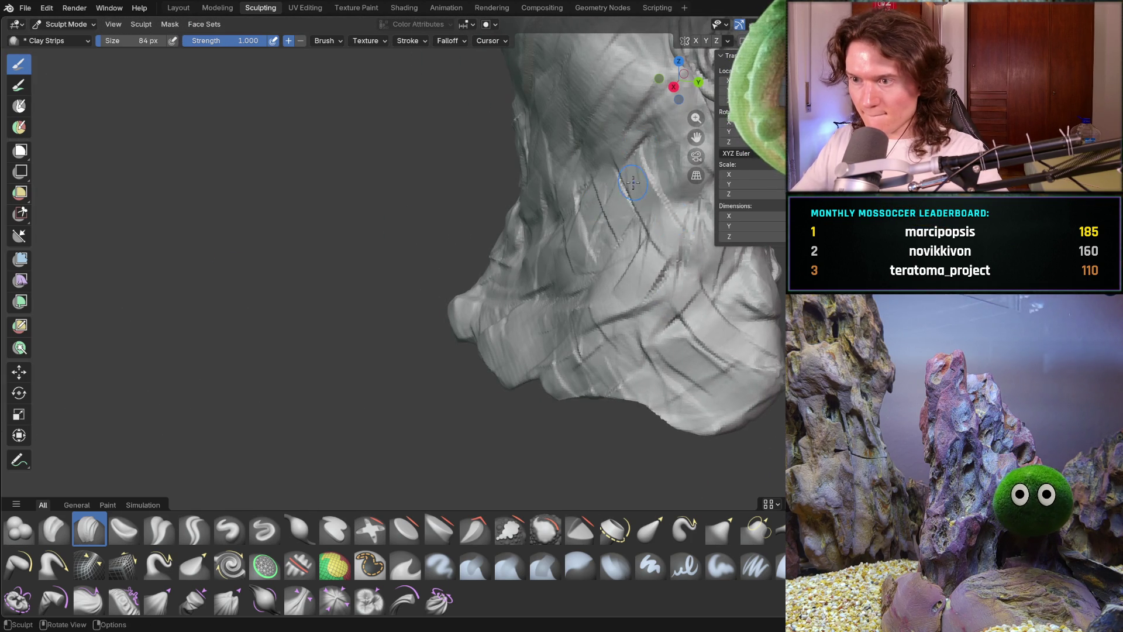
scroll(608, 206, "down", 3)
mouse_move(608, 205)
middle_mouse_down()
mouse_move(495, 226)
mouse_move(545, 226)
middle_mouse_up()
middle_click_drag(563, 289, 535, 275)
scroll(567, 293, "up", 4)
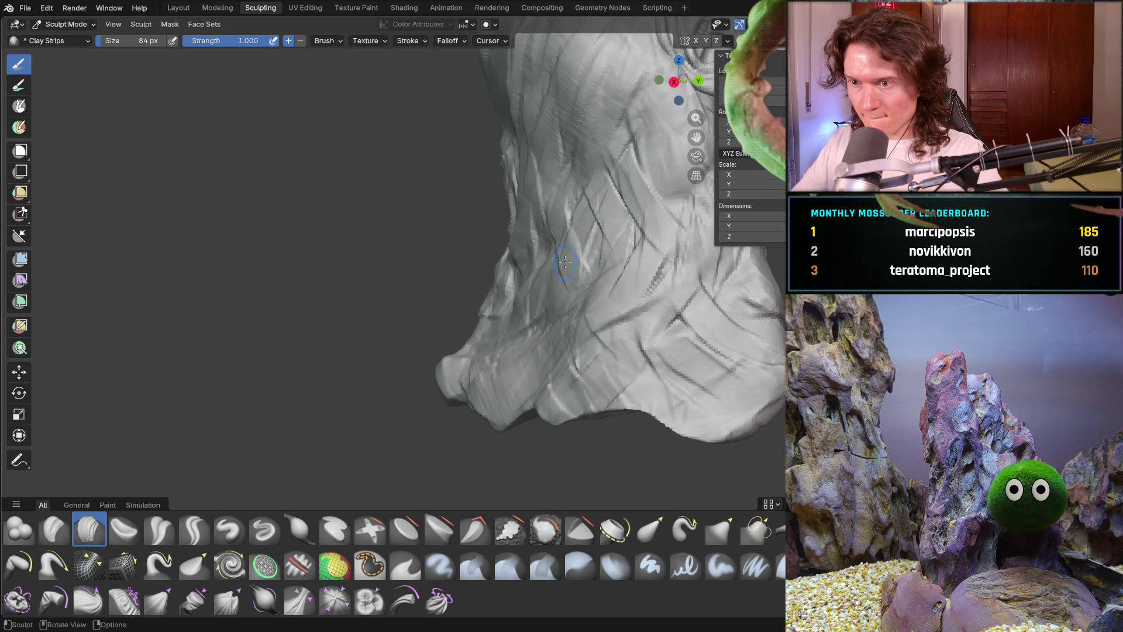
scroll(582, 202, "down", 5)
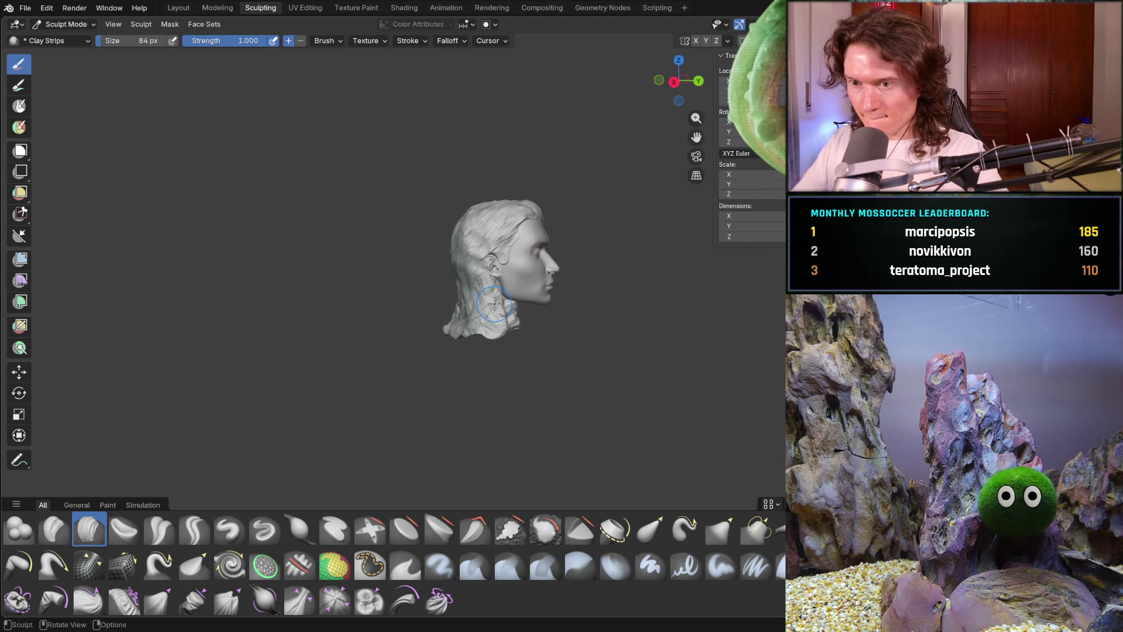
scroll(496, 306, "up", 3)
mouse_move(496, 306)
middle_mouse_down()
mouse_move(526, 281)
mouse_move(596, 275)
mouse_move(508, 246)
middle_mouse_up()
mouse_move(508, 247)
left_mouse_down()
mouse_move(427, 321)
mouse_move(529, 222)
mouse_move(541, 266)
mouse_move(571, 272)
left_mouse_up()
middle_click_drag(571, 273, 574, 339)
middle_click_drag(494, 358, 409, 285)
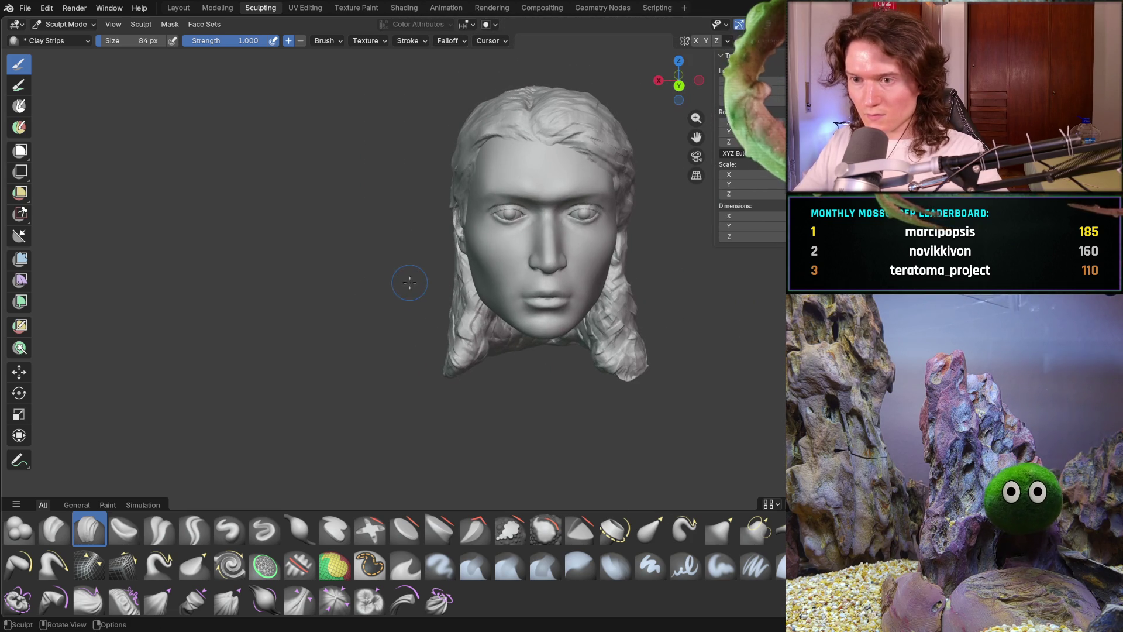
middle_click_drag(415, 238, 345, 383, "shift")
scroll(503, 227, "up", 4)
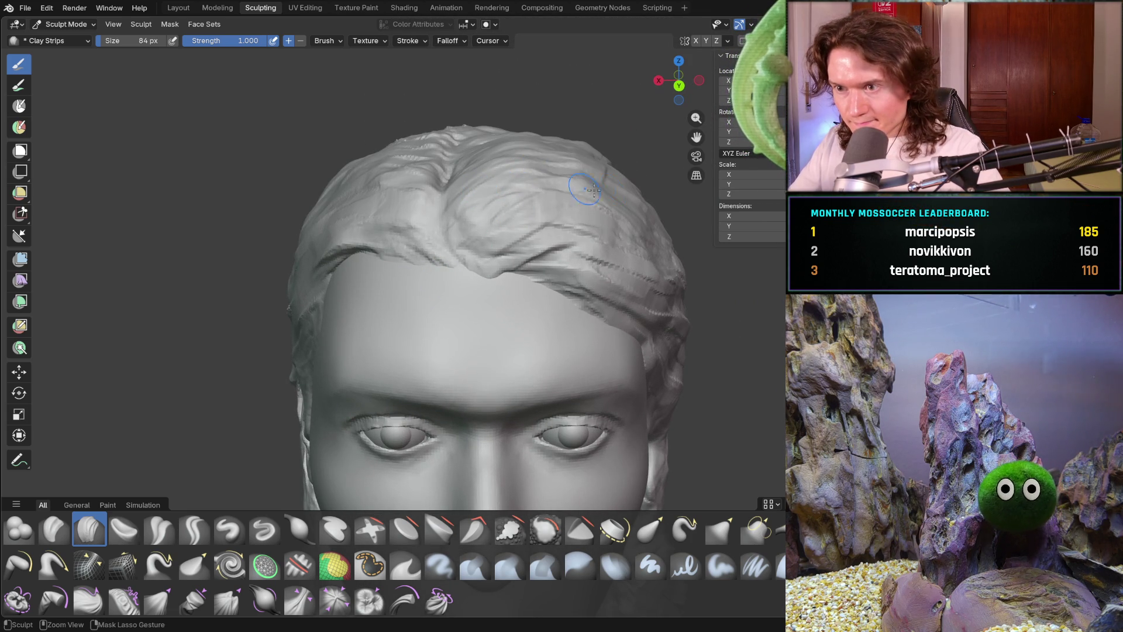
middle_click_drag(602, 176, 582, 134)
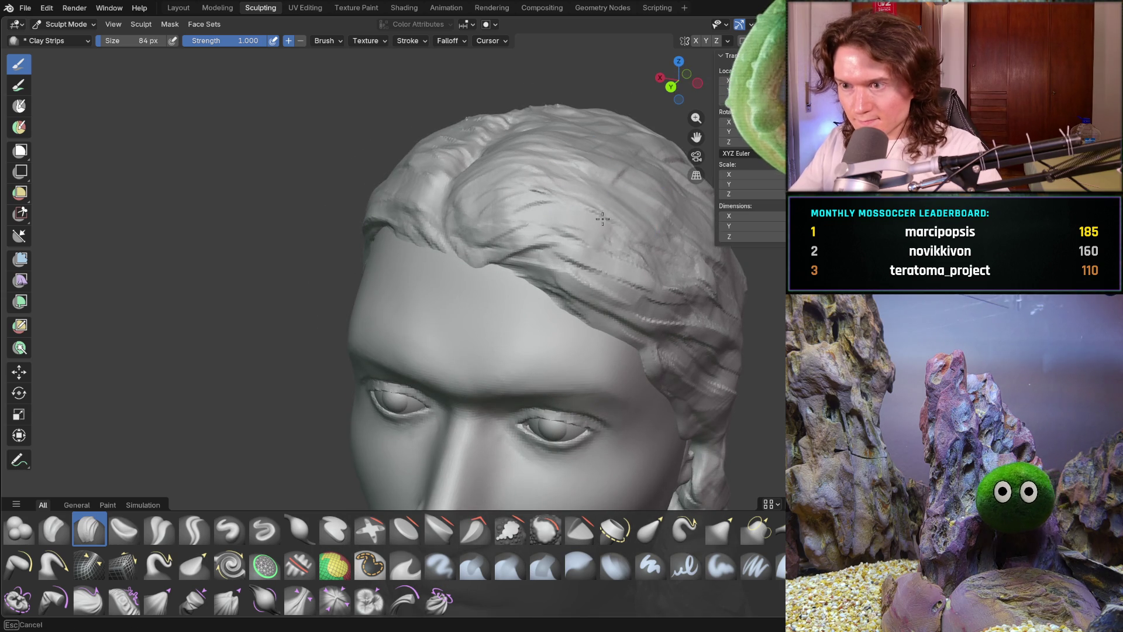
scroll(607, 238, "down", 5)
mouse_move(647, 225)
middle_mouse_down()
mouse_move(561, 261)
mouse_move(525, 255)
mouse_move(564, 307)
mouse_move(595, 298)
mouse_move(526, 281)
mouse_move(636, 252)
mouse_move(760, 270)
mouse_move(731, 271)
mouse_move(723, 252)
mouse_move(555, 259)
middle_mouse_up()
scroll(521, 265, "up", 1)
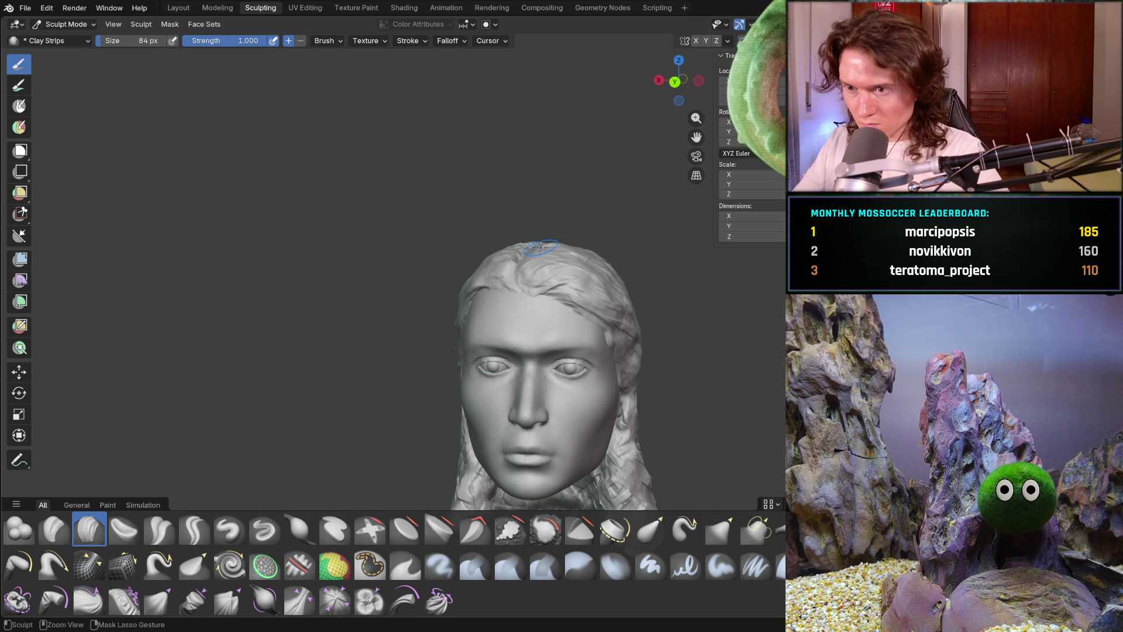
mouse_move(572, 264)
middle_mouse_down()
mouse_move(633, 270)
mouse_move(642, 252)
middle_mouse_up()
scroll(631, 256, "down", 3)
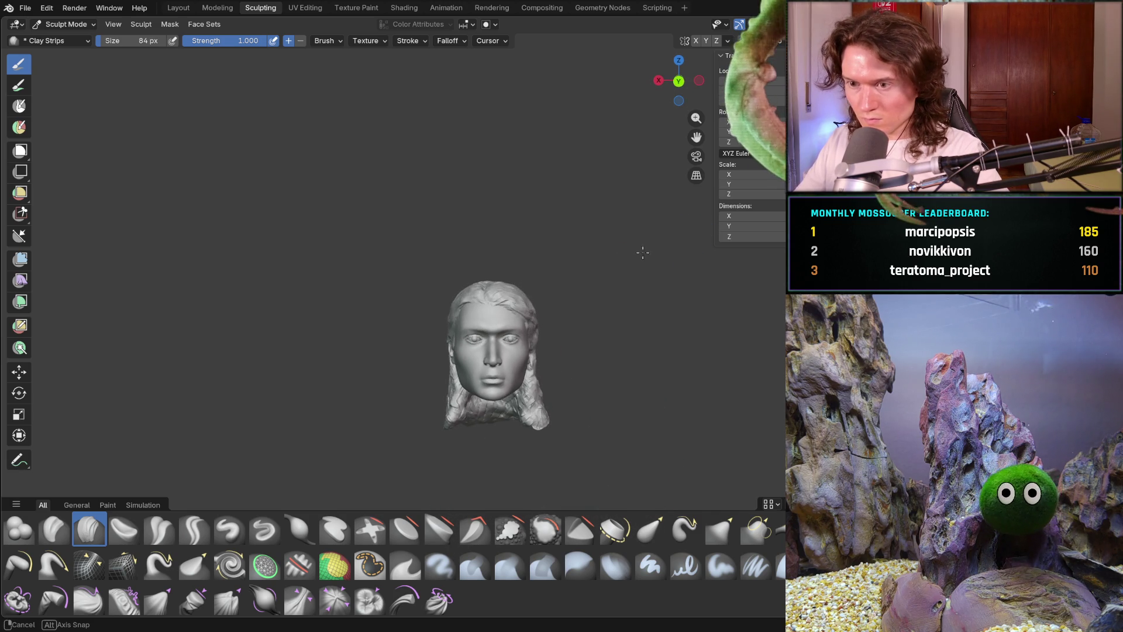
Zoom in on the head and carve strand creases into the side hair.
mouse_move(581, 363)
middle_mouse_down("ctrl")
mouse_move(581, 326)
mouse_move(526, 302)
mouse_move(542, 234)
mouse_move(589, 162)
mouse_move(514, 318)
mouse_move(517, 271)
mouse_move(547, 265)
mouse_move(653, 197)
mouse_move(692, 308)
mouse_move(612, 342)
mouse_move(453, 365)
middle_mouse_up("ctrl")
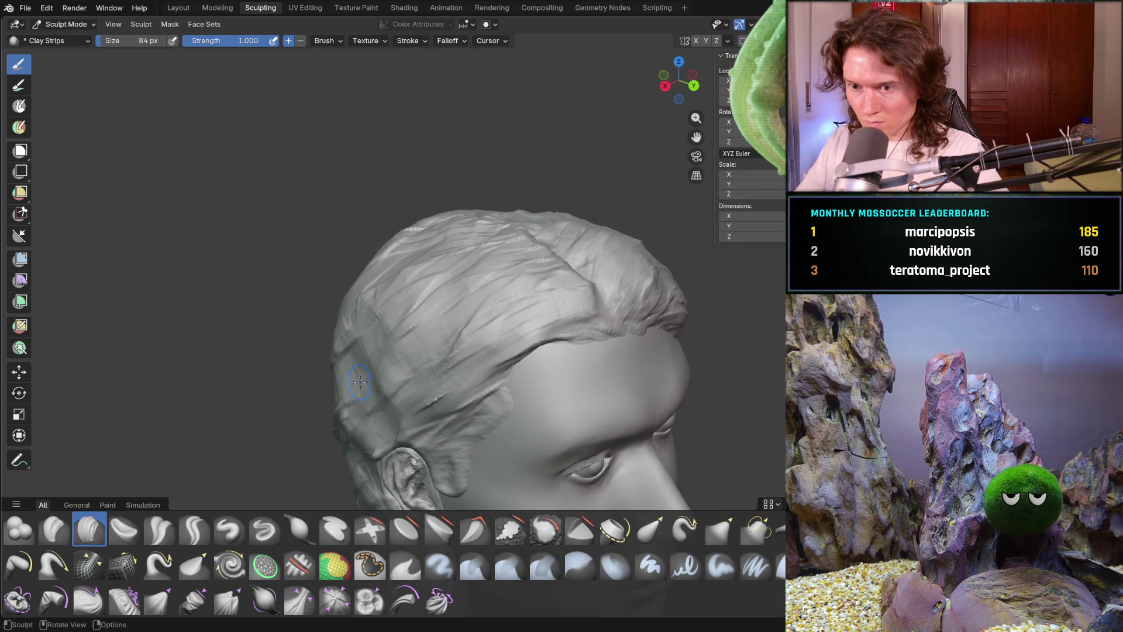
middle_click_drag(418, 396, 358, 358)
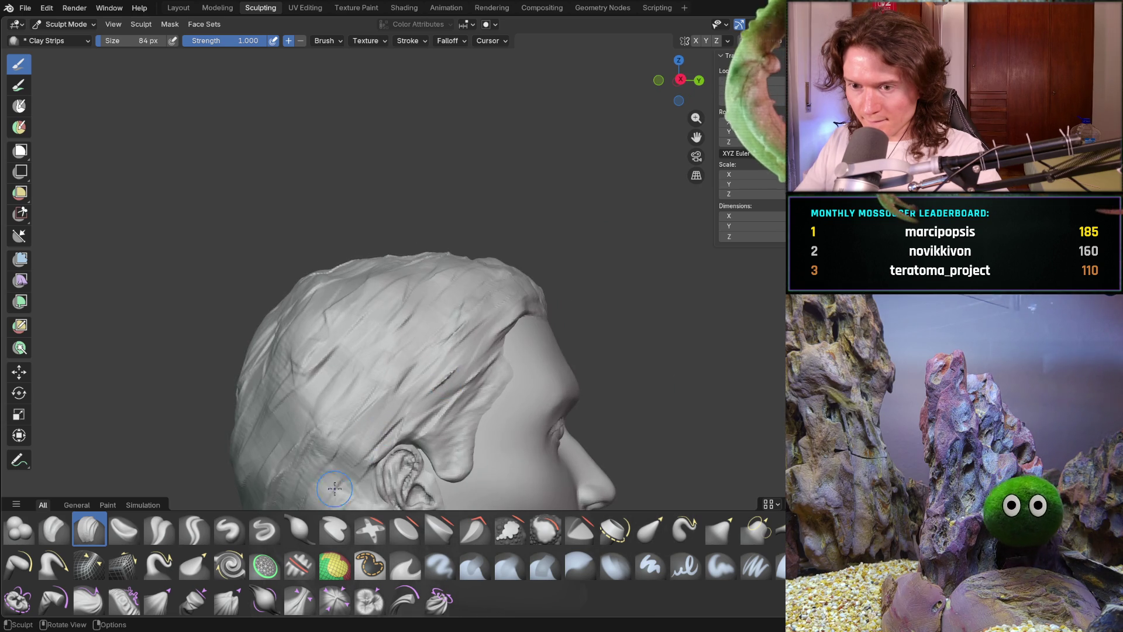
left_click_drag(358, 358, 328, 336)
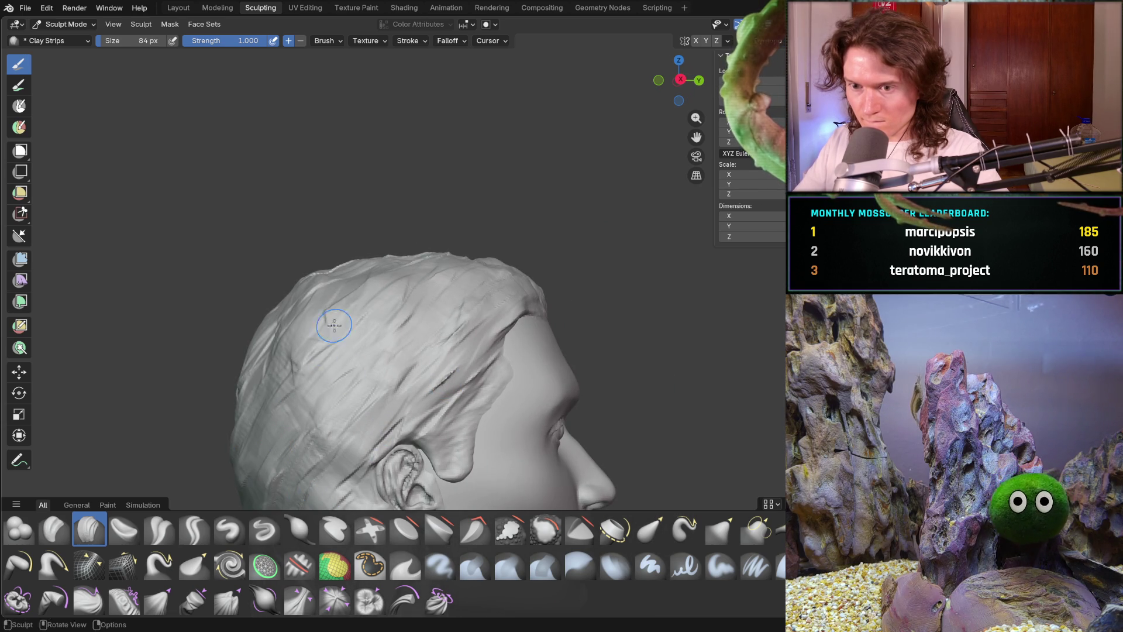
mouse_move(359, 327)
middle_mouse_down()
mouse_move(374, 351)
mouse_move(410, 358)
middle_mouse_up()
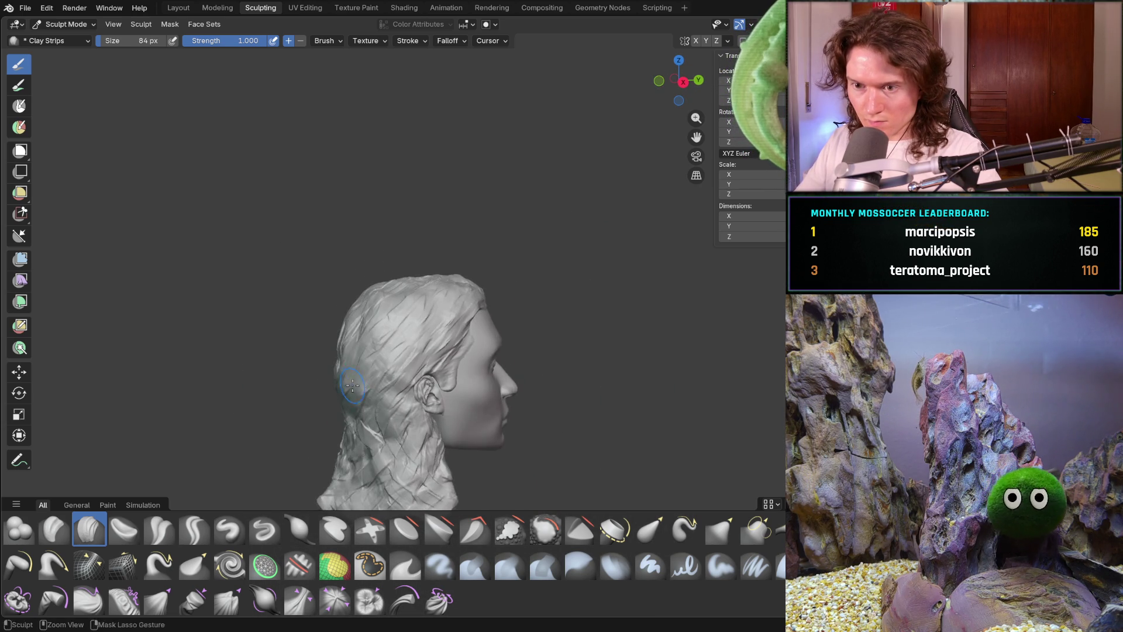
scroll(254, 425, "up", 5)
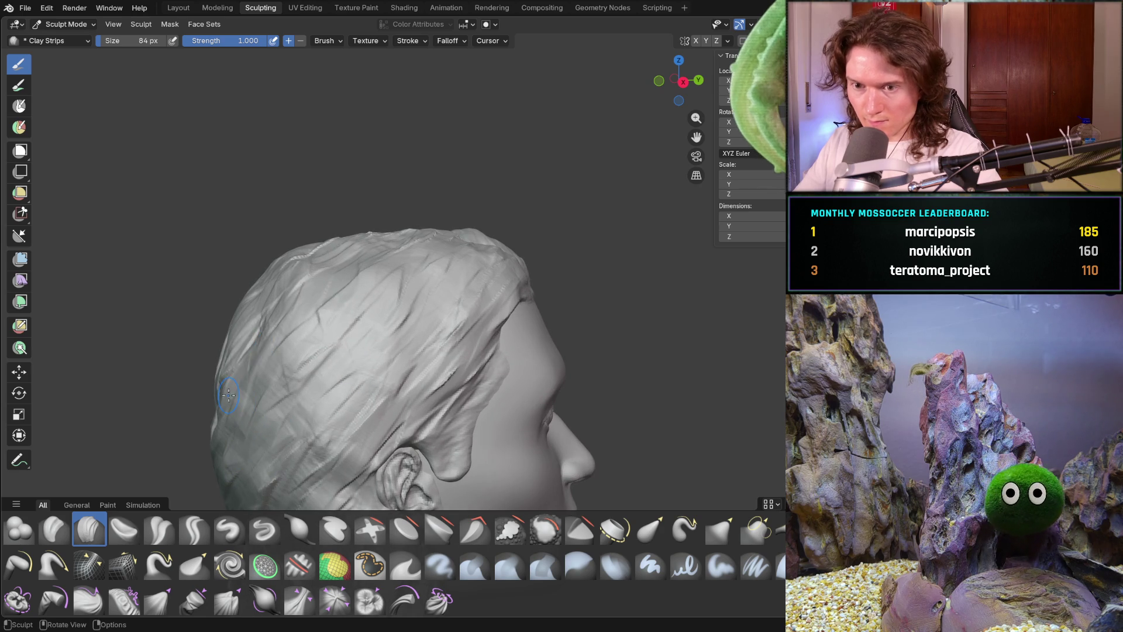
mouse_move(302, 297)
left_mouse_down()
mouse_move(327, 266)
mouse_move(255, 298)
left_mouse_up()
Turn the head to show more of its side and cut more strand grooves into the side hair.
left_click_drag(251, 342, 266, 432)
mouse_move(266, 433)
middle_mouse_down()
mouse_move(442, 381)
mouse_move(277, 412)
mouse_move(384, 328)
mouse_move(273, 294)
mouse_move(303, 371)
mouse_move(284, 377)
mouse_move(326, 394)
middle_mouse_up()
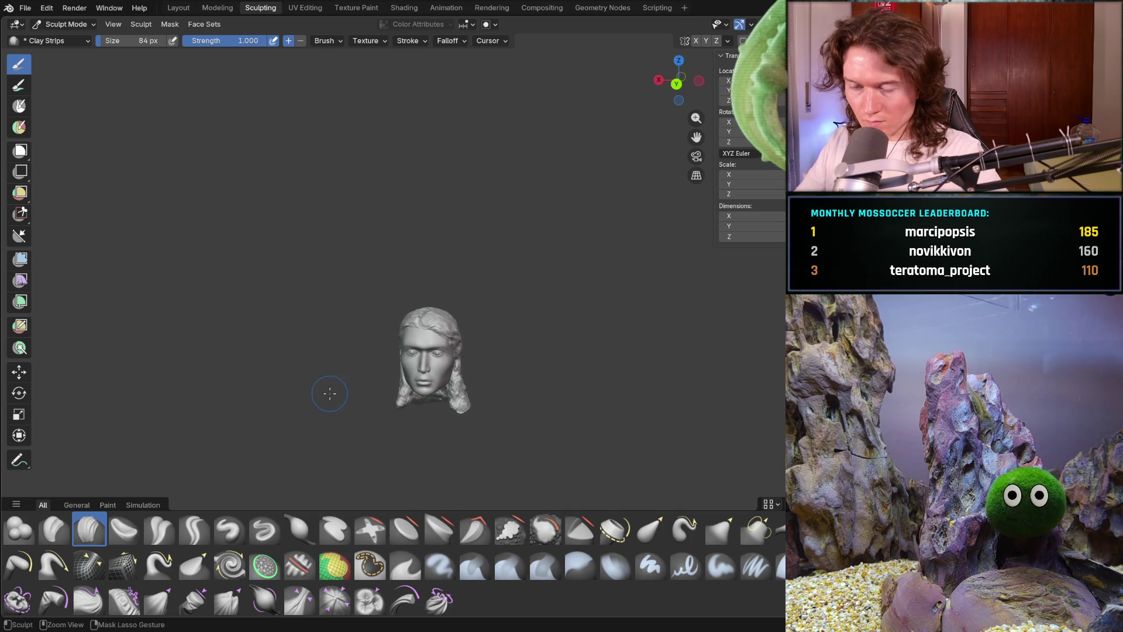
scroll(328, 356, "up", 10)
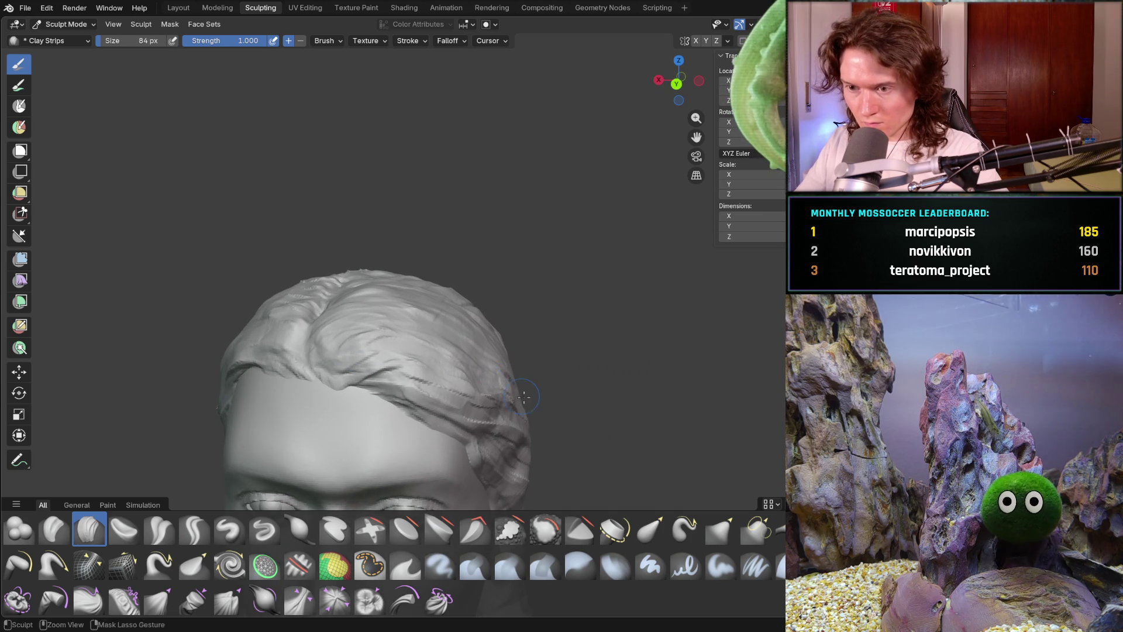
middle_click_drag(501, 393, 511, 409)
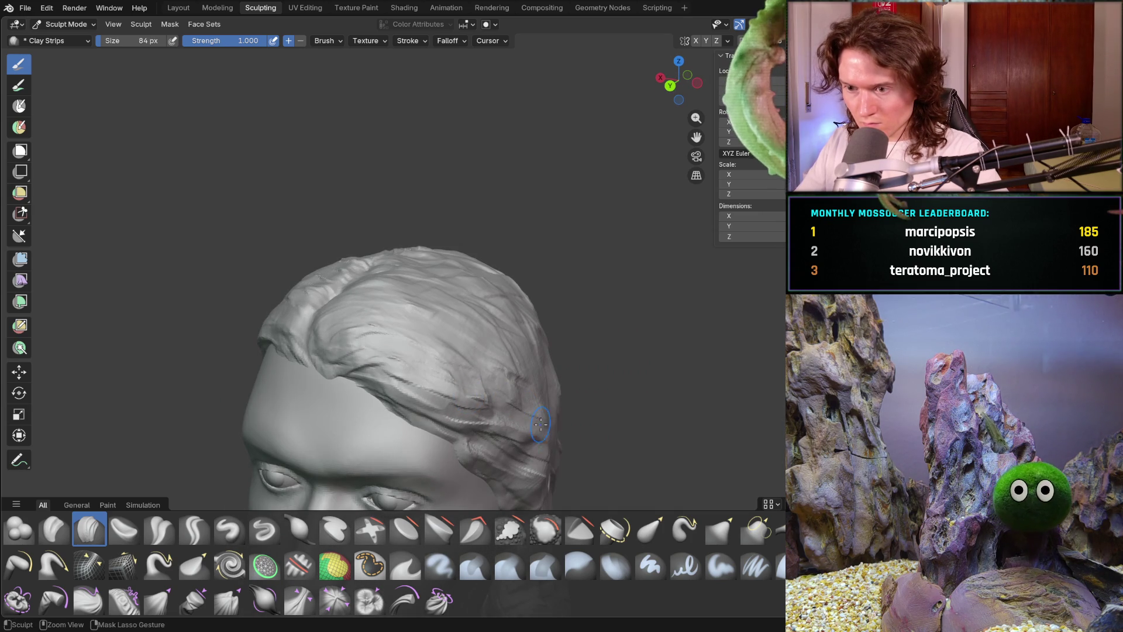
middle_click_drag(563, 455, 505, 396)
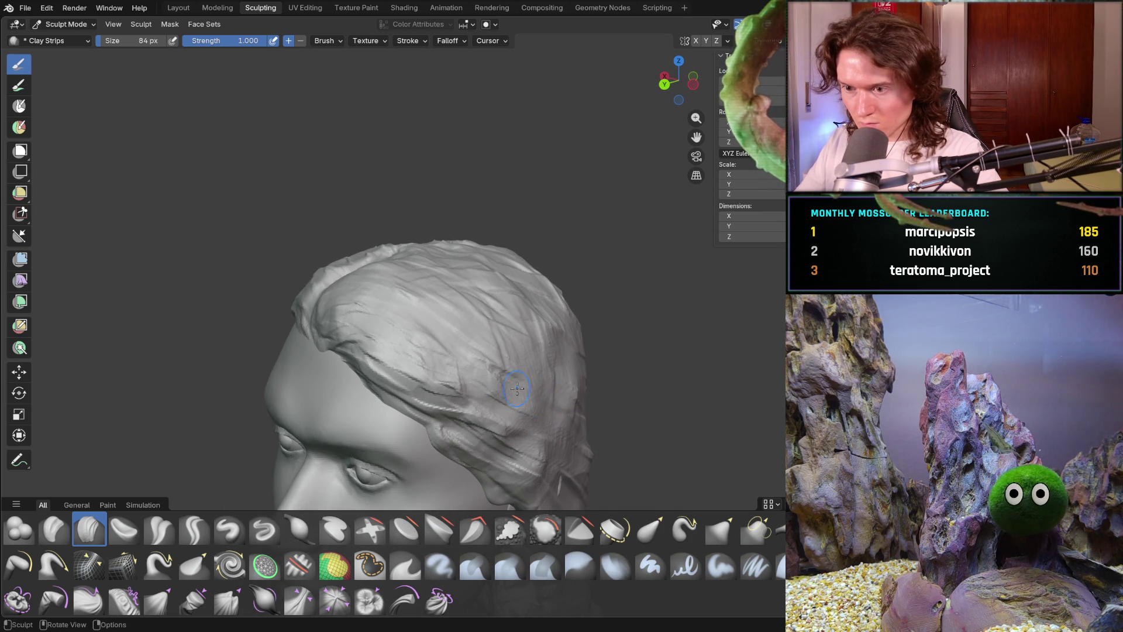
left_click_drag(439, 358, 455, 364)
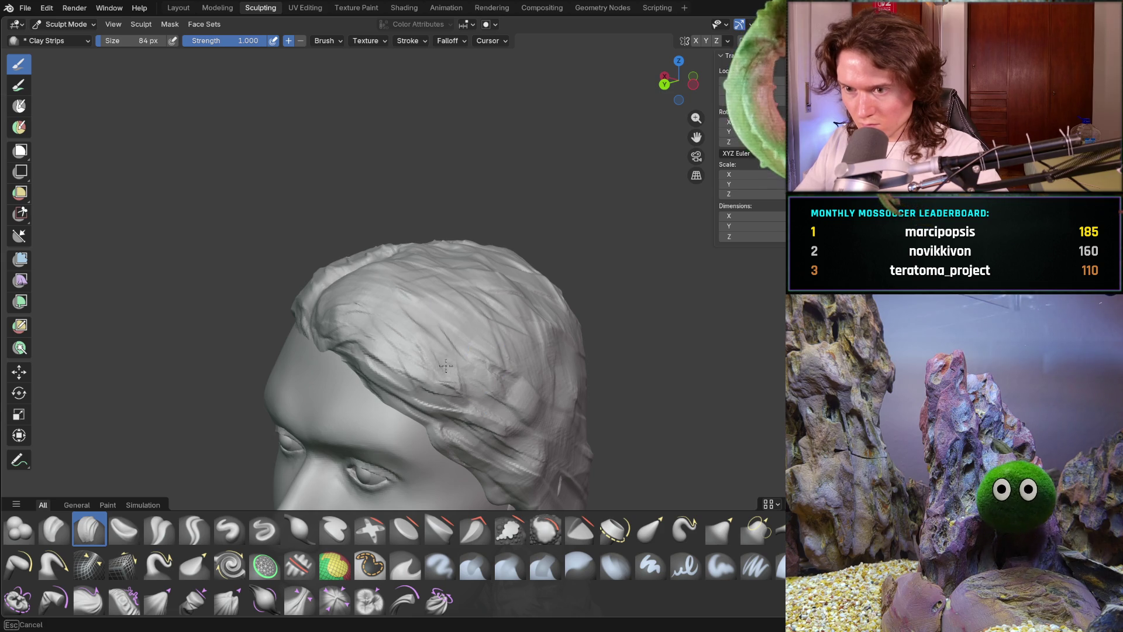
mouse_move(494, 374)
middle_mouse_down()
mouse_move(584, 319)
mouse_move(539, 394)
mouse_move(532, 350)
mouse_move(506, 325)
middle_mouse_up()
scroll(562, 334, "down", 3)
scroll(537, 388, "up", 8)
scroll(538, 388, "down", 6)
scroll(503, 320, "up", 3)
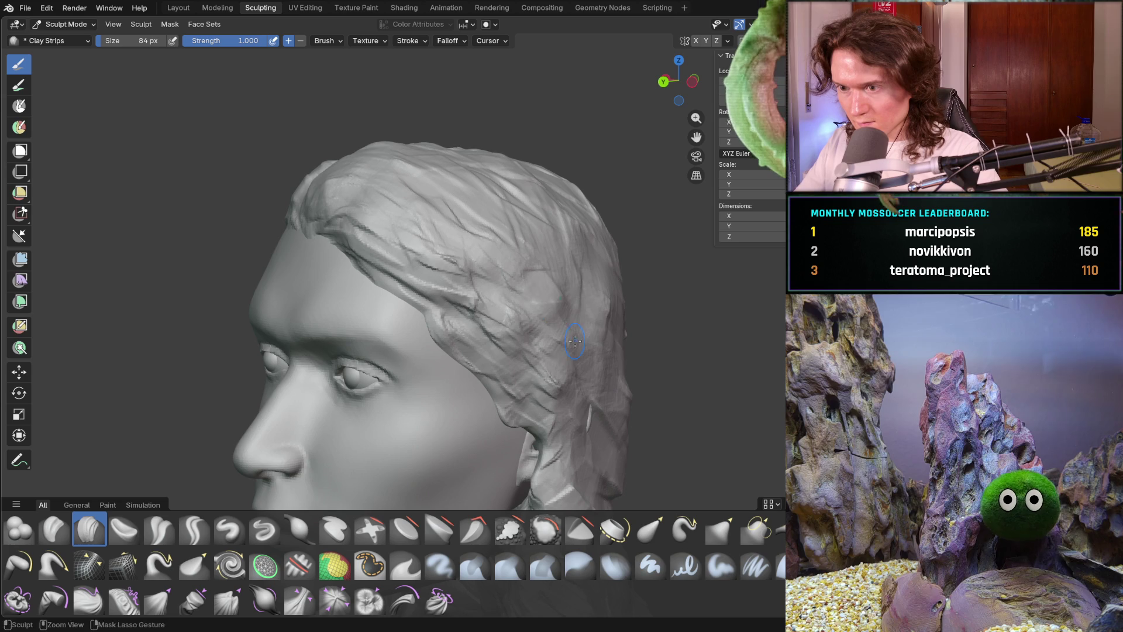
Frame the face straight-on, then switch to a full side profile of the head.
key("ctrl+KP_1")
scroll(603, 310, "down", 5)
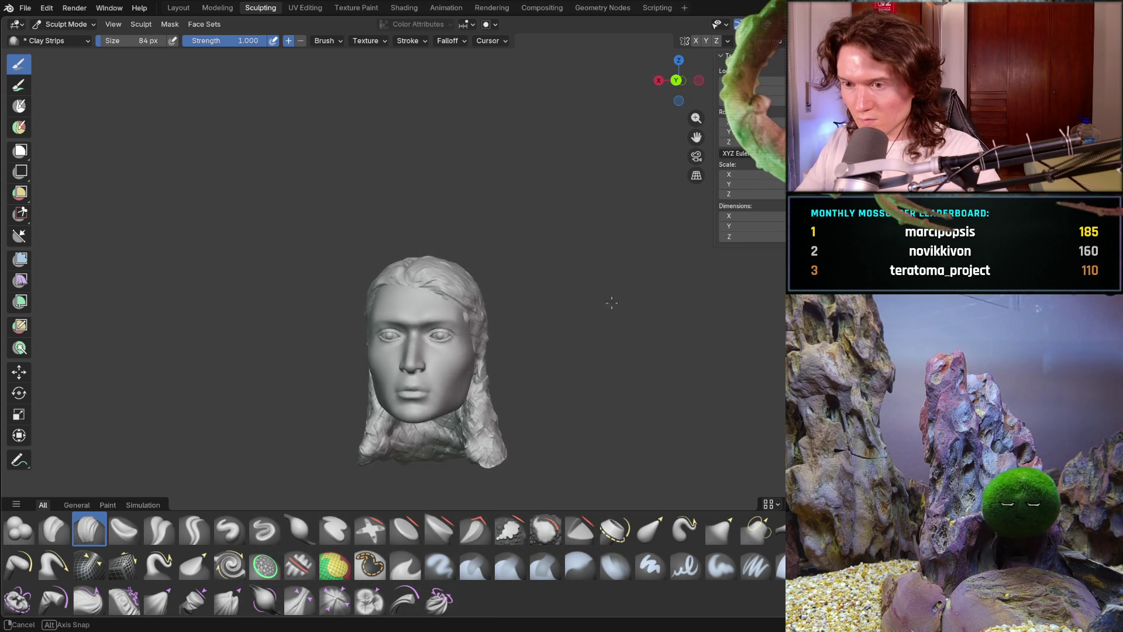
scroll(604, 306, "up", 8)
scroll(603, 310, "down", 5)
mouse_move(604, 316)
middle_mouse_down()
mouse_move(605, 331)
mouse_move(616, 315)
middle_mouse_up()
key("KP_6")
key("KP_6")
key("KP_6")
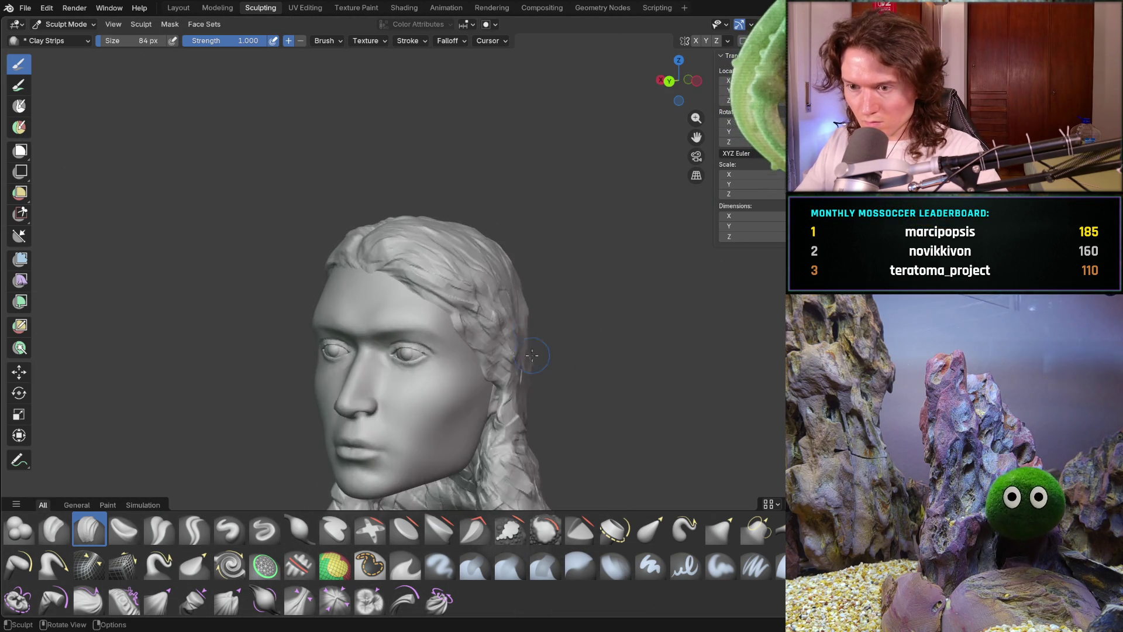
scroll(433, 391, "up", 2)
scroll(494, 394, "up", 10)
scroll(494, 394, "down", 6)
scroll(500, 375, "up", 2)
scroll(499, 375, "down", 3)
mouse_move(501, 250)
middle_mouse_down("ctrl")
mouse_move(511, 306)
mouse_move(530, 326)
middle_mouse_up("ctrl")
Carve several diagonal strand creases into the neck hair in profile.
left_click_drag(565, 369, 582, 401)
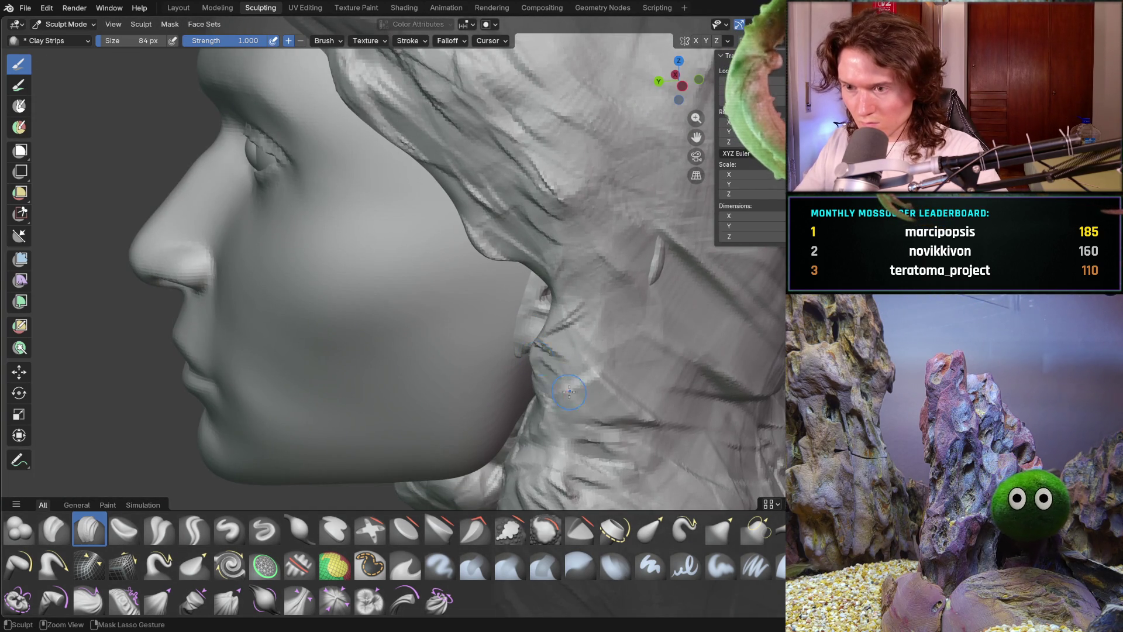
middle_click_drag(546, 331, 544, 347, "ctrl")
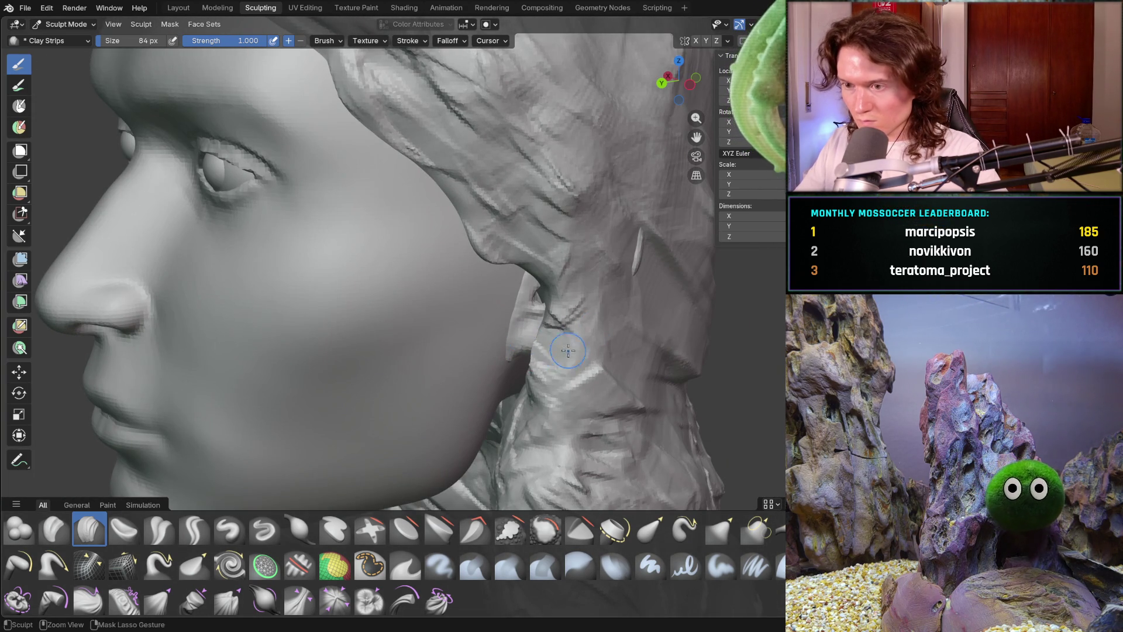
middle_click_drag(688, 324, 673, 357)
left_click_drag(649, 375, 679, 422)
mouse_move(731, 351)
left_mouse_down()
mouse_move(755, 432)
mouse_move(702, 433)
left_mouse_up()
left_click_drag(620, 304, 650, 409)
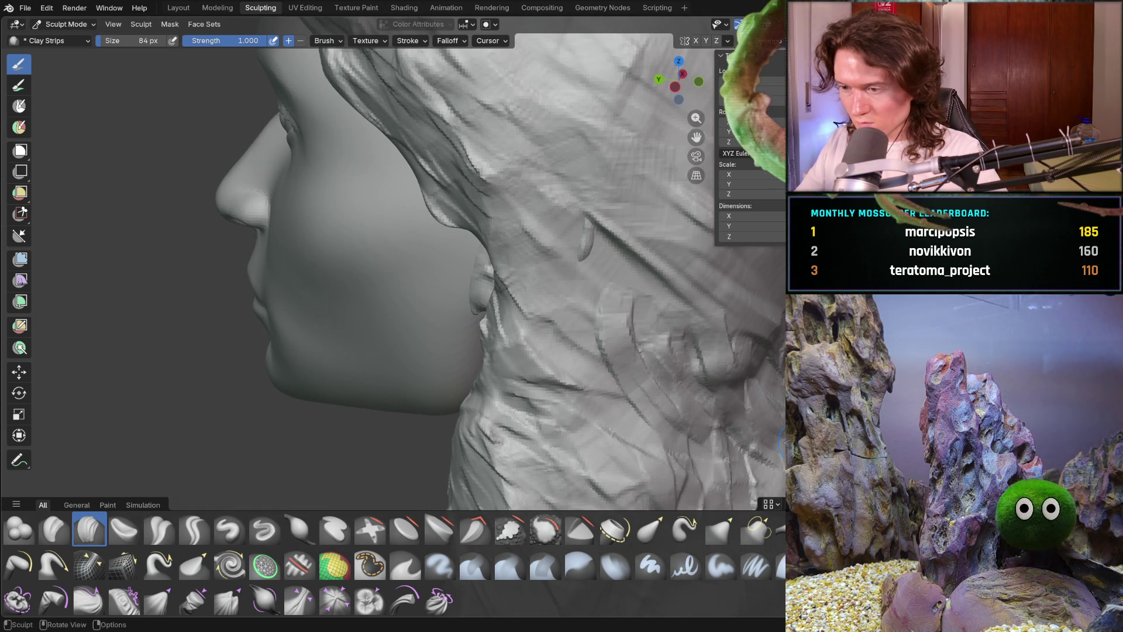
scroll(720, 363, "down", 8)
middle_click_drag(694, 326, 523, 358)
scroll(678, 327, "up", 8)
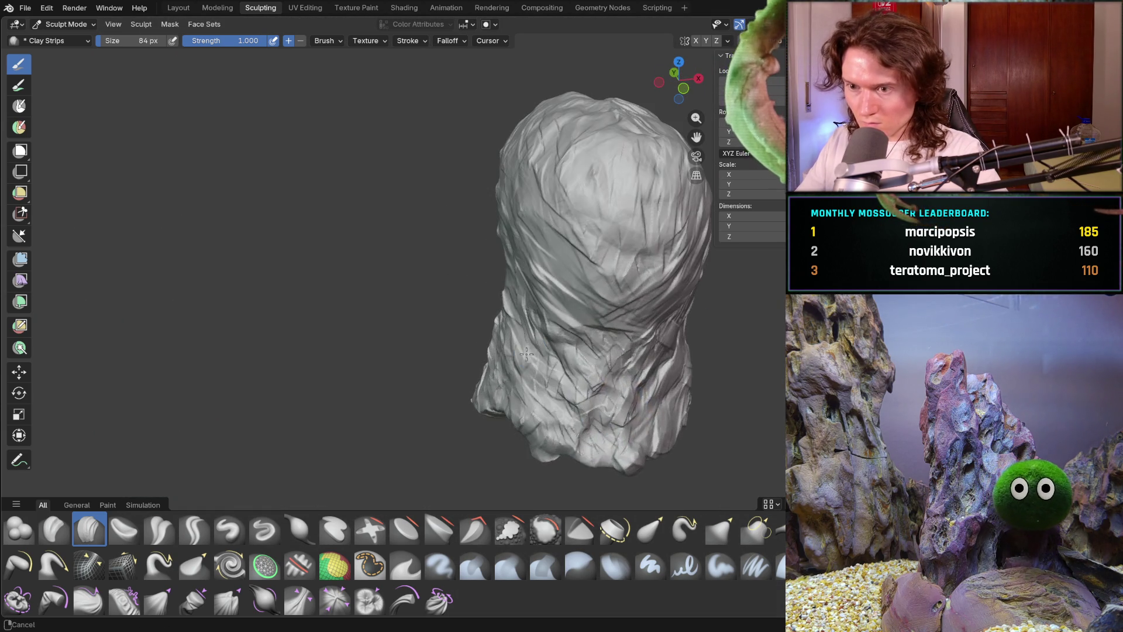
Sculpt strand strokes down and across the back of the neck.
mouse_move(685, 319)
left_mouse_down()
mouse_move(682, 453)
mouse_move(720, 473)
mouse_move(638, 418)
mouse_move(632, 474)
left_mouse_up()
left_click_drag(696, 404, 608, 497)
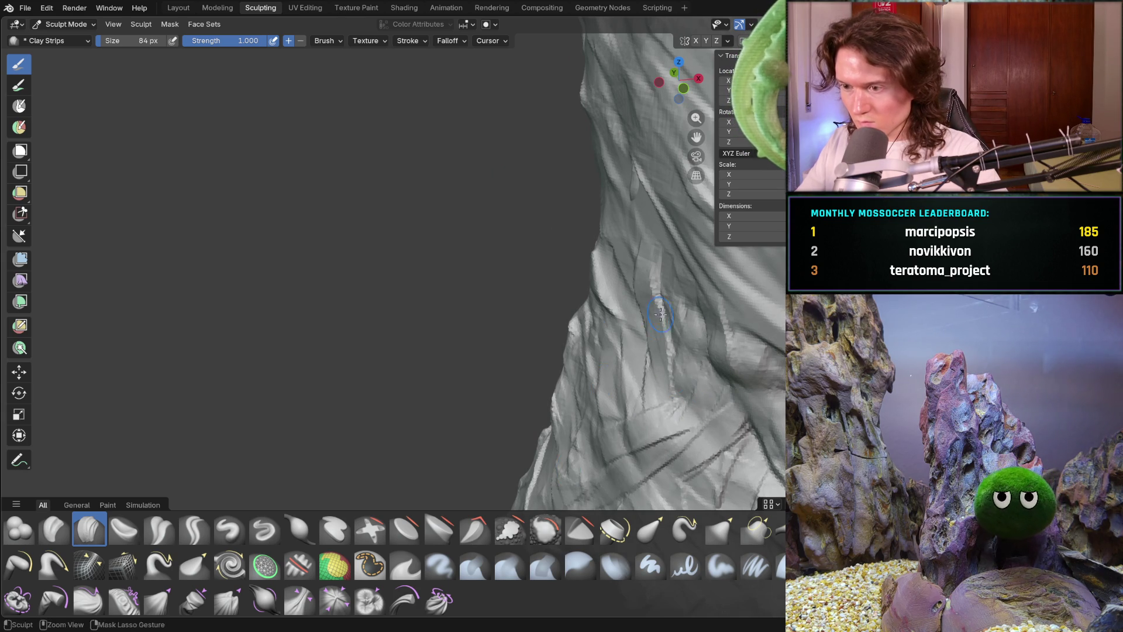
scroll(644, 409, "down", 8)
mouse_move(672, 326)
middle_mouse_down()
mouse_move(691, 351)
mouse_move(657, 368)
mouse_move(635, 361)
middle_mouse_up()
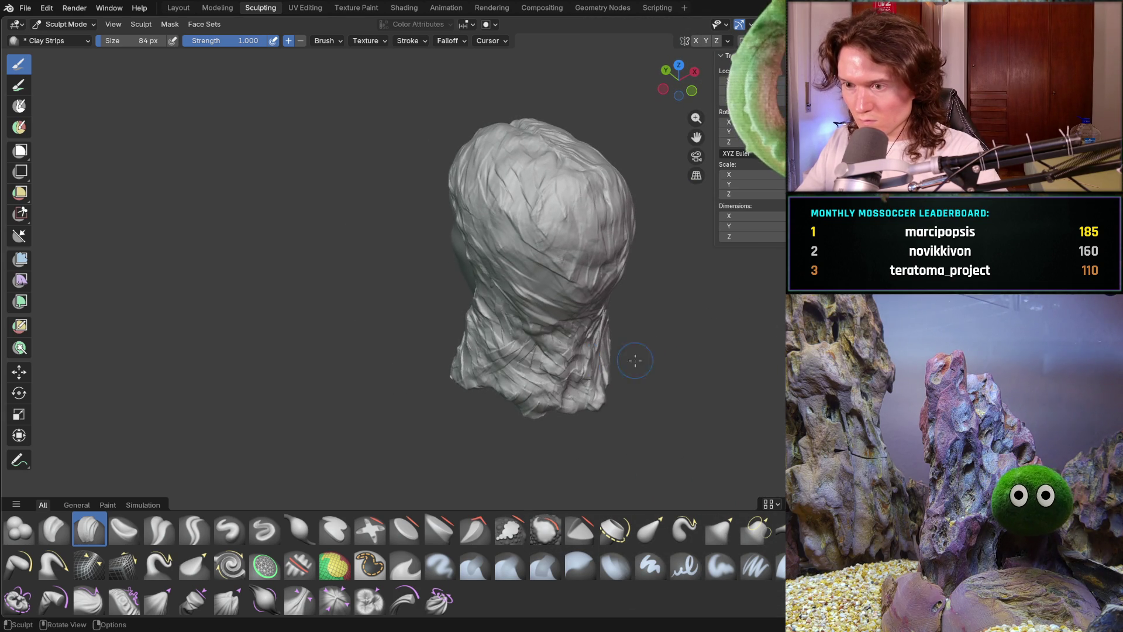
middle_click_drag(557, 355, 597, 320)
scroll(596, 320, "up", 3)
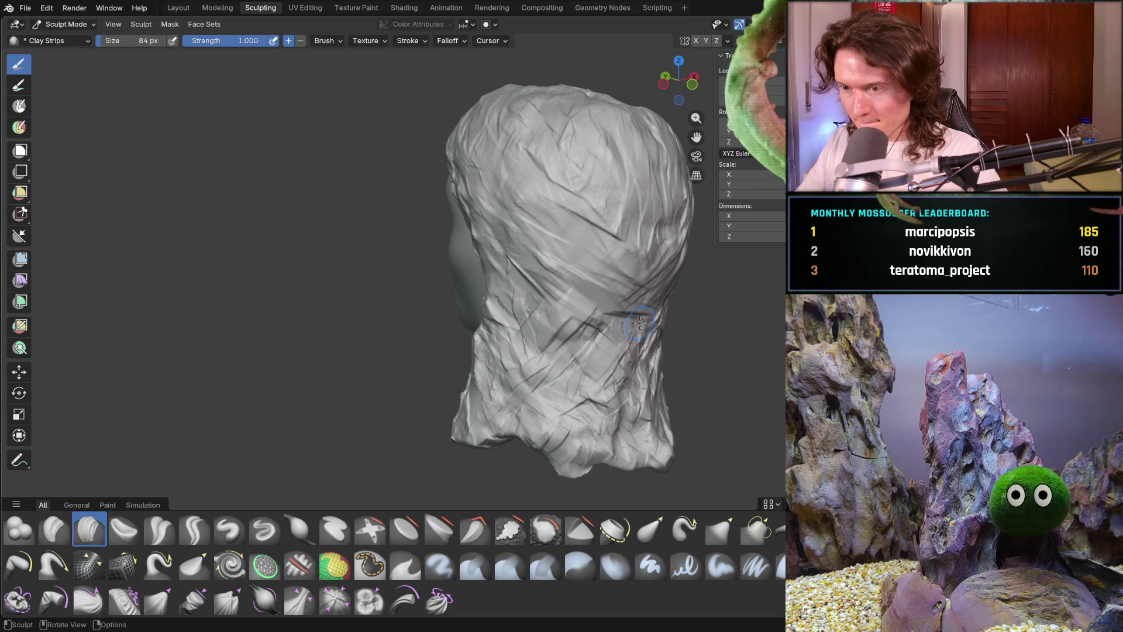
Carve three more strand grooves across the back and side hair.
mouse_move(585, 351)
middle_mouse_down()
mouse_move(517, 346)
mouse_move(585, 344)
mouse_move(768, 378)
middle_mouse_up()
scroll(626, 342, "up", 2)
scroll(768, 378, "down", 3)
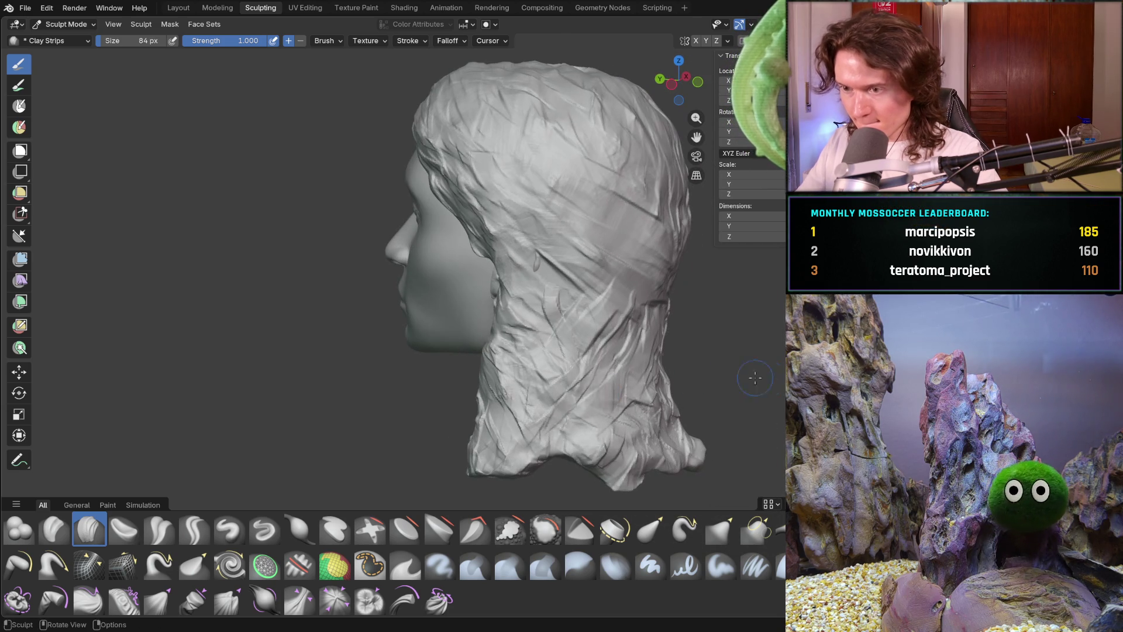
mouse_move(565, 324)
middle_mouse_down()
mouse_move(642, 306)
mouse_move(585, 304)
mouse_move(579, 283)
middle_mouse_up()
left_click_drag(386, 404, 585, 424)
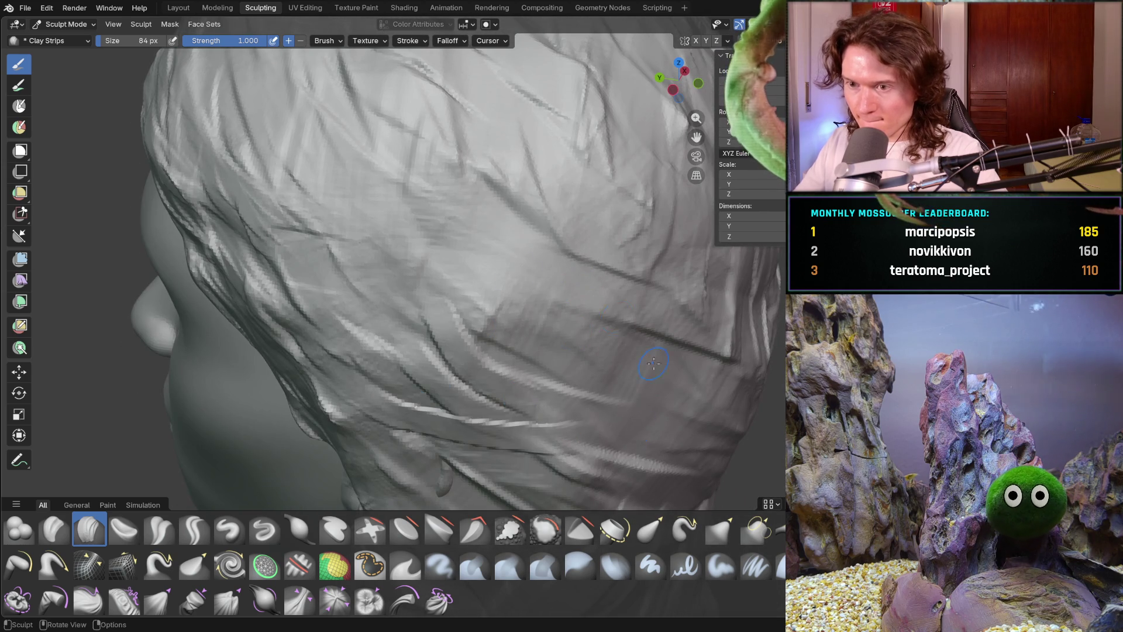
left_click_drag(328, 257, 462, 358)
left_click_drag(363, 181, 552, 283)
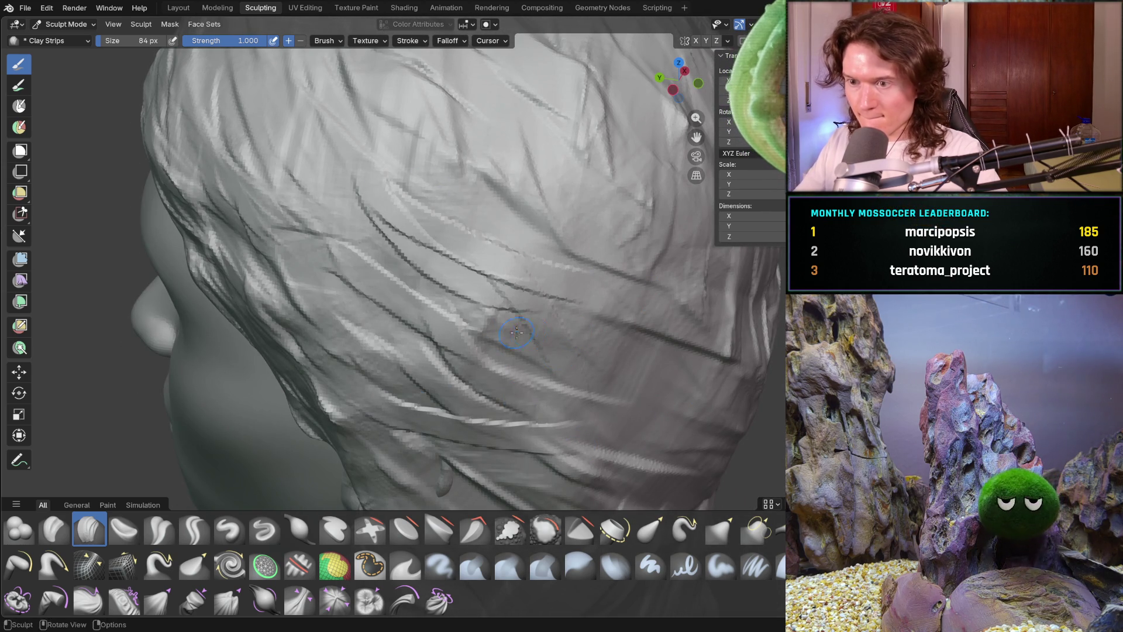
scroll(529, 332, "down", 10)
Orbit through rear, side and front views to inspect the strand-carved hair.
middle_click_drag(530, 331, 536, 325)
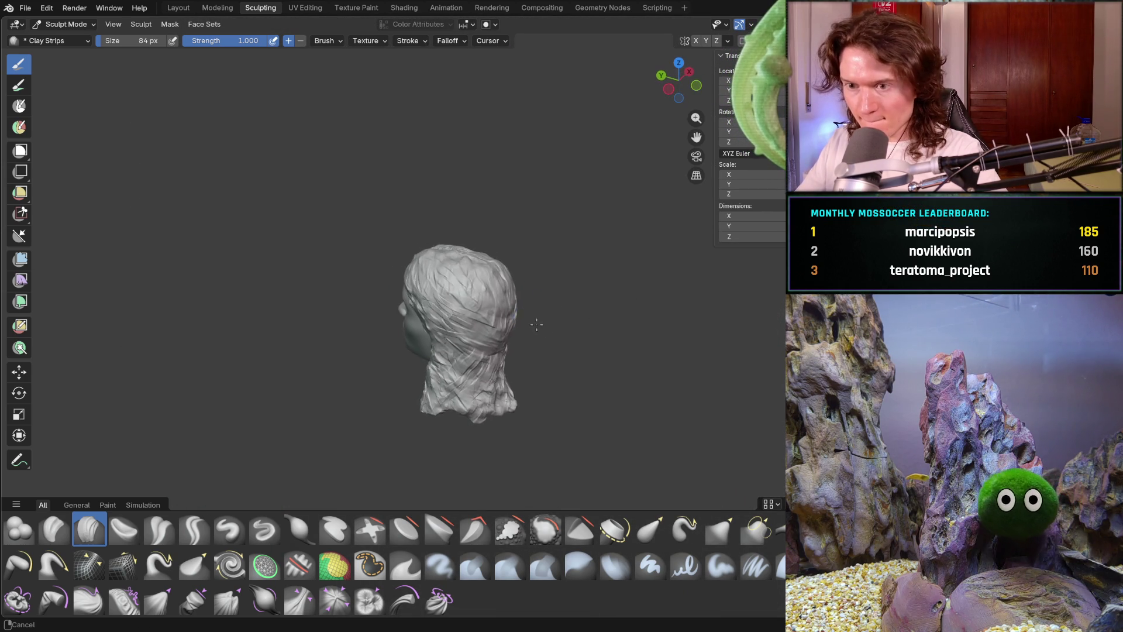
scroll(535, 325, "up", 8)
scroll(445, 309, "down", 5)
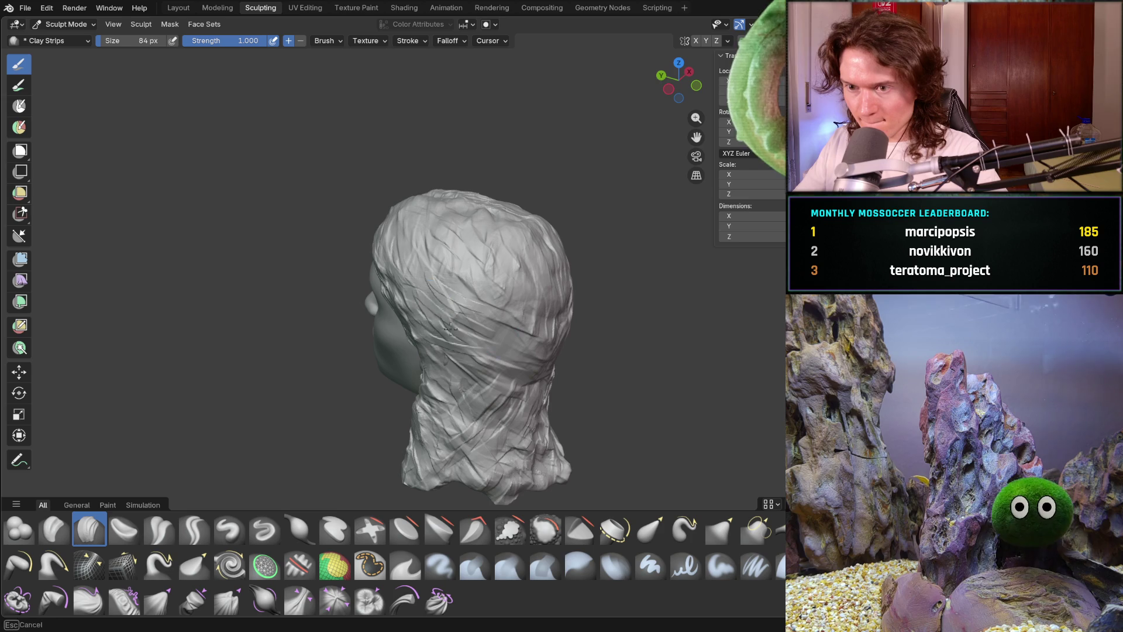
middle_click_drag(459, 325, 515, 308)
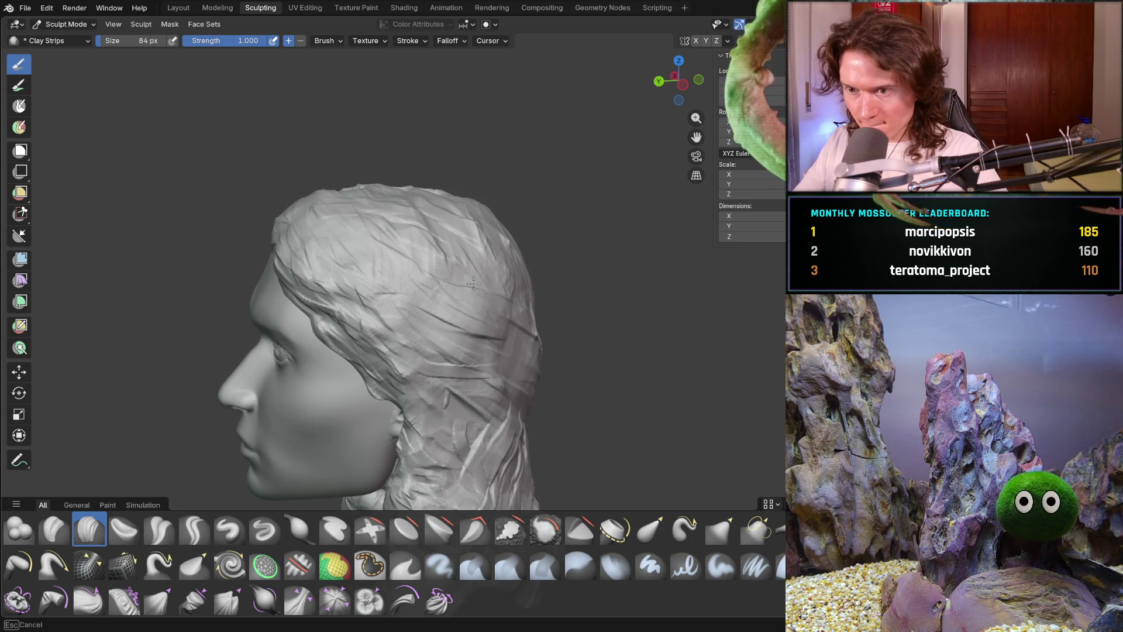
mouse_move(503, 339)
middle_mouse_down()
mouse_move(599, 326)
mouse_move(599, 296)
mouse_move(563, 347)
mouse_move(443, 348)
middle_mouse_up()
scroll(599, 296, "down", 3)
scroll(443, 349, "up", 5)
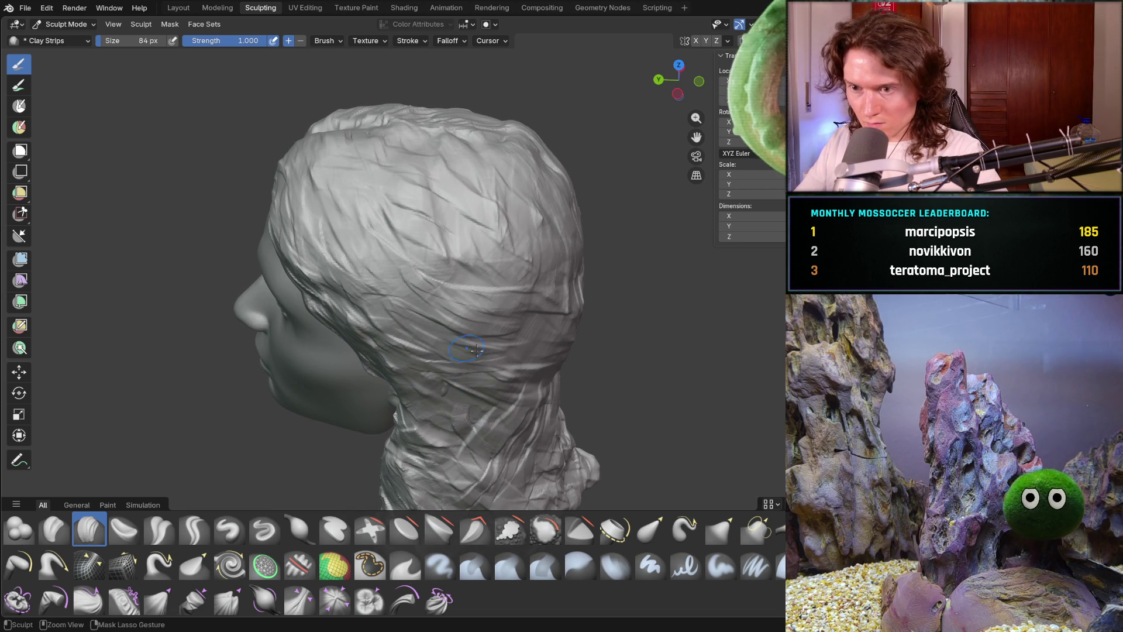
middle_click_drag(469, 337, 519, 400)
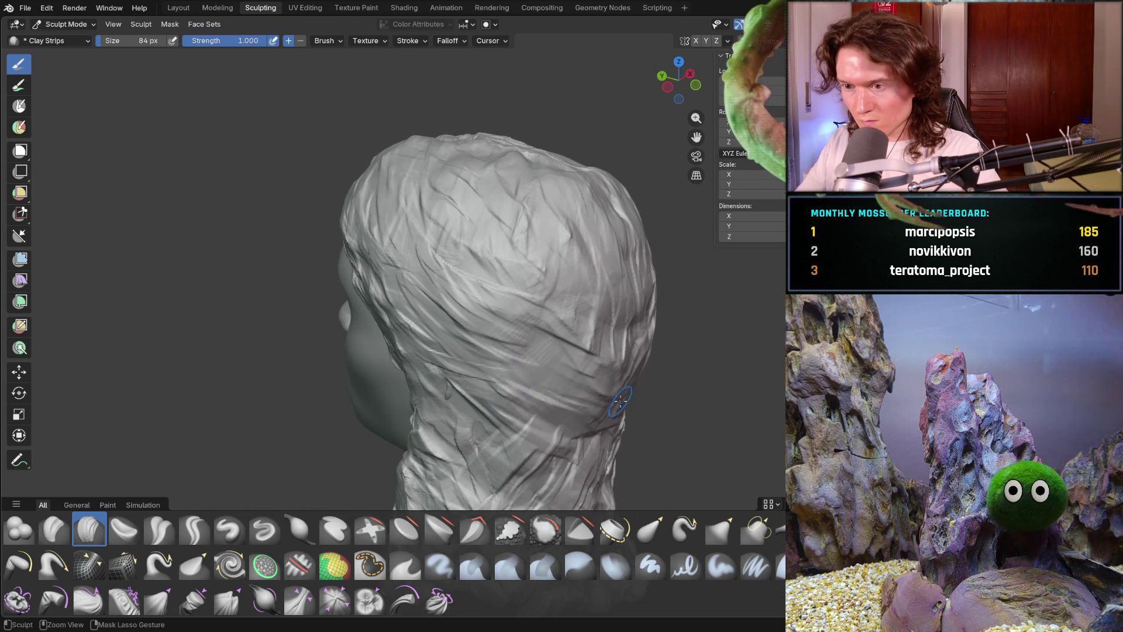
scroll(629, 374, "down", 6)
mouse_move(527, 351)
middle_mouse_down()
mouse_move(376, 326)
mouse_move(562, 316)
middle_mouse_up()
scroll(544, 304, "up", 5)
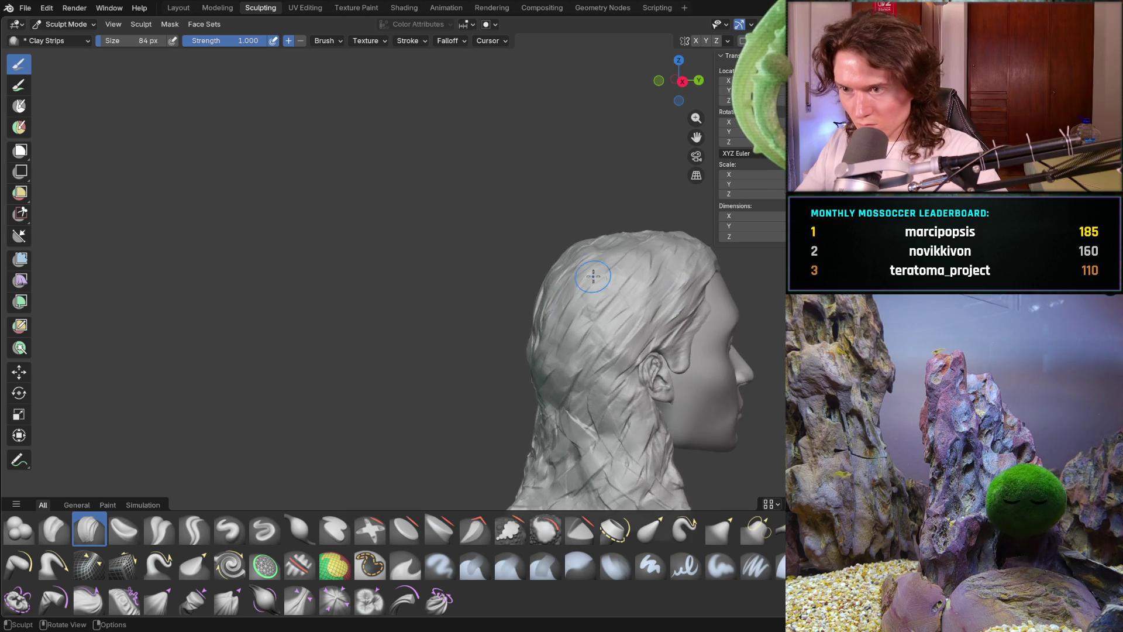
scroll(527, 293, "down", 2)
Set the Clay Strips brush to 120 px and carve a strand groove on the back of the head.
key("f")
left_click(482, 296)
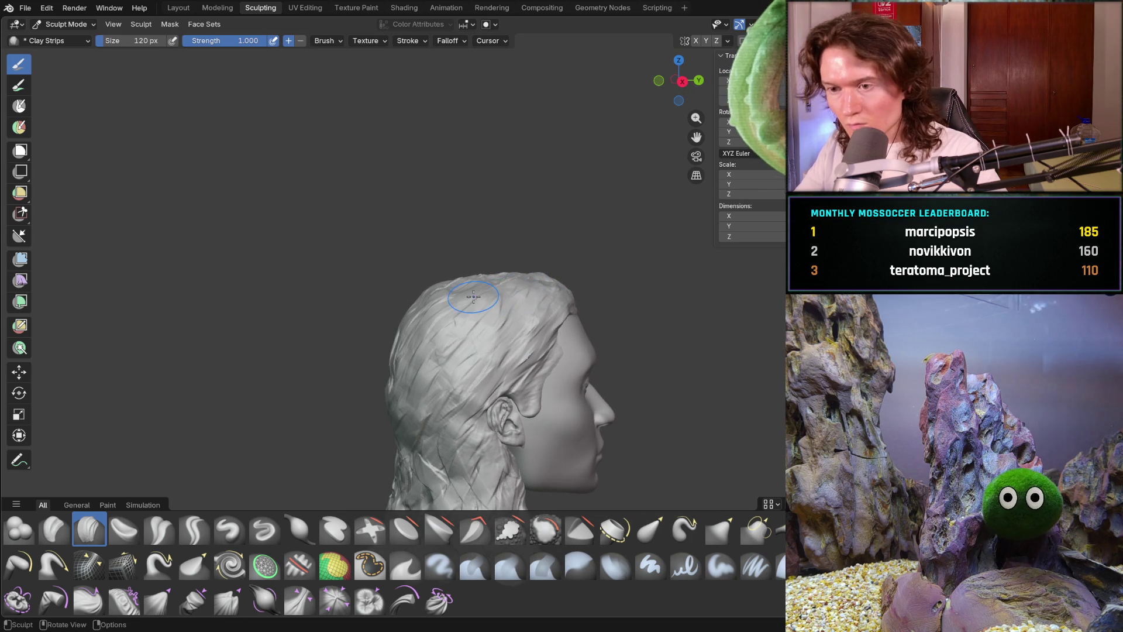
left_click_drag(407, 375, 409, 409)
scroll(440, 334, "down", 4)
scroll(462, 322, "up", 8)
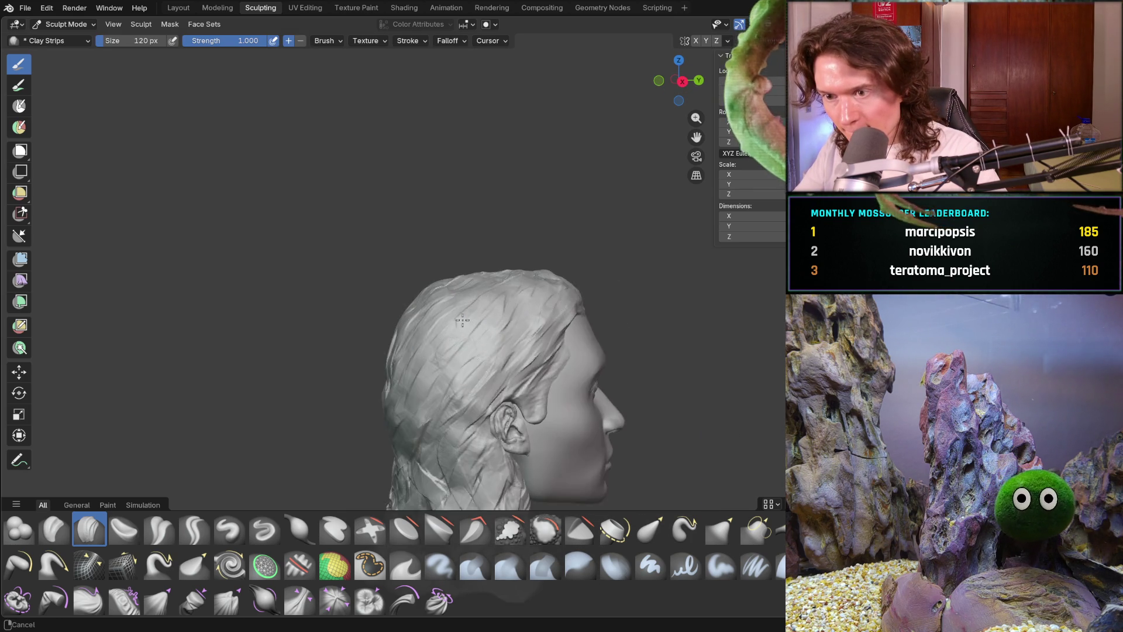
Carve another long clay strip strand across the crown of the hair from a higher three-quarter view.
middle_click_drag(556, 266, 433, 377)
mouse_move(481, 275)
middle_mouse_down()
mouse_move(468, 298)
mouse_move(634, 304)
mouse_move(380, 288)
middle_mouse_up()
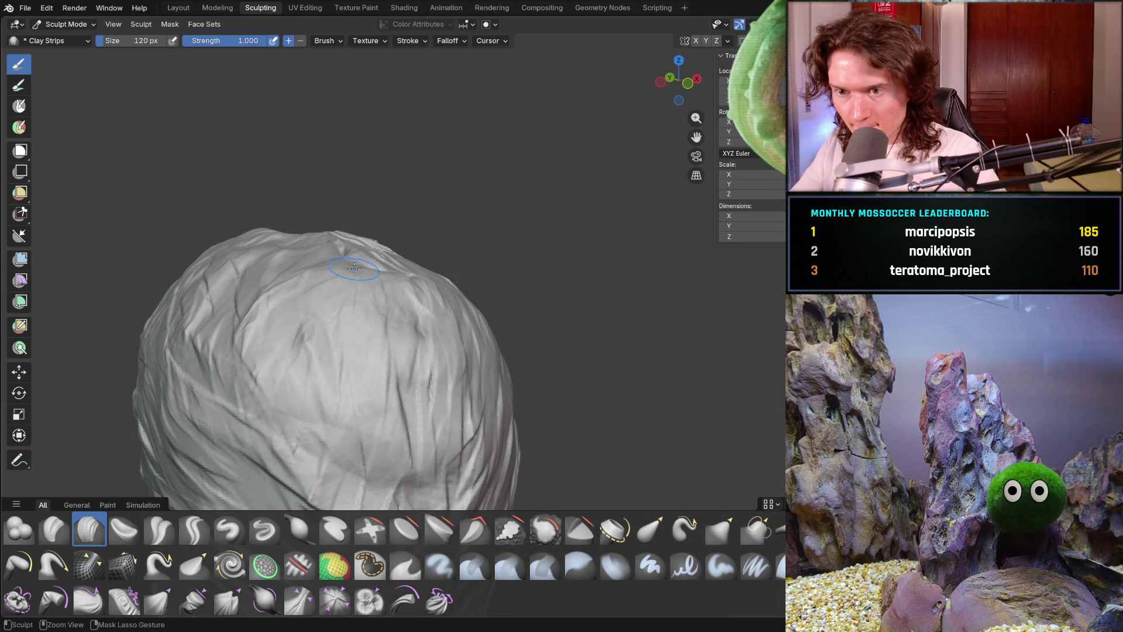
middle_click_drag(275, 433, 410, 308)
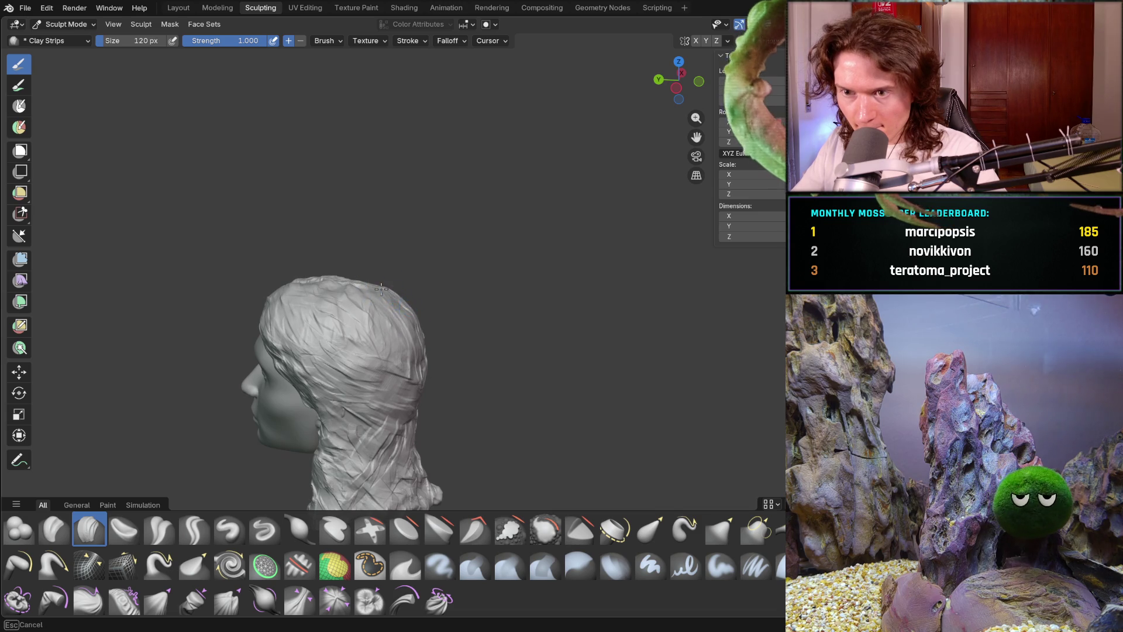
mouse_move(479, 291)
middle_mouse_down()
mouse_move(441, 314)
mouse_move(354, 334)
mouse_move(355, 316)
middle_mouse_up()
scroll(355, 316, "up", 4)
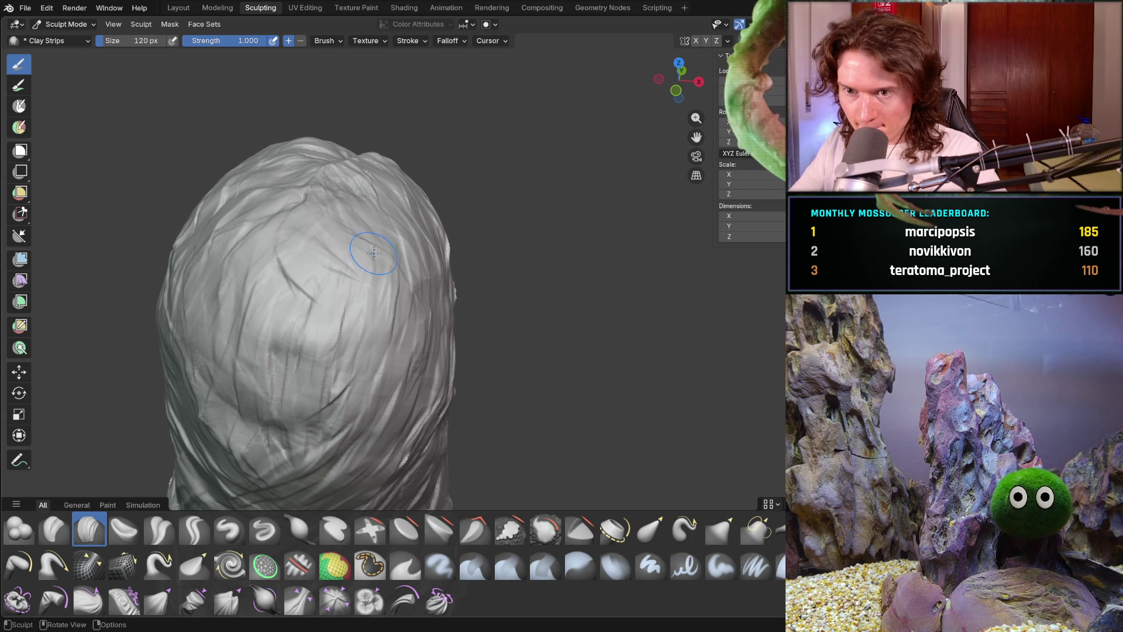
mouse_move(366, 314)
middle_mouse_down()
mouse_move(238, 258)
mouse_move(330, 264)
middle_mouse_up()
scroll(330, 265, "down", 4)
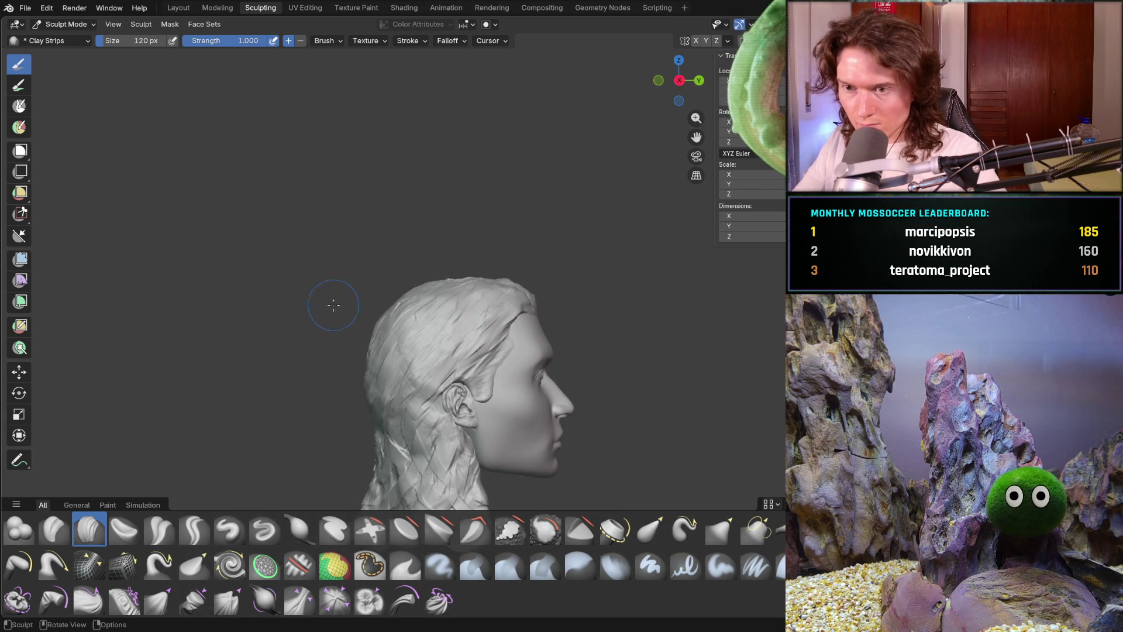
scroll(328, 303, "up", 4)
mouse_move(368, 331)
middle_mouse_down()
mouse_move(310, 298)
mouse_move(311, 275)
middle_mouse_up()
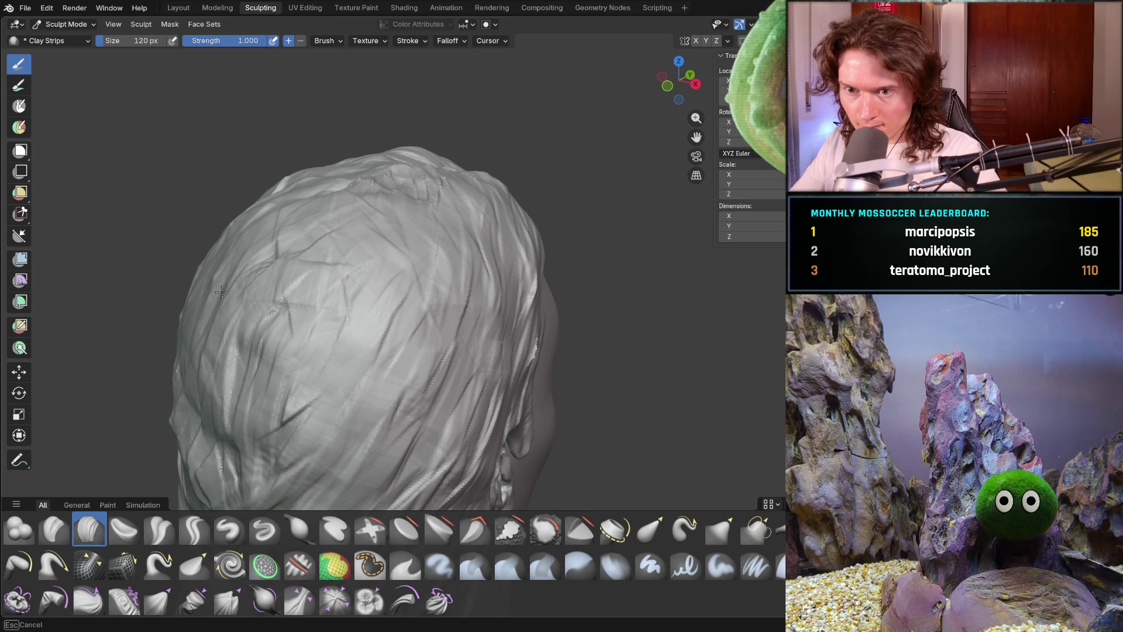
left_click_drag(268, 262, 363, 337)
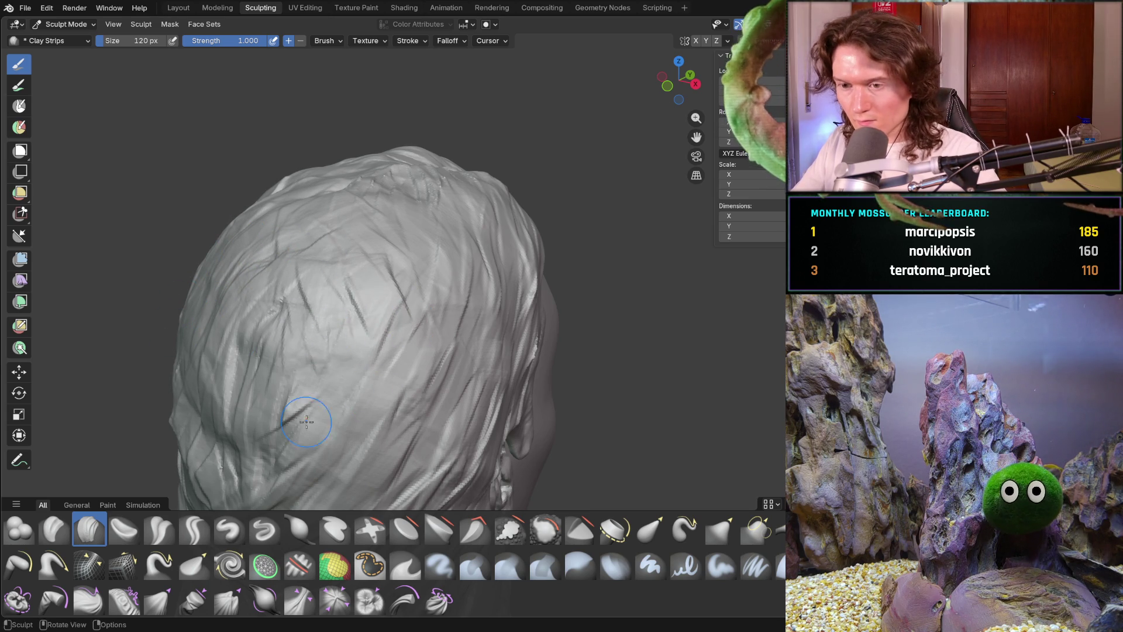
middle_click_drag(371, 313, 441, 251)
scroll(441, 250, "down", 8)
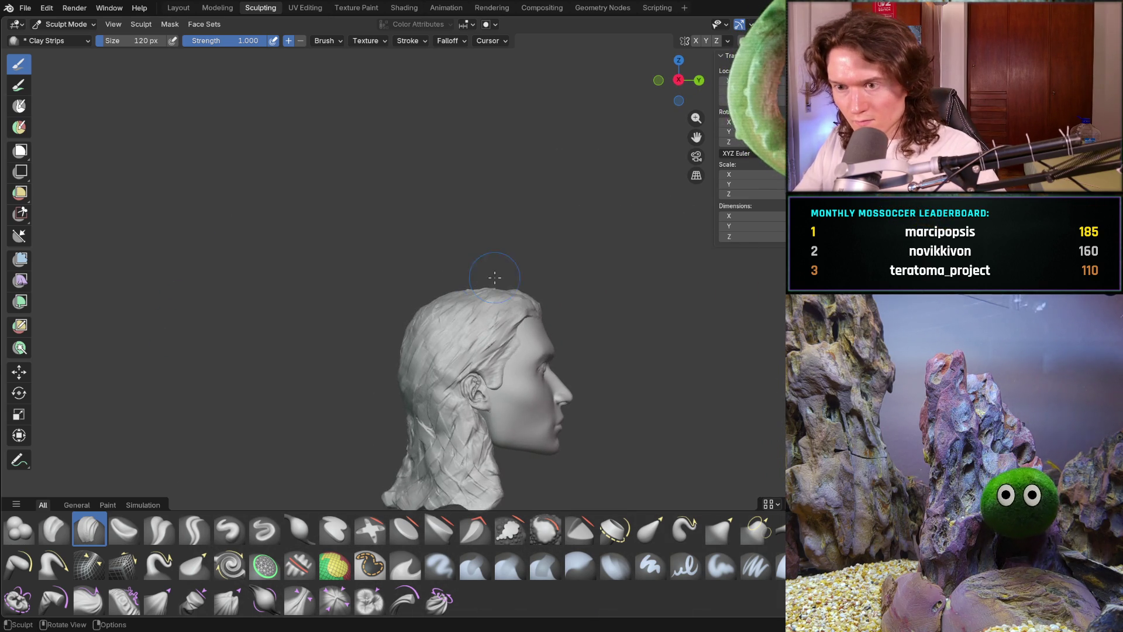
mouse_move(578, 295)
middle_mouse_down()
mouse_move(459, 308)
mouse_move(462, 355)
mouse_move(471, 343)
mouse_move(491, 363)
middle_mouse_up()
With a 242 px Grab brush, reshape the lower-left and lower-right hair lobes, pulling the right one up and out.
key("g")
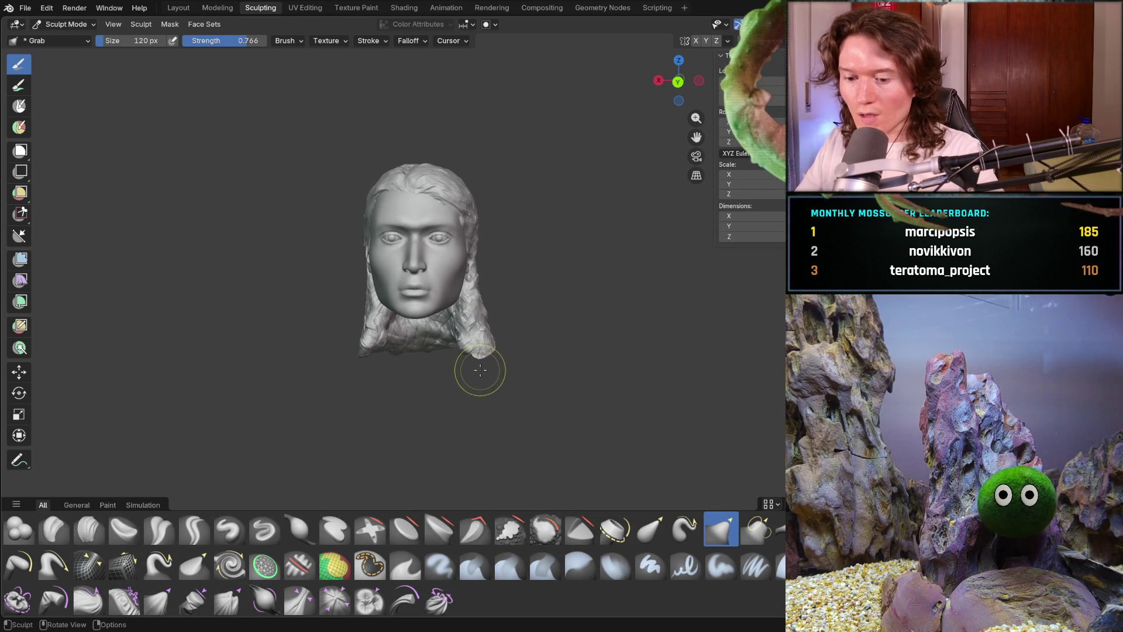
key("f")
left_click(482, 358)
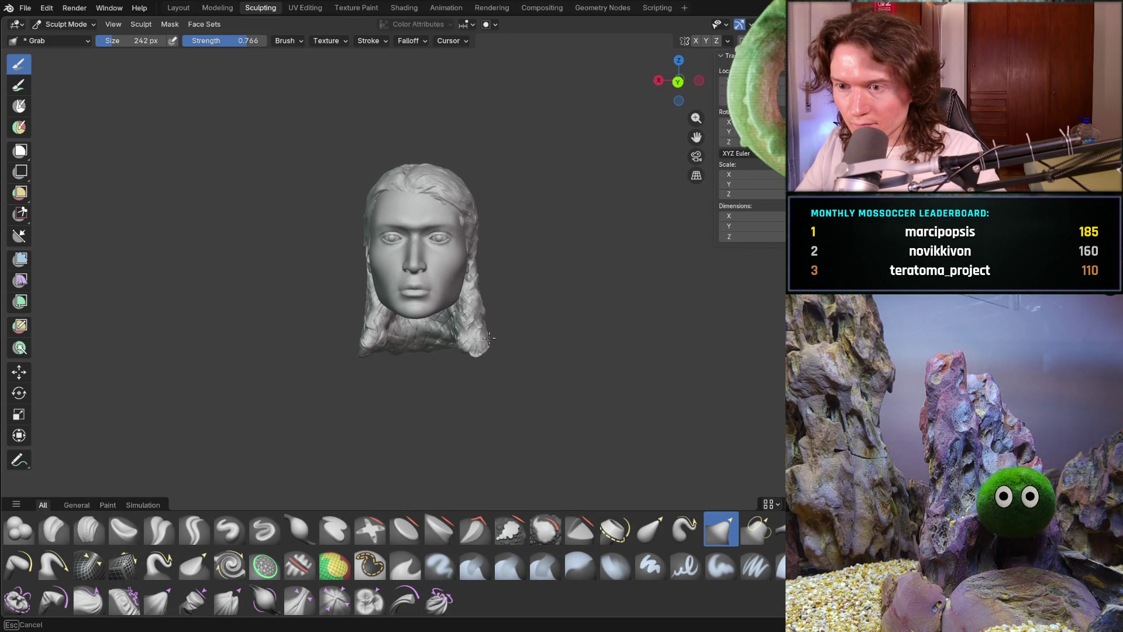
mouse_move(505, 301)
middle_mouse_down()
mouse_move(527, 376)
mouse_move(509, 369)
mouse_move(542, 364)
mouse_move(389, 351)
middle_mouse_up()
scroll(453, 338, "up", 5)
middle_click_drag(453, 338, 376, 376)
mouse_move(307, 400)
left_mouse_down()
mouse_move(288, 414)
mouse_move(295, 389)
left_mouse_up()
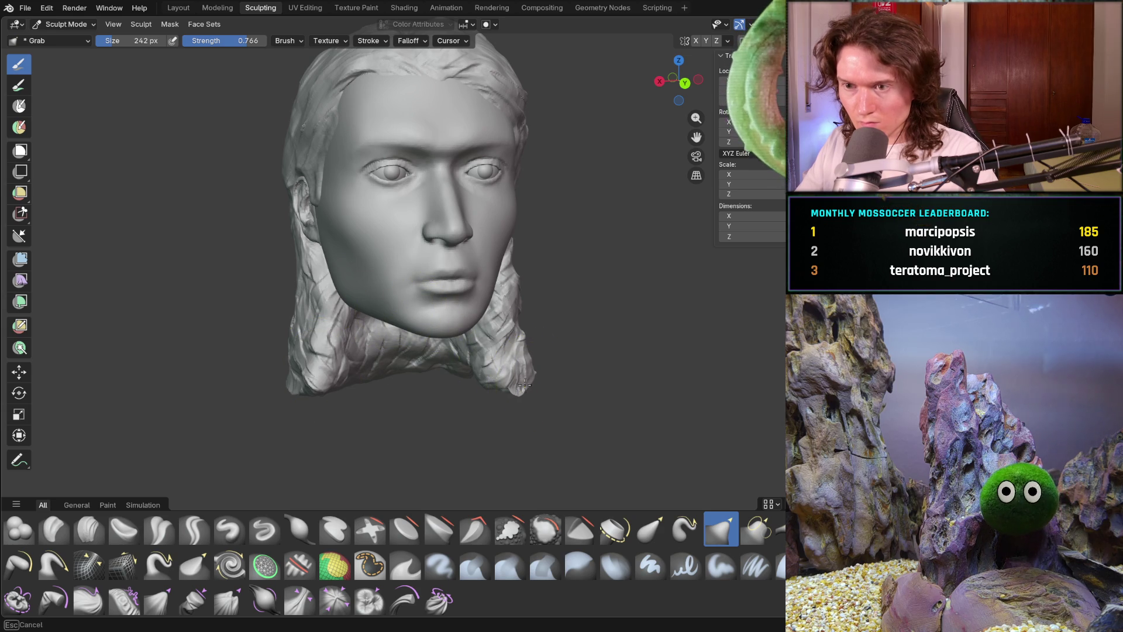
middle_click_drag(526, 363, 521, 396)
mouse_move(512, 392)
left_mouse_down()
mouse_move(514, 380)
mouse_move(547, 371)
left_mouse_up()
Switch to the Snake Hook brush and shrink it to 118 px.
mouse_move(360, 387)
middle_mouse_down()
mouse_move(444, 368)
mouse_move(363, 413)
middle_mouse_up()
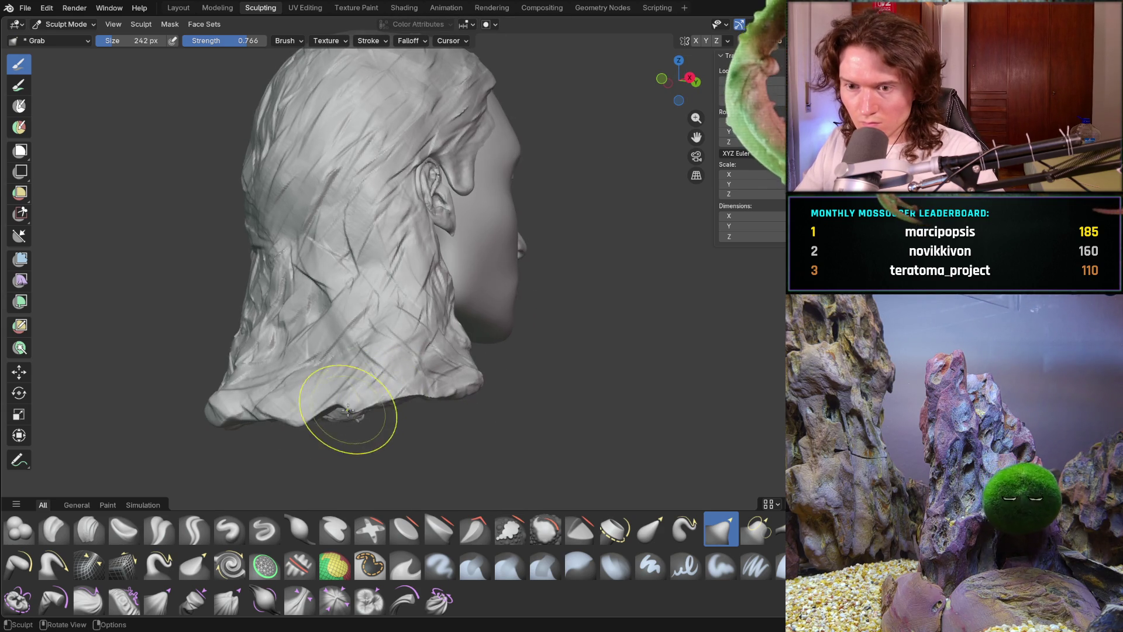
mouse_move(213, 418)
middle_mouse_down()
mouse_move(271, 421)
mouse_move(225, 406)
mouse_move(213, 413)
mouse_move(409, 394)
mouse_move(318, 388)
mouse_move(286, 416)
mouse_move(354, 396)
mouse_move(388, 422)
mouse_move(439, 401)
mouse_move(389, 381)
mouse_move(387, 416)
mouse_move(398, 412)
mouse_move(401, 381)
mouse_move(409, 388)
middle_mouse_up()
scroll(418, 401, "up", 3)
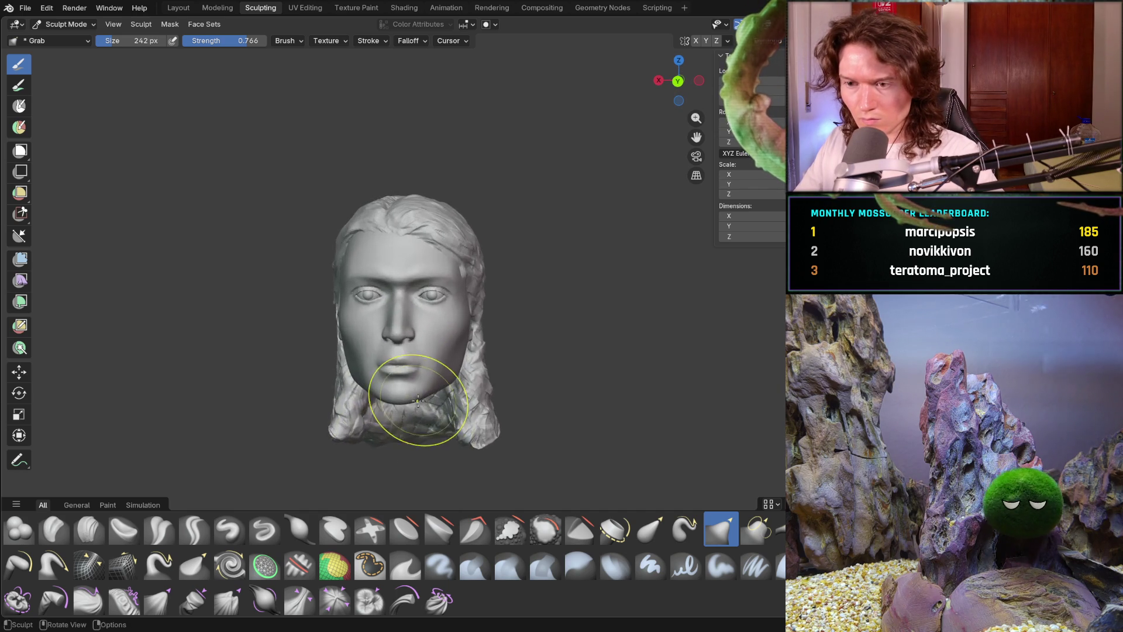
scroll(418, 401, "up", 5)
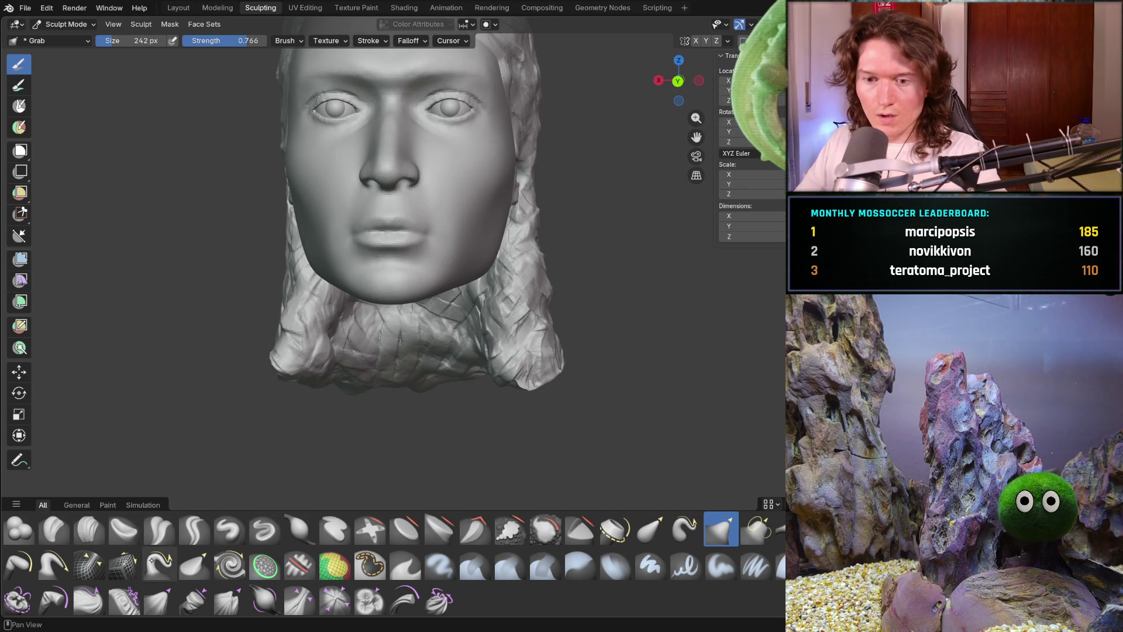
left_click(156, 563)
key("f")
left_click(499, 357)
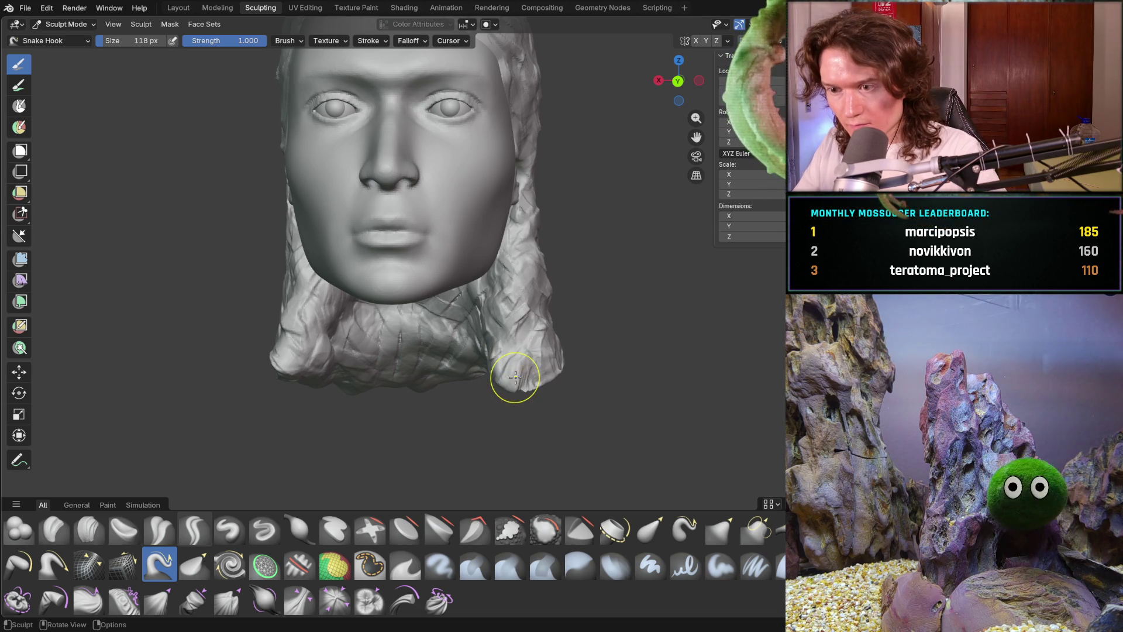
Shrink Snake Hook to 62 px and pull small pointed strand spikes out of the hair right of the chin.
key("f")
left_click(503, 378)
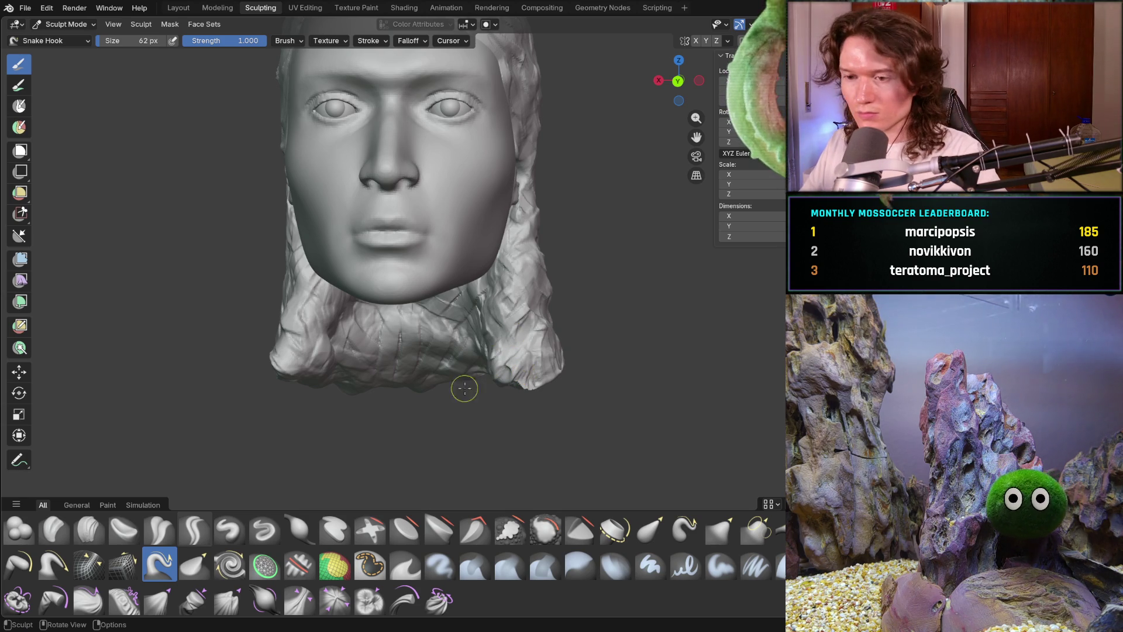
mouse_move(471, 408)
middle_mouse_down()
mouse_move(501, 412)
mouse_move(509, 342)
middle_mouse_up()
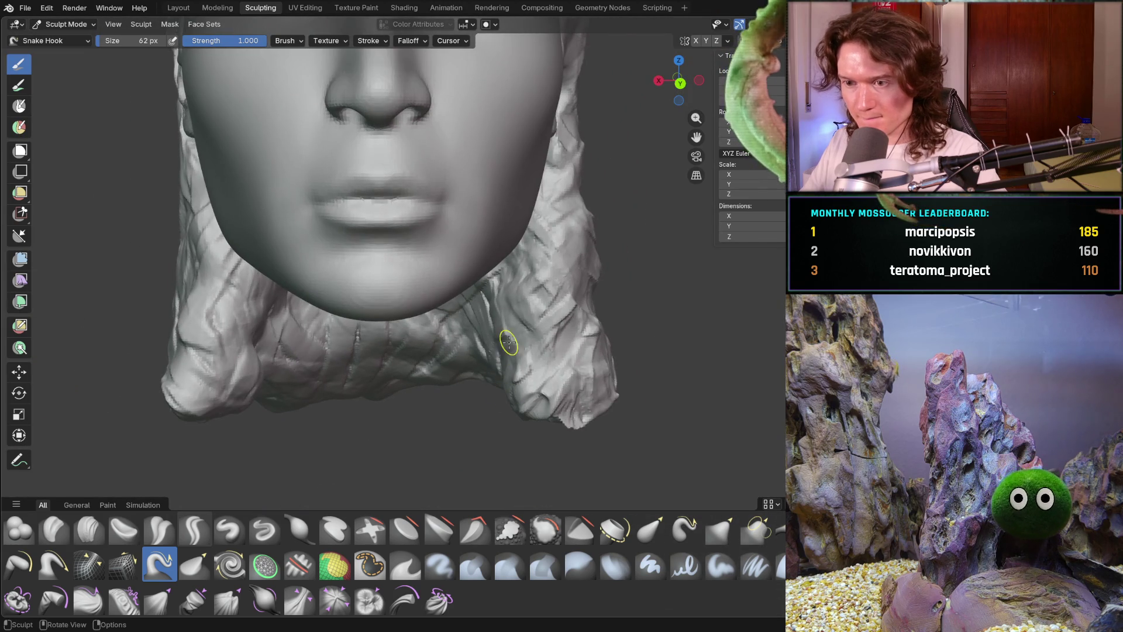
left_click_drag(505, 317, 492, 329)
left_click_drag(520, 293, 534, 303)
middle_click_drag(534, 303, 535, 350)
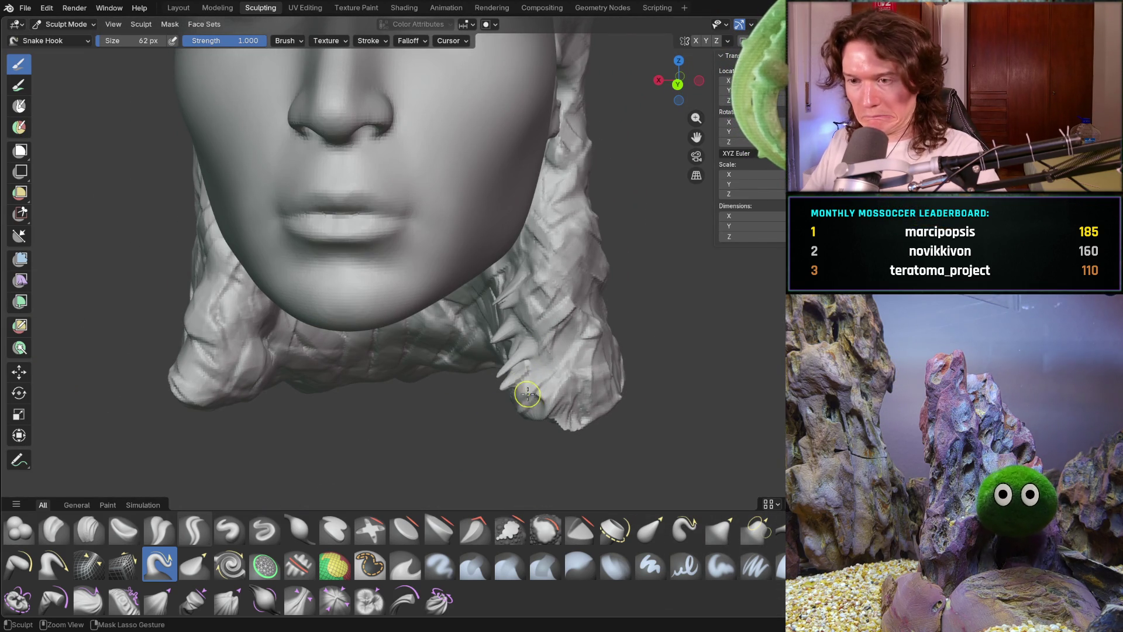
left_click_drag(527, 396, 566, 354)
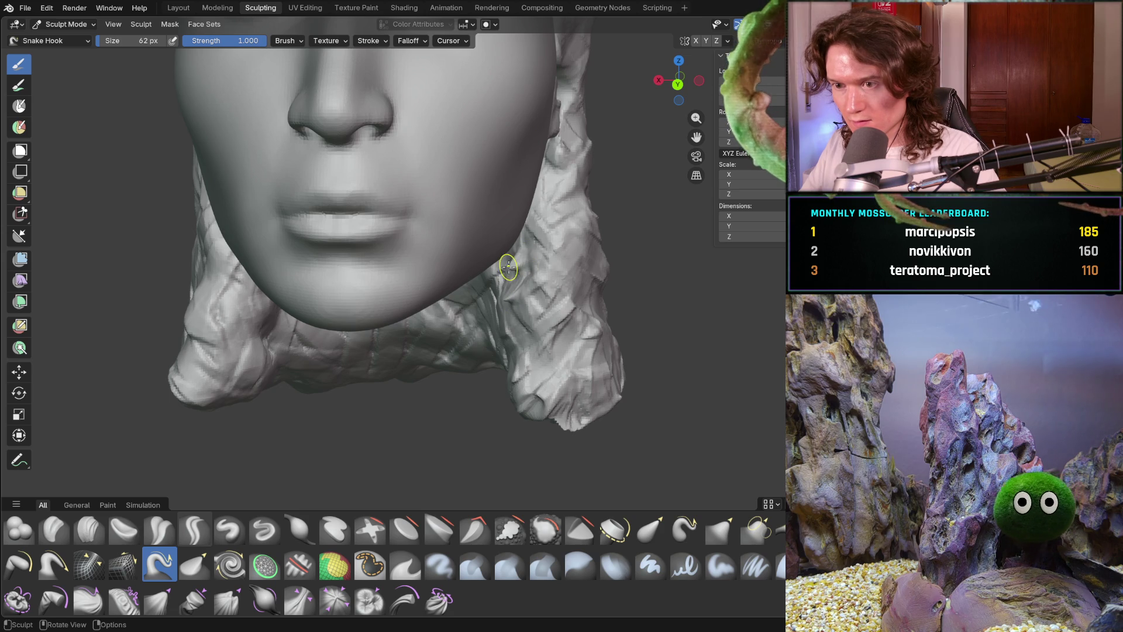
scroll(526, 323, "down", 4)
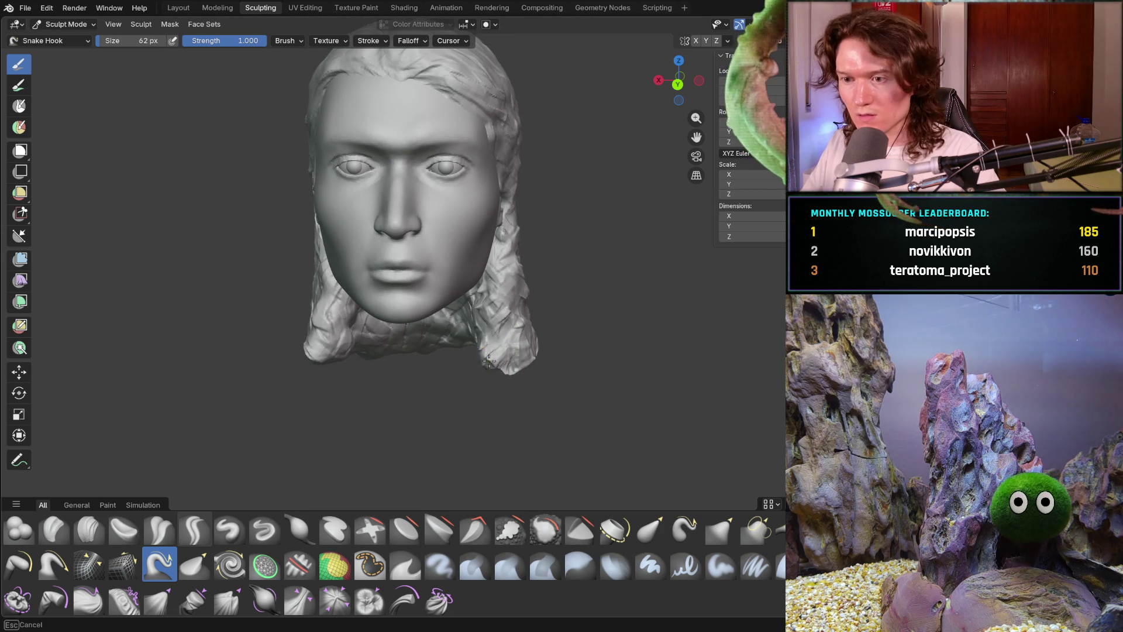
mouse_move(518, 366)
middle_mouse_down()
mouse_move(495, 375)
mouse_move(621, 358)
mouse_move(538, 346)
mouse_move(529, 403)
mouse_move(551, 378)
mouse_move(567, 394)
mouse_move(440, 412)
mouse_move(468, 388)
mouse_move(596, 357)
middle_mouse_up()
Pull jagged strand ends down from the hair's bottom edge and a short tip along its lower edge.
left_click_drag(620, 393, 690, 410)
left_click_drag(694, 382, 705, 401)
mouse_move(708, 381)
middle_mouse_down()
mouse_move(665, 371)
mouse_move(647, 296)
mouse_move(614, 291)
middle_mouse_up()
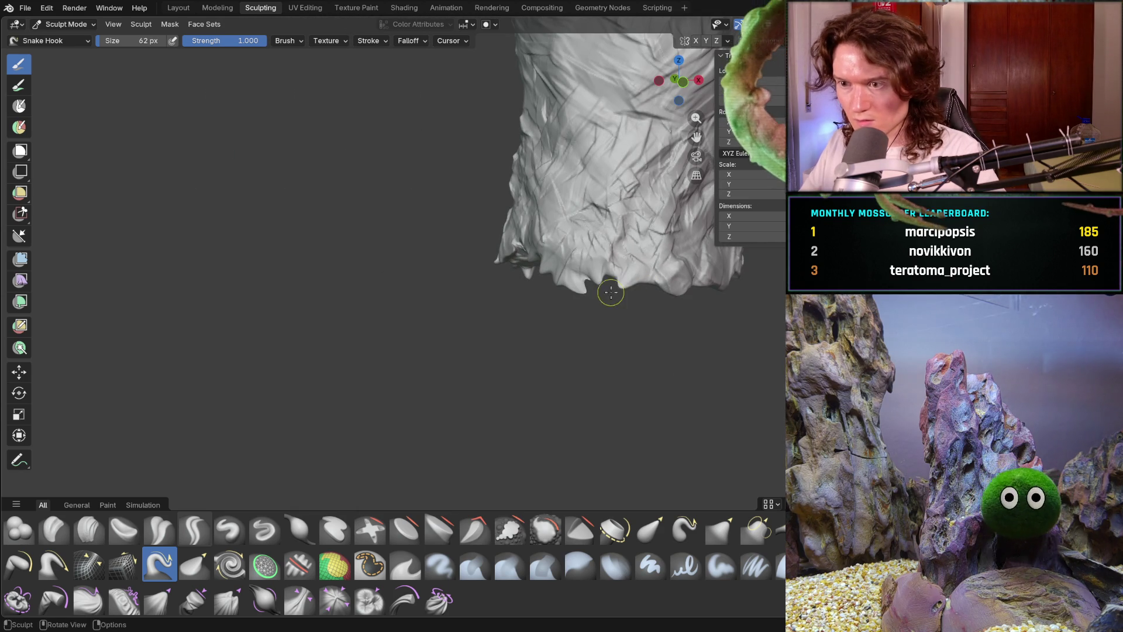
mouse_move(690, 301)
middle_mouse_down()
mouse_move(679, 293)
mouse_move(709, 284)
middle_mouse_up()
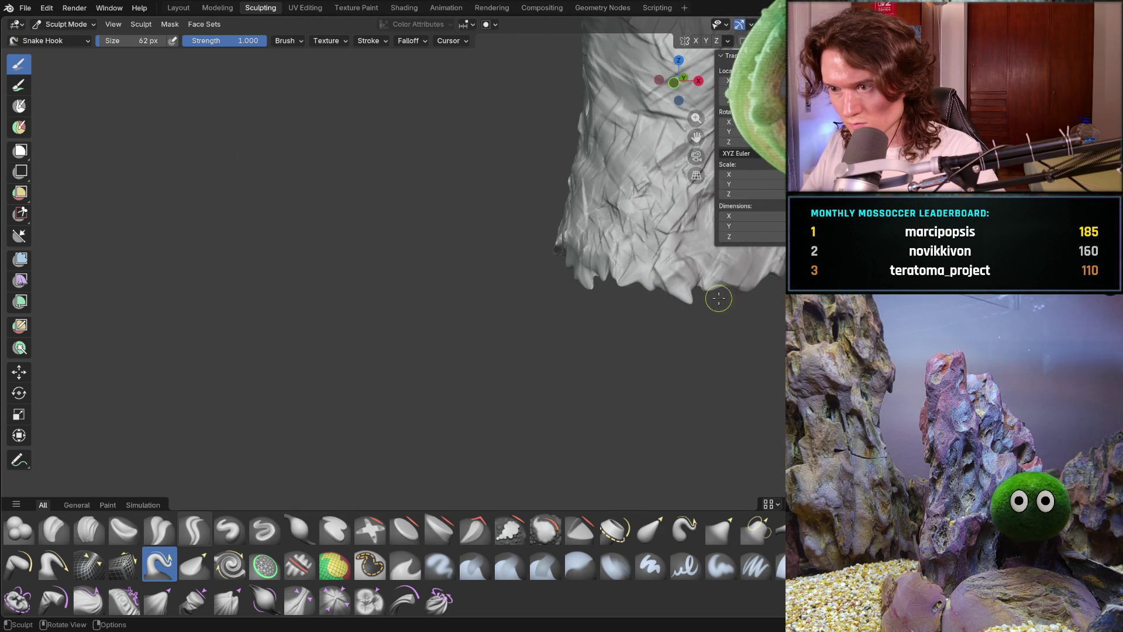
mouse_move(775, 282)
middle_mouse_down()
mouse_move(784, 272)
mouse_move(677, 293)
middle_mouse_up()
left_click_drag(645, 285, 667, 272)
Pull another pointed strand up over the side of the hair.
mouse_move(677, 273)
middle_mouse_down()
mouse_move(689, 262)
mouse_move(681, 280)
mouse_move(604, 302)
middle_mouse_up()
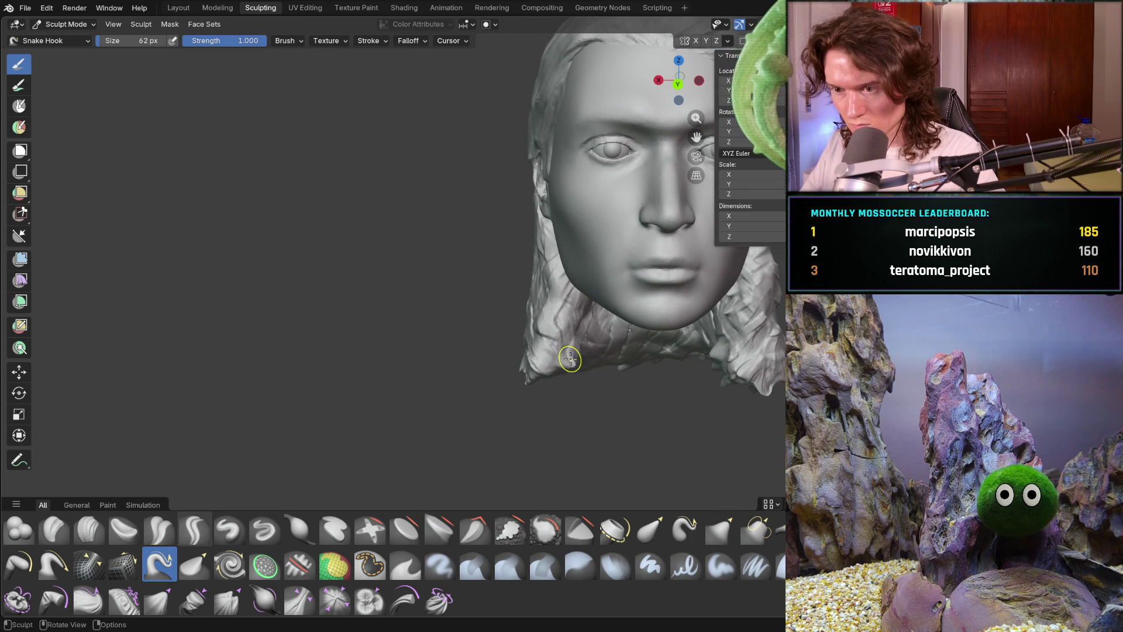
left_click_drag(590, 340, 554, 326)
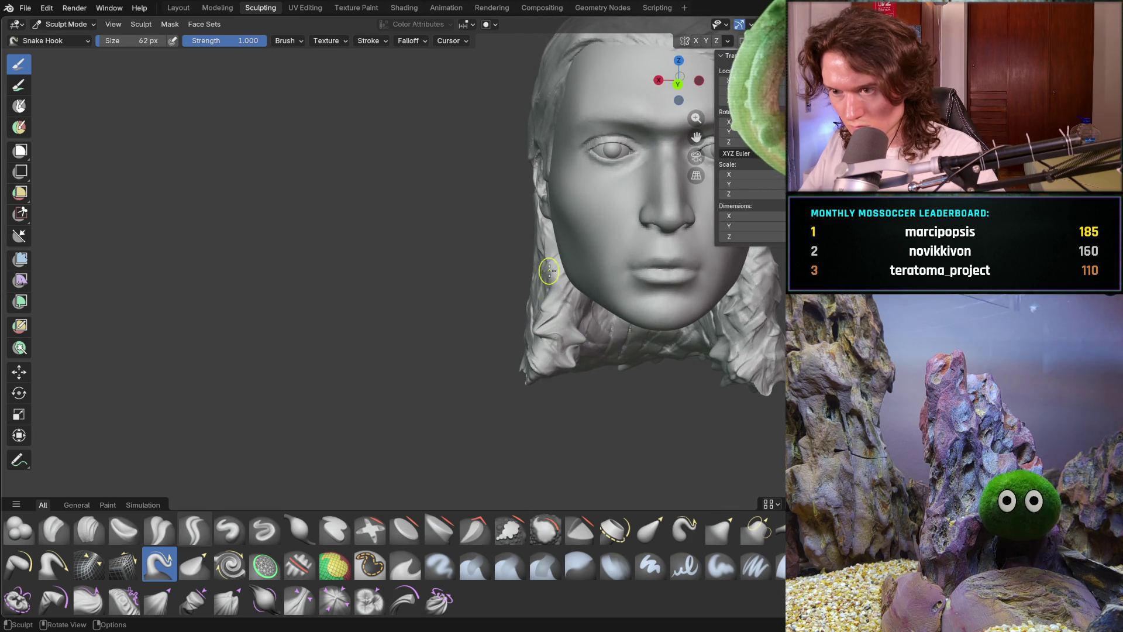
middle_click_drag(608, 307, 590, 310)
left_click_drag(589, 316, 585, 313)
mouse_move(584, 313)
middle_mouse_down()
mouse_move(734, 333)
mouse_move(683, 328)
middle_mouse_up()
scroll(594, 314, "up", 4)
scroll(682, 328, "down", 4)
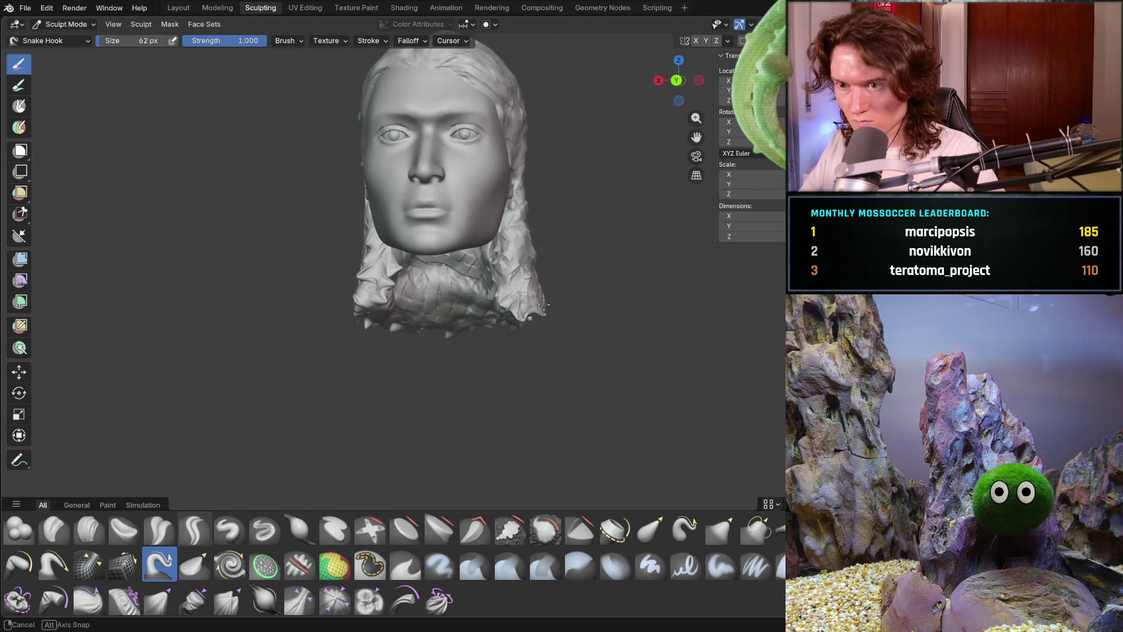
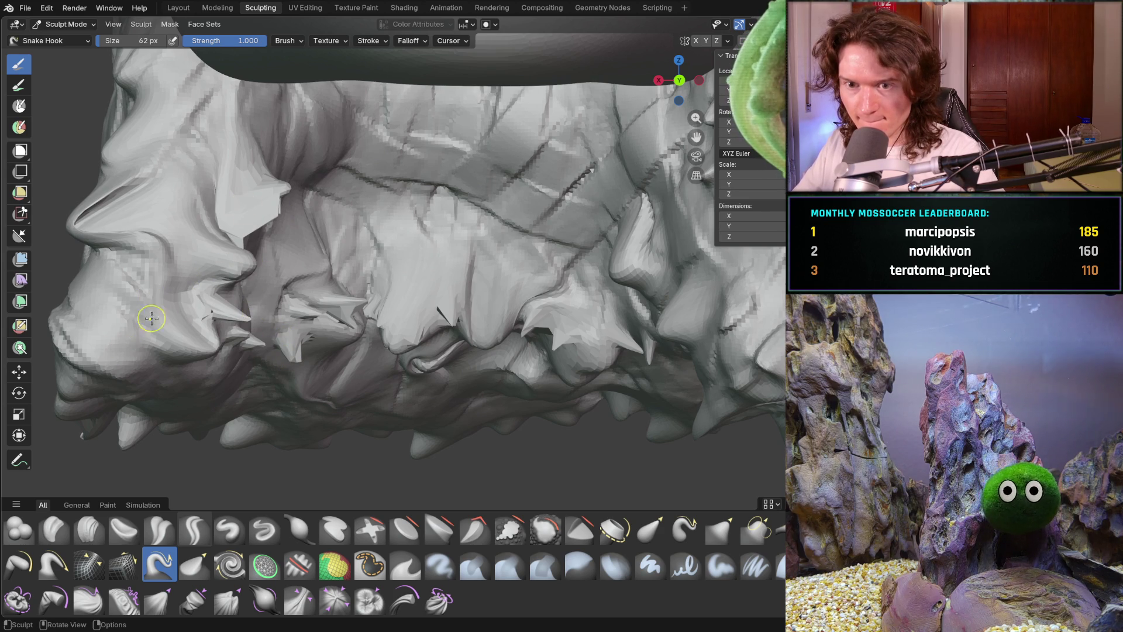
Pull pointed strand tips and a hooked spike down from the lower hair edge.
left_click_drag(142, 376, 97, 381)
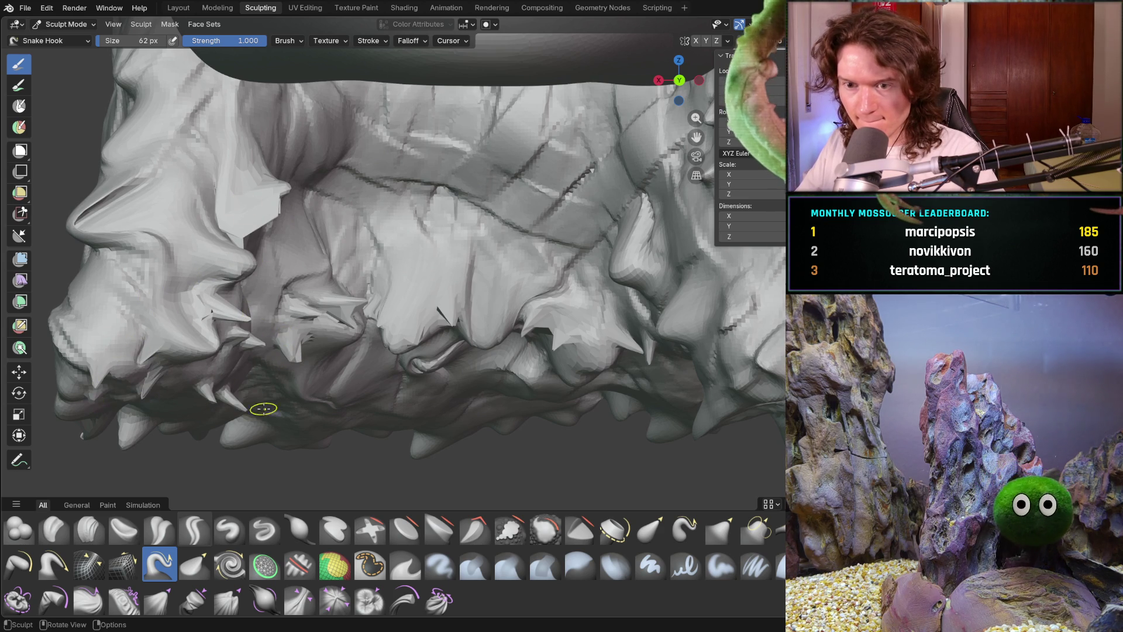
mouse_move(406, 378)
middle_mouse_down()
mouse_move(426, 360)
mouse_move(471, 371)
mouse_move(449, 366)
mouse_move(489, 331)
middle_mouse_up()
scroll(426, 368, "down", 10)
scroll(450, 357, "up", 8)
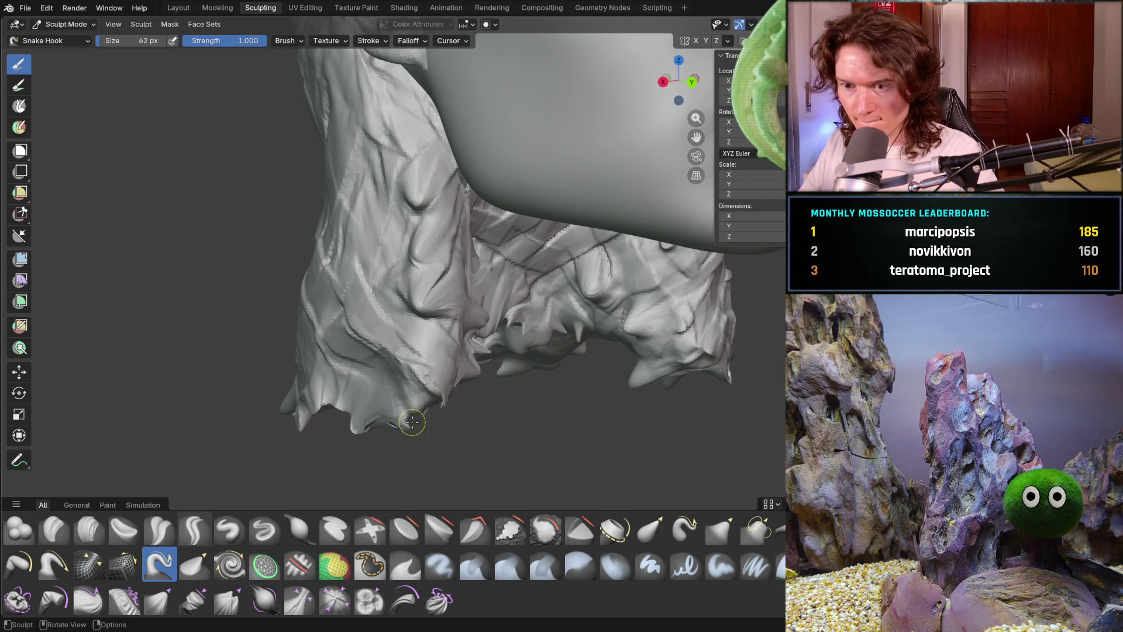
mouse_move(421, 286)
middle_mouse_down()
mouse_move(433, 253)
mouse_move(394, 276)
middle_mouse_up()
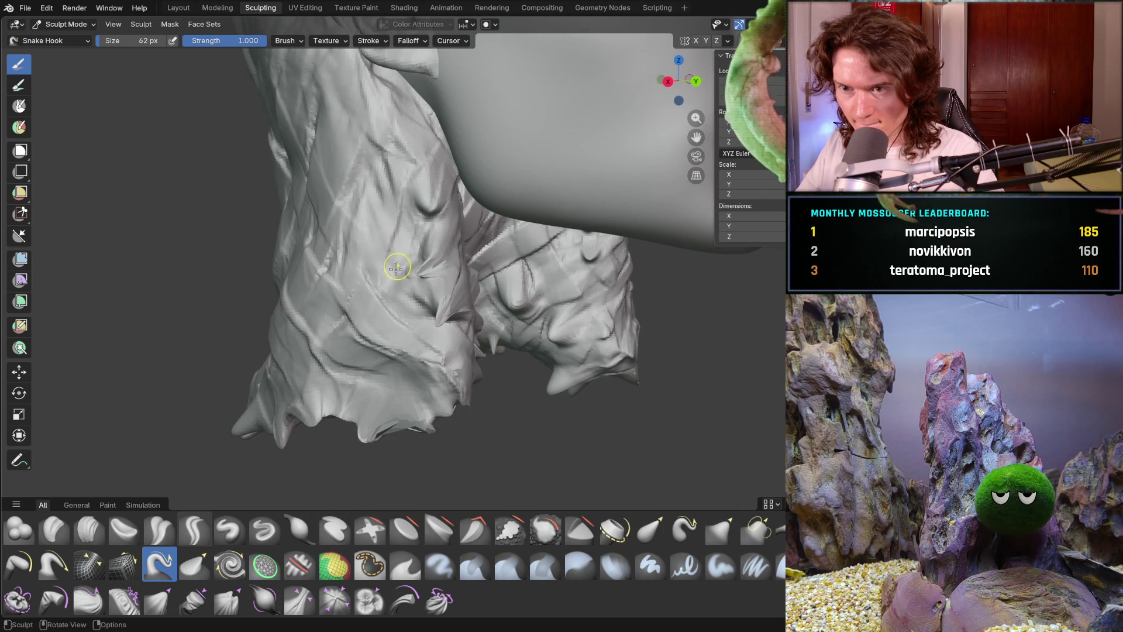
middle_click_drag(398, 226, 381, 263)
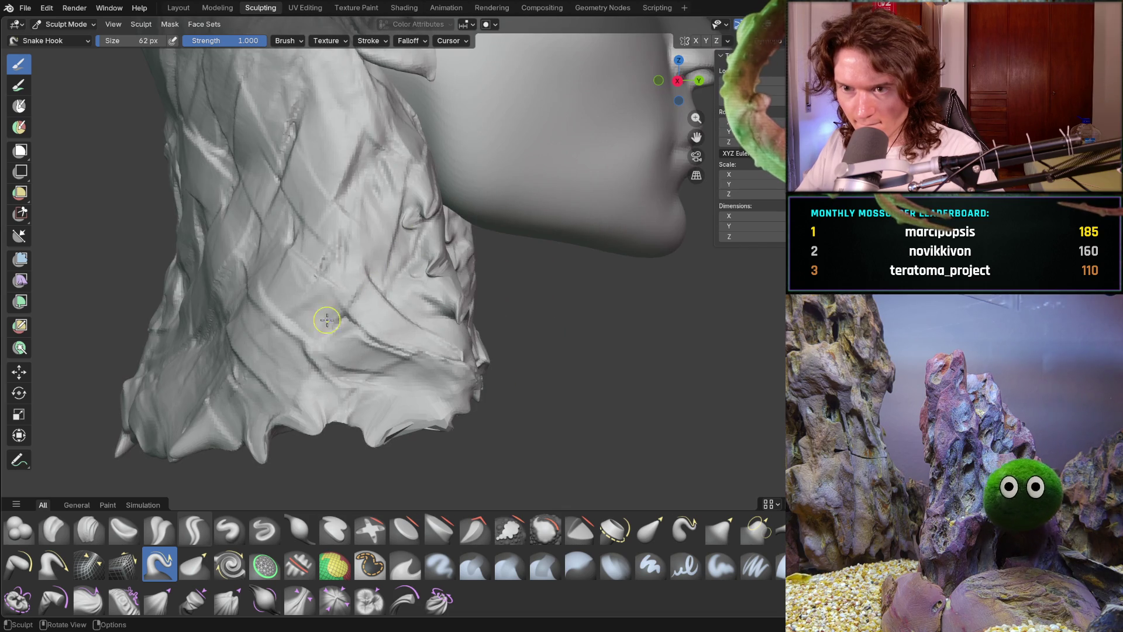
mouse_move(328, 347)
left_mouse_down()
mouse_move(371, 351)
mouse_move(367, 391)
left_mouse_up()
left_click_drag(400, 453, 439, 419)
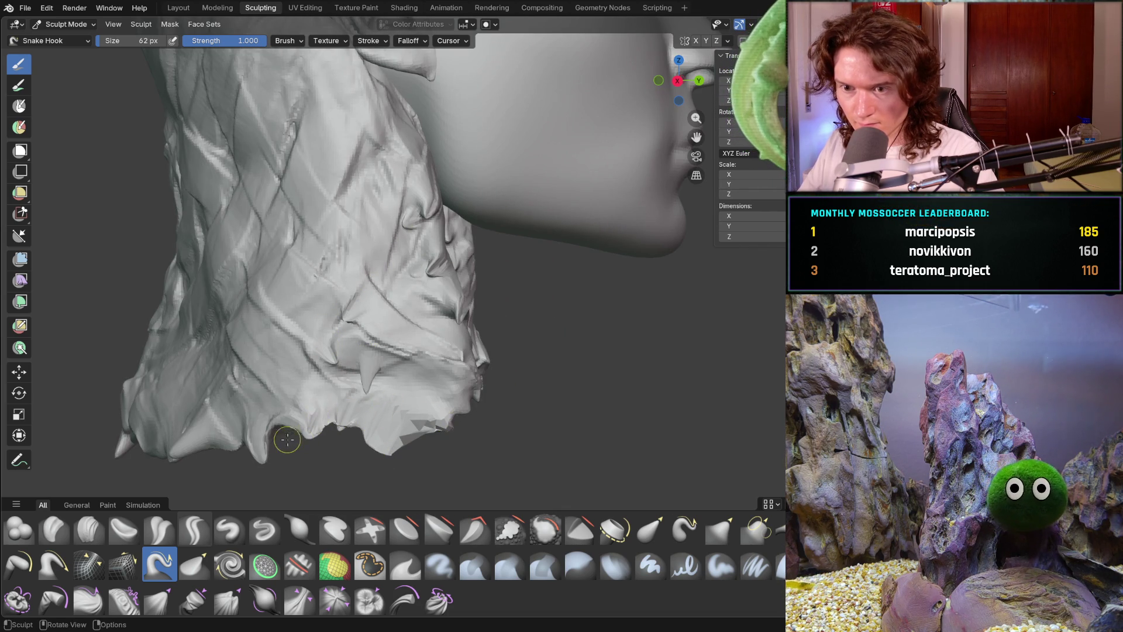
Pull two spikes from the hair surface and strand tips out along the lower-left edge.
mouse_move(279, 435)
middle_mouse_down("shift")
mouse_move(511, 296)
mouse_move(454, 333)
middle_mouse_up("shift")
scroll(455, 331, "up", 2)
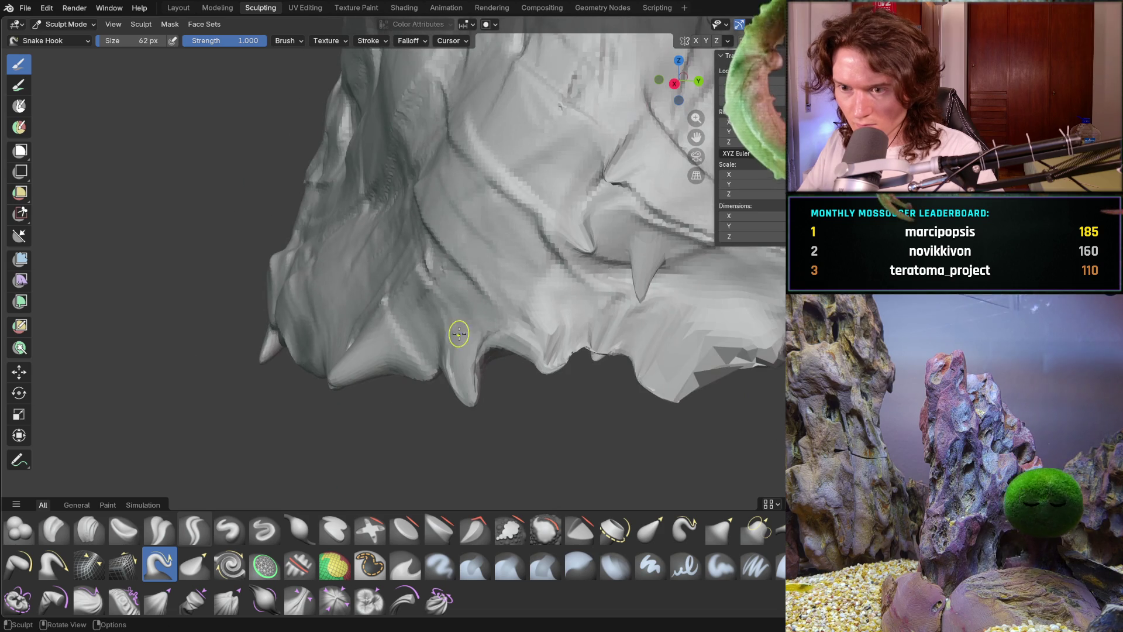
mouse_move(435, 321)
left_mouse_down()
mouse_move(461, 299)
mouse_move(449, 260)
left_mouse_up()
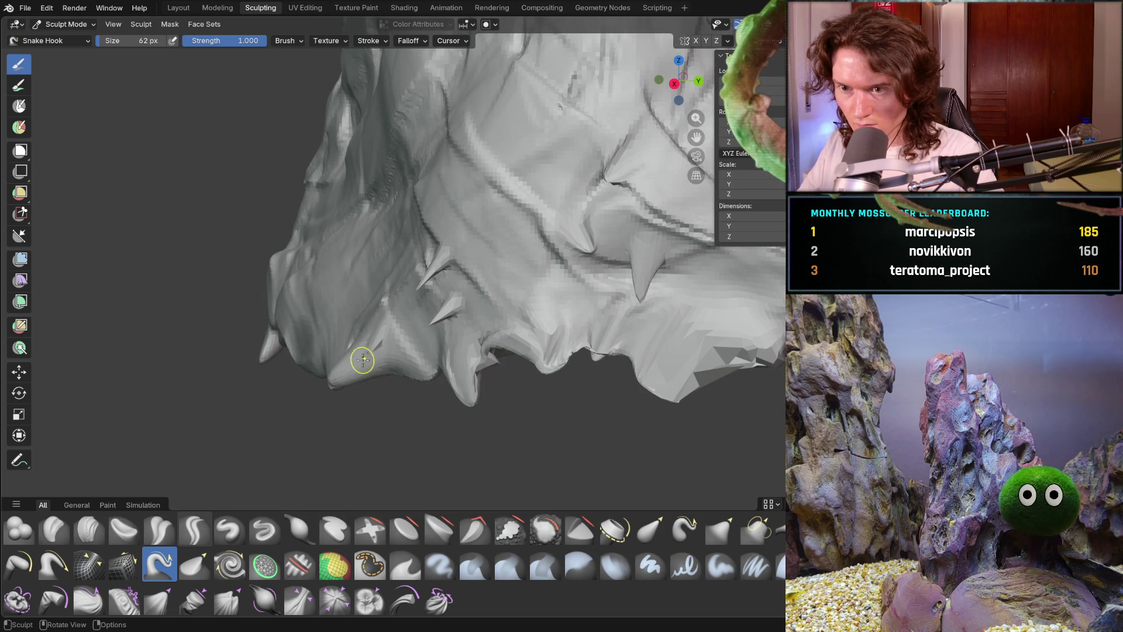
middle_click_drag(314, 364, 390, 353)
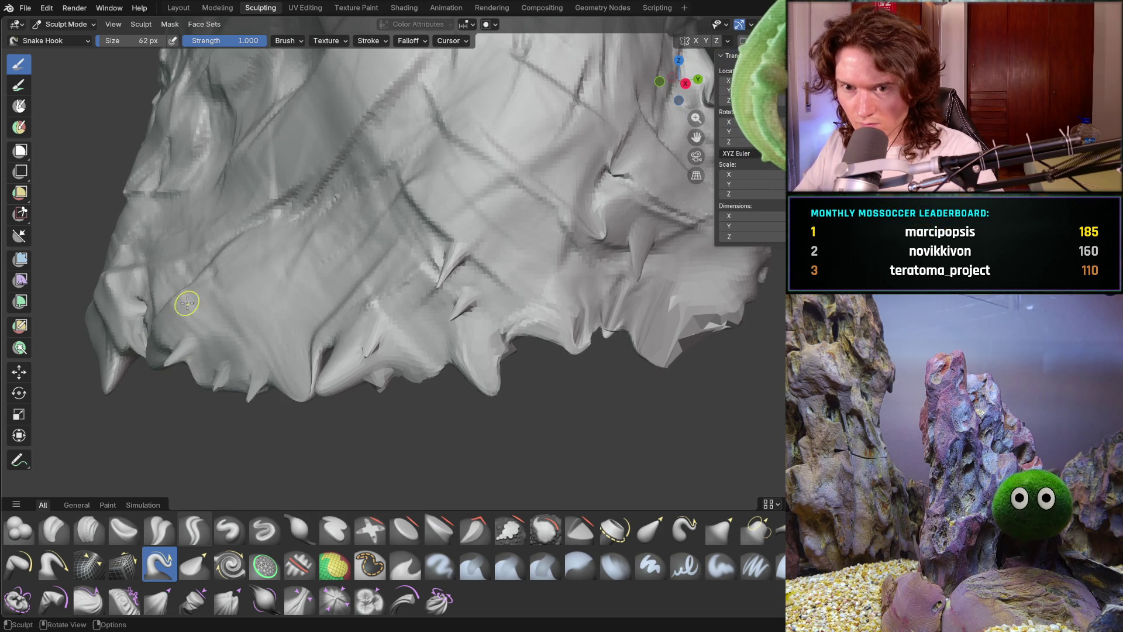
left_click_drag(125, 265, 59, 309)
mouse_move(123, 273)
middle_mouse_down()
mouse_move(158, 270)
mouse_move(108, 344)
middle_mouse_up()
left_click_drag(105, 348, 133, 377)
Stretch the hair tips toward the lower right and reshape those near the lower middle.
scroll(238, 301, "down", 10)
mouse_move(293, 328)
middle_mouse_down()
mouse_move(181, 336)
mouse_move(327, 334)
mouse_move(289, 343)
middle_mouse_up()
scroll(409, 348, "up", 6)
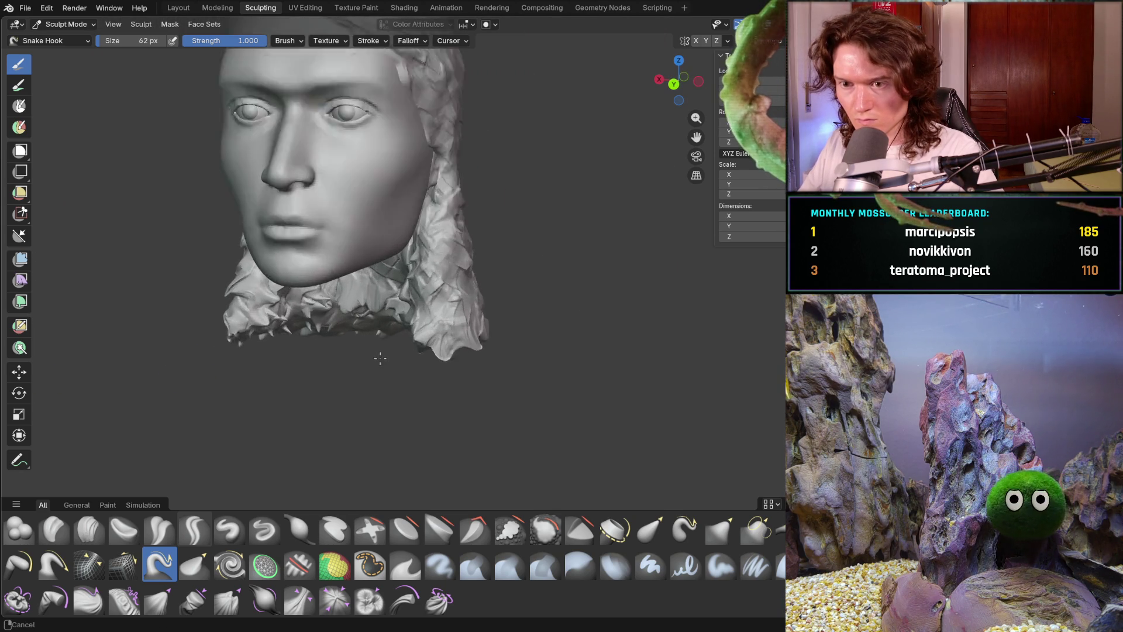
mouse_move(412, 345)
left_mouse_down()
mouse_move(402, 362)
mouse_move(451, 373)
mouse_move(484, 359)
left_mouse_up()
middle_click_drag(484, 358, 439, 350)
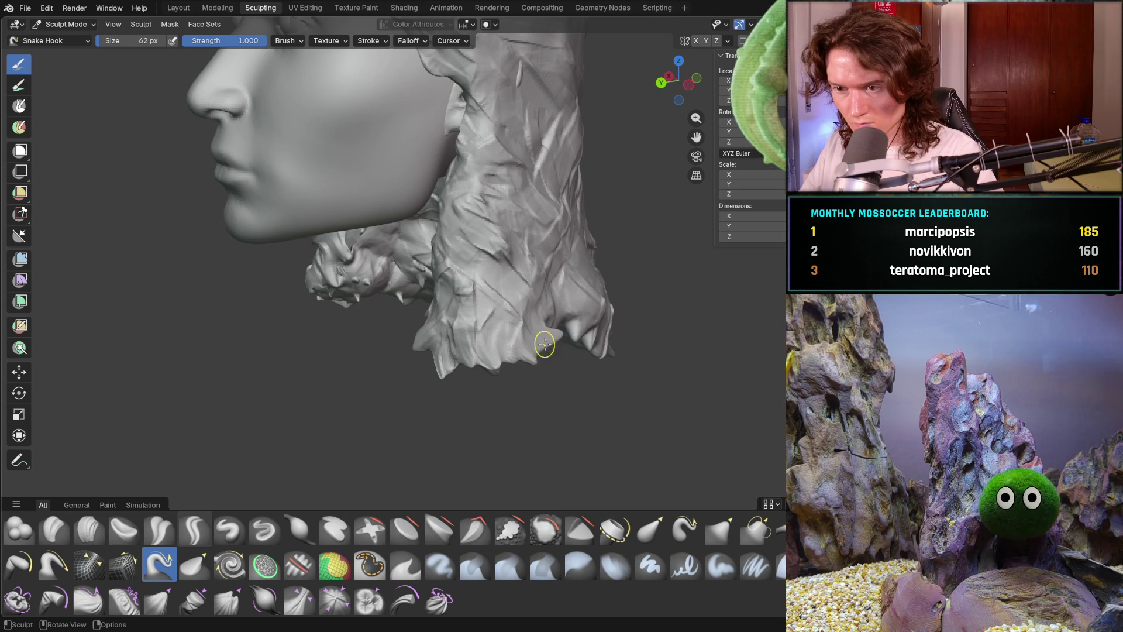
middle_click_drag(579, 327, 501, 338)
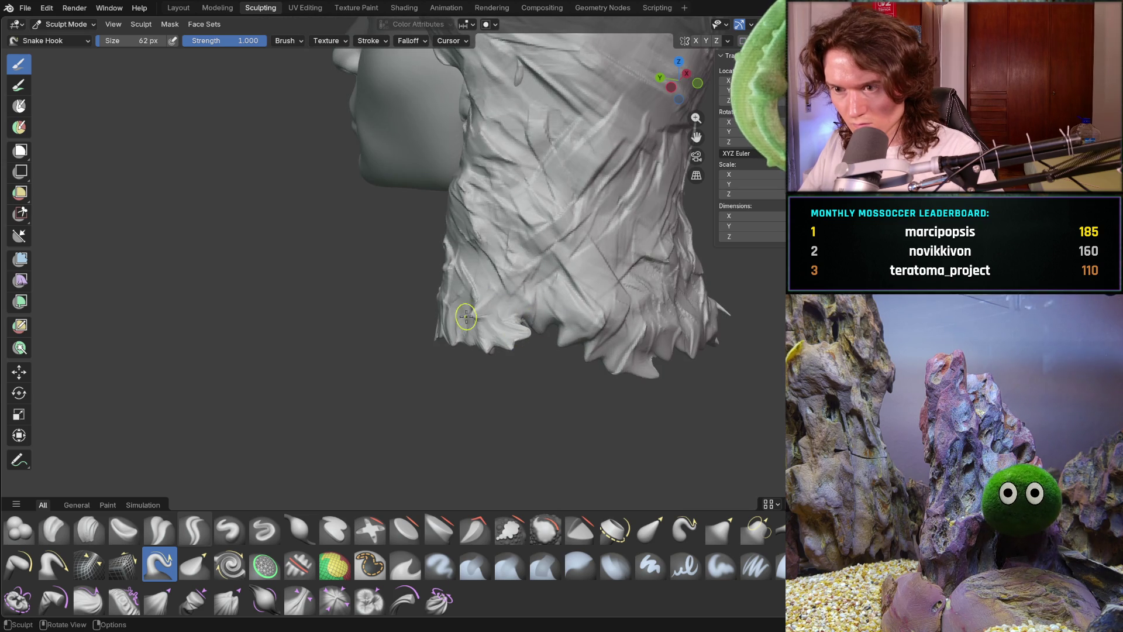
left_click_drag(579, 337, 611, 369)
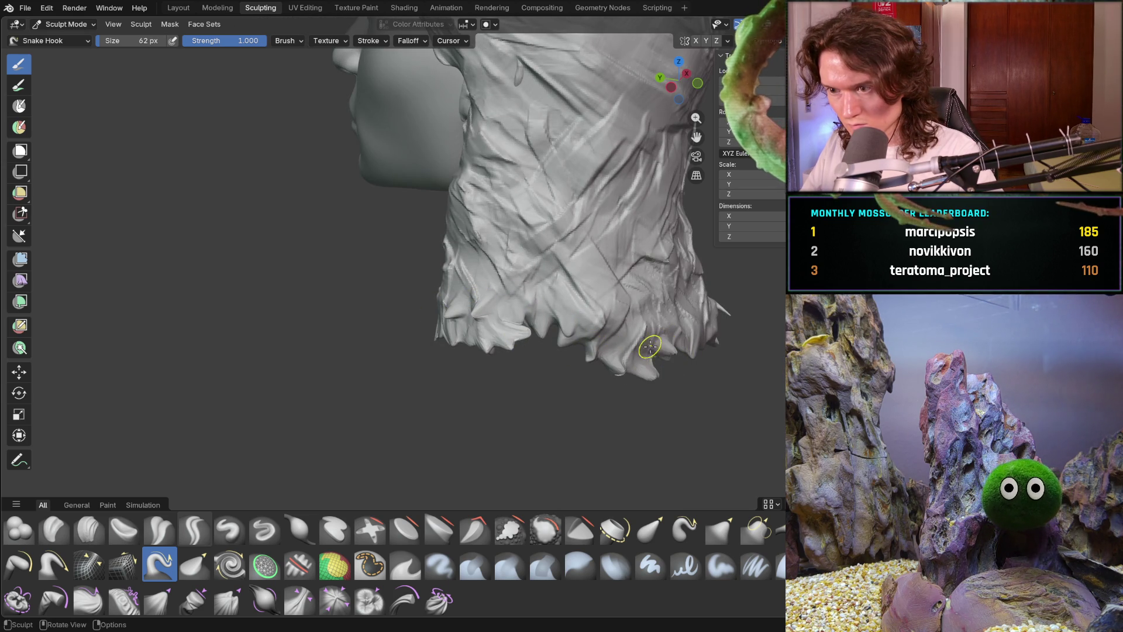
mouse_move(714, 349)
middle_mouse_down()
mouse_move(813, 341)
mouse_move(602, 326)
mouse_move(631, 358)
mouse_move(556, 367)
mouse_move(568, 354)
middle_mouse_up()
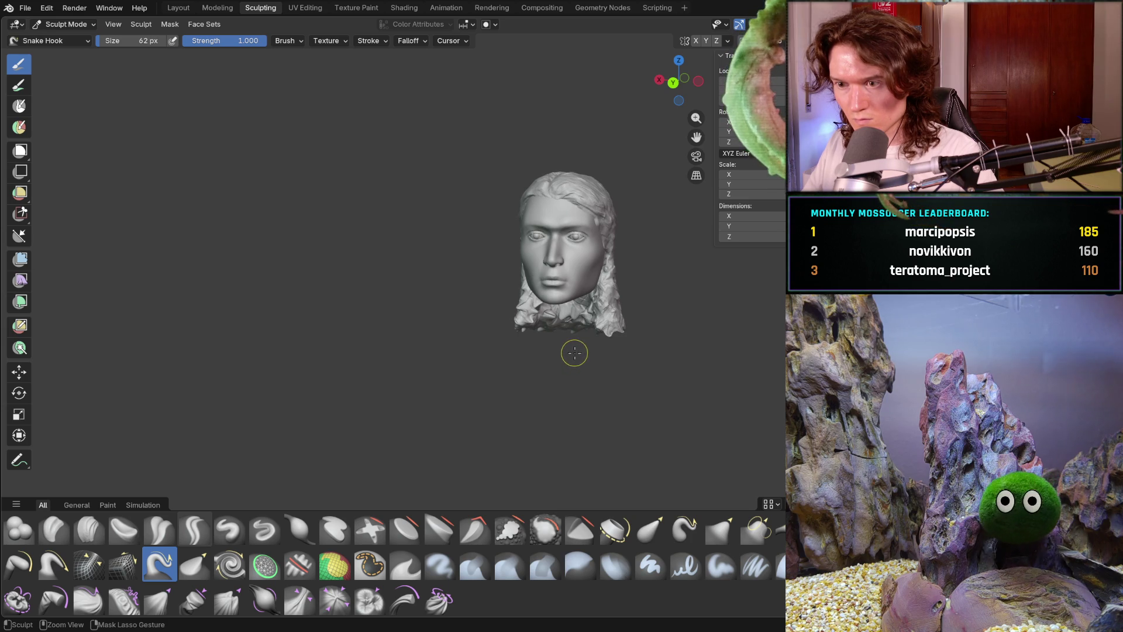
Nudge hair strands along the neck and pull strand tips at the lower right.
mouse_move(580, 346)
middle_mouse_down("ctrl")
mouse_move(632, 321)
mouse_move(534, 381)
middle_mouse_up("ctrl")
scroll(534, 381, "up", 2)
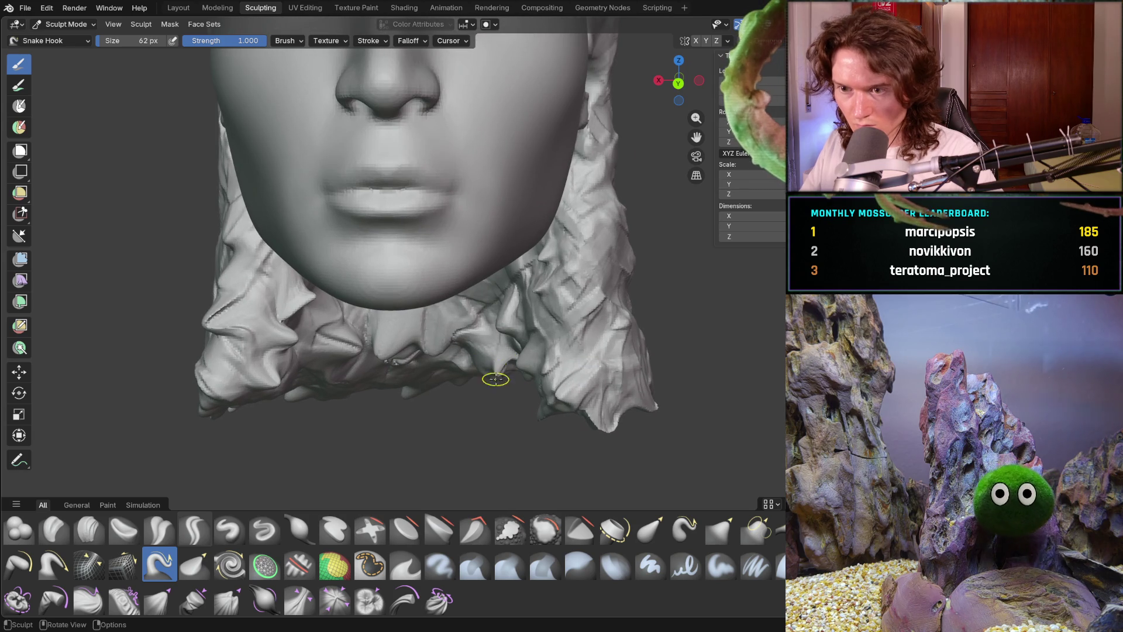
left_click_drag(362, 343, 309, 342)
middle_click_drag(284, 355, 298, 360)
left_click_drag(509, 372, 549, 382)
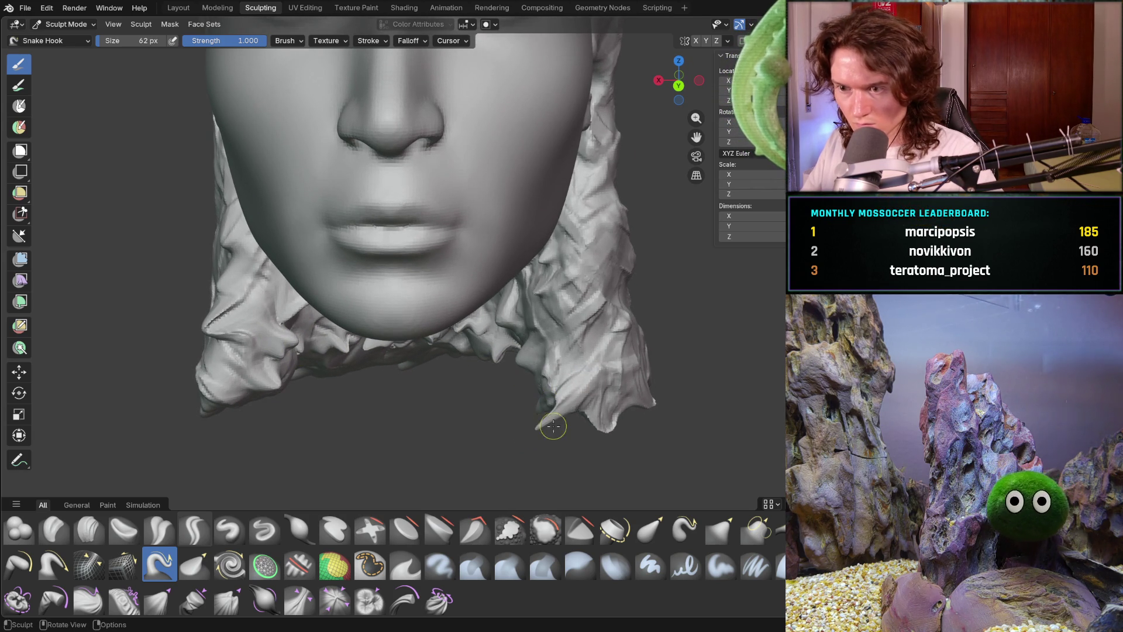
left_click_drag(586, 427, 558, 403)
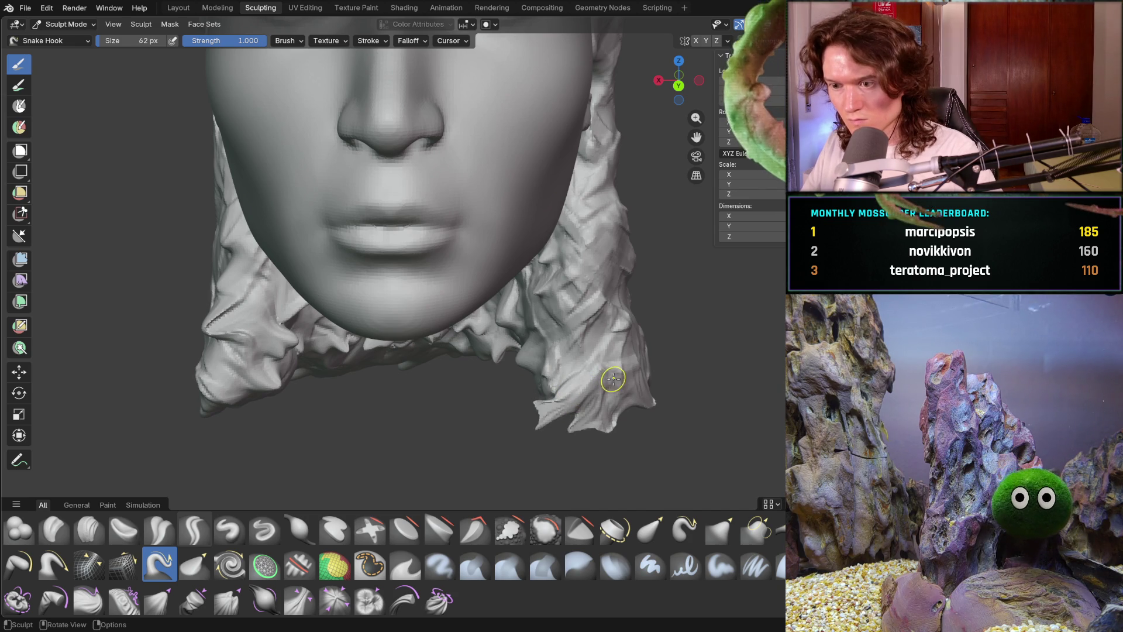
From a profile view, reshape the tips at the bottom of the hair.
middle_click_drag(632, 366, 643, 430)
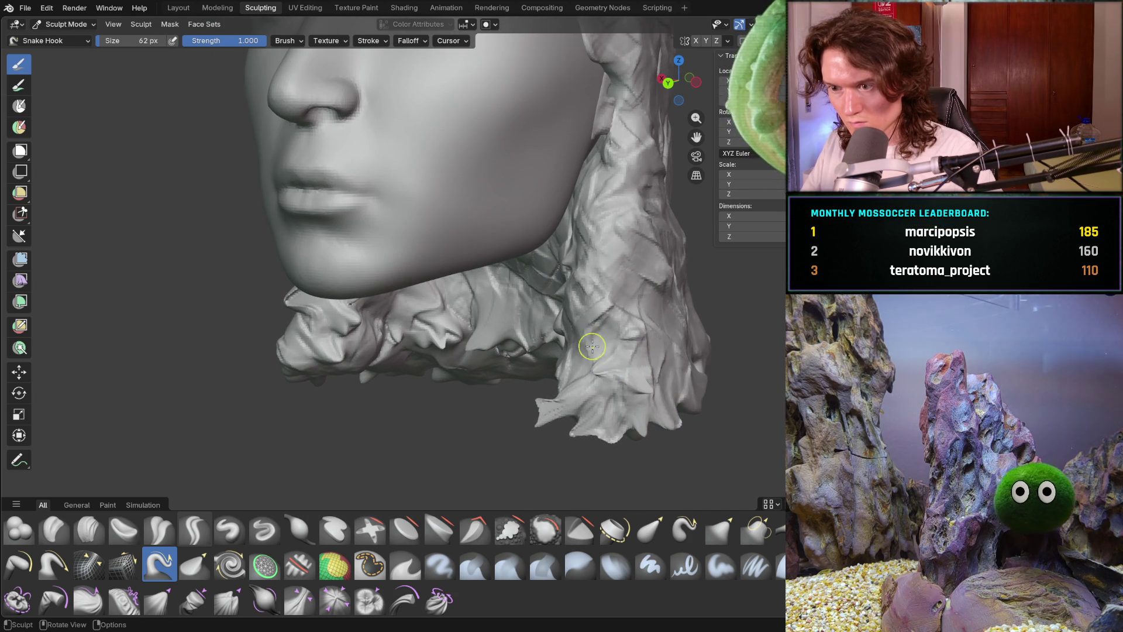
middle_click_drag(654, 297, 597, 321)
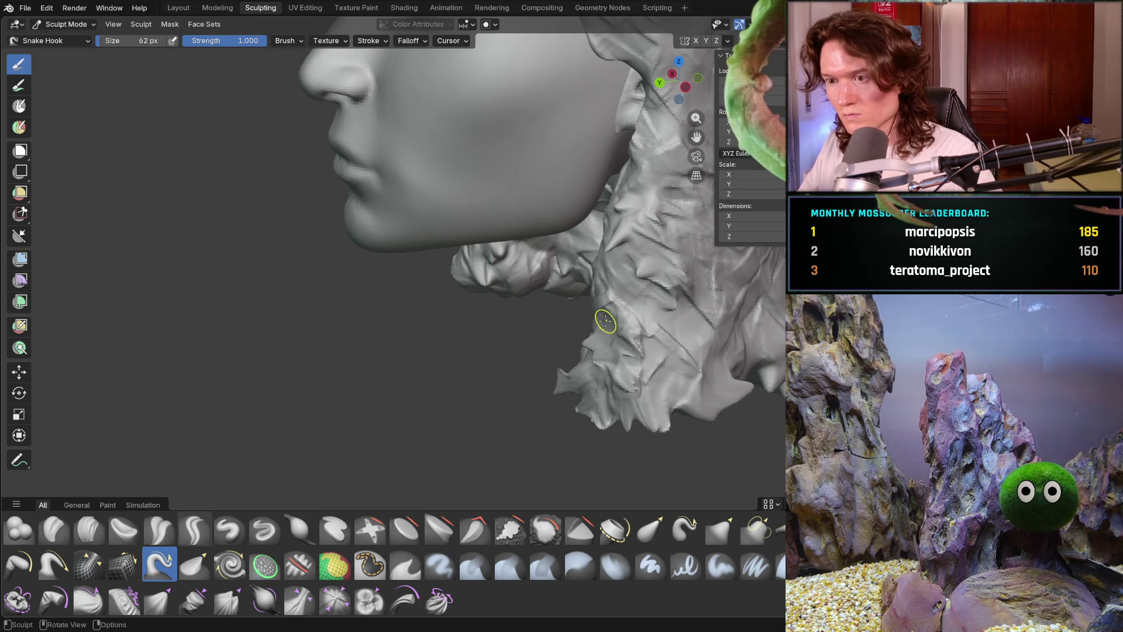
scroll(602, 314, "down", 10)
middle_click_drag(620, 349, 485, 338)
scroll(503, 340, "up", 3)
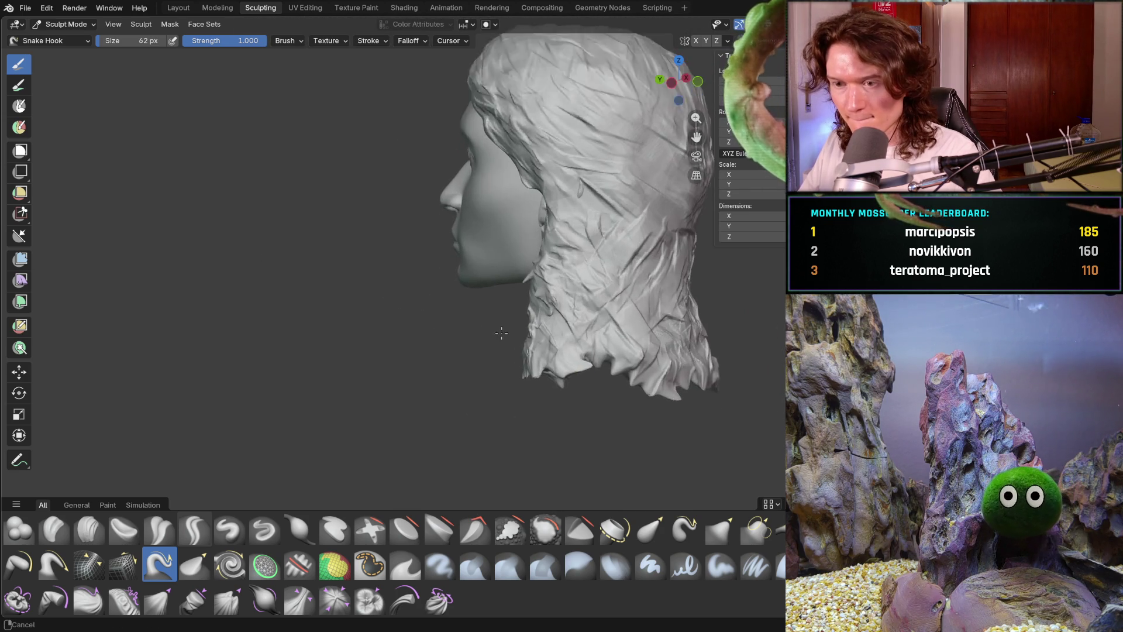
scroll(527, 348, "down", 1)
left_click_drag(562, 368, 575, 358)
scroll(572, 351, "up", 5)
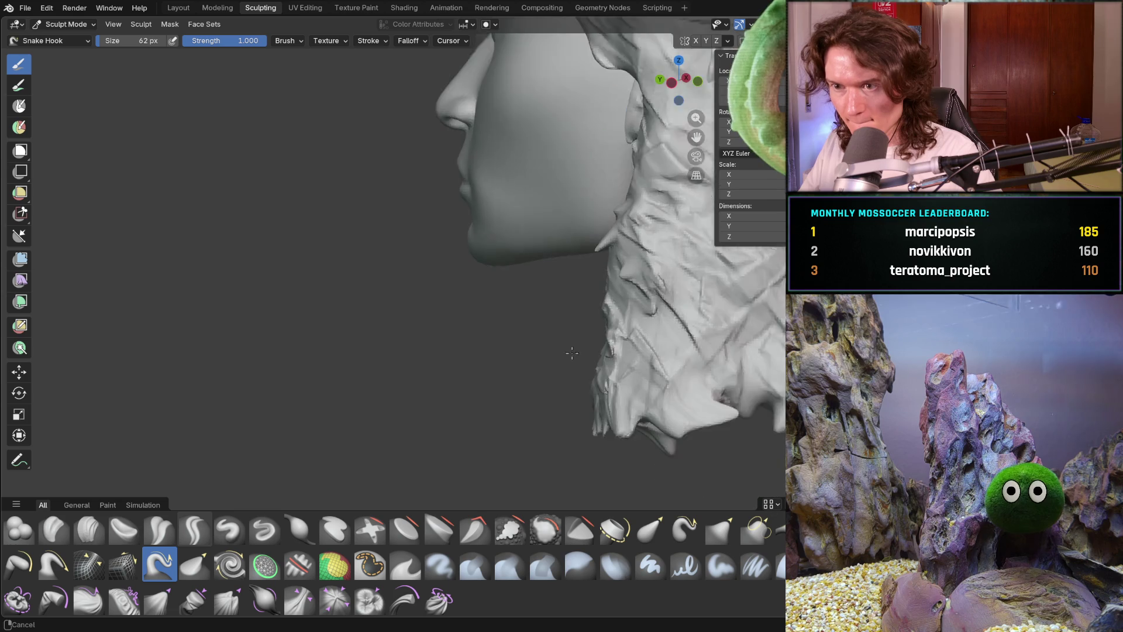
With Clay Strips, build up strips over the hair surface, neck hair and lower hair.
left_click(89, 529)
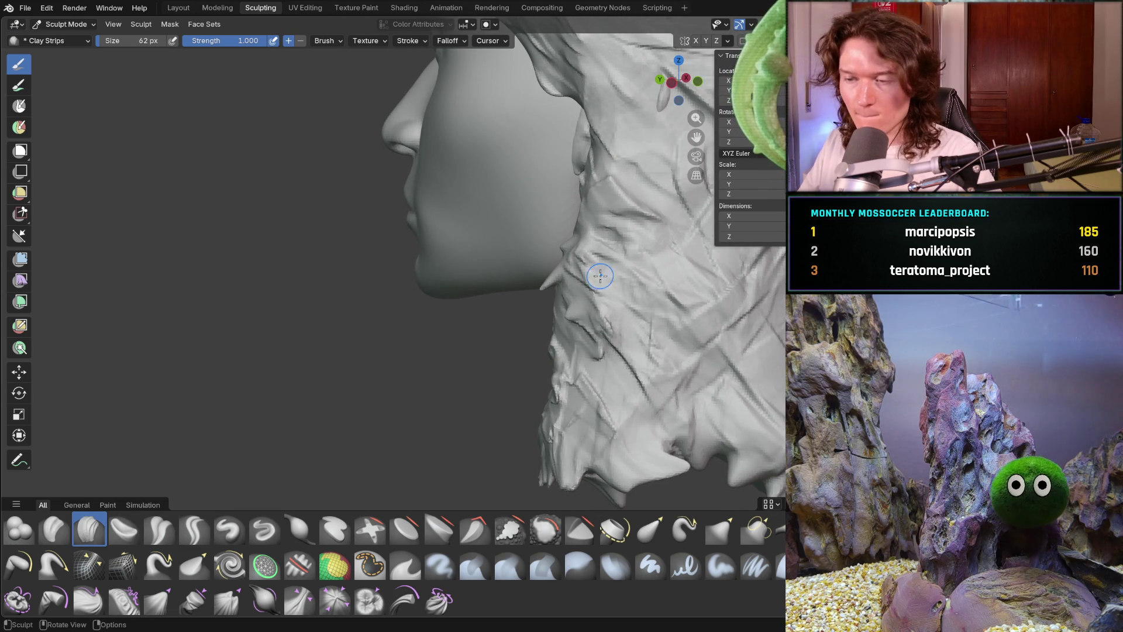
middle_click_drag(609, 258, 562, 287)
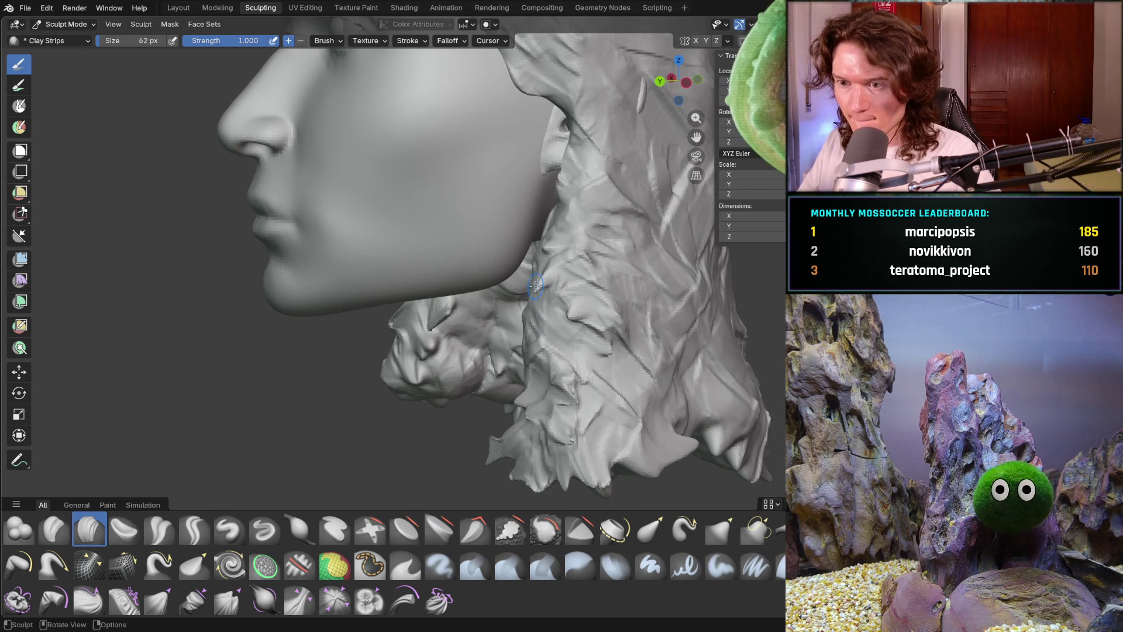
scroll(550, 294, "up", 2)
mouse_move(551, 295)
left_mouse_down()
mouse_move(494, 328)
mouse_move(506, 375)
left_mouse_up()
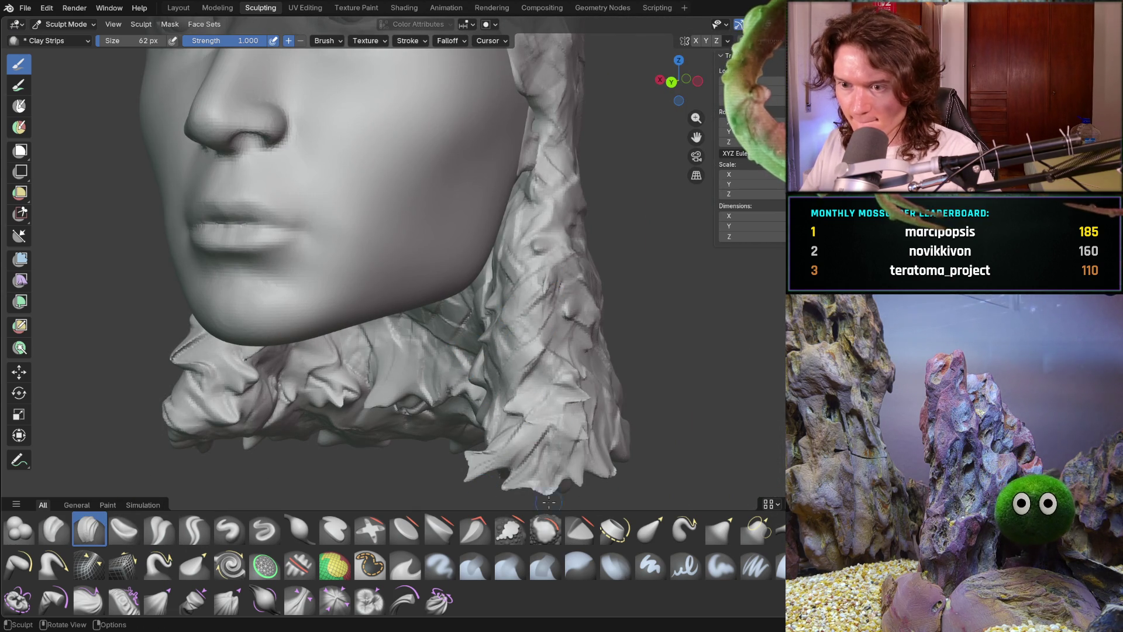
middle_click_drag(591, 455, 567, 421)
left_click_drag(613, 430, 610, 409)
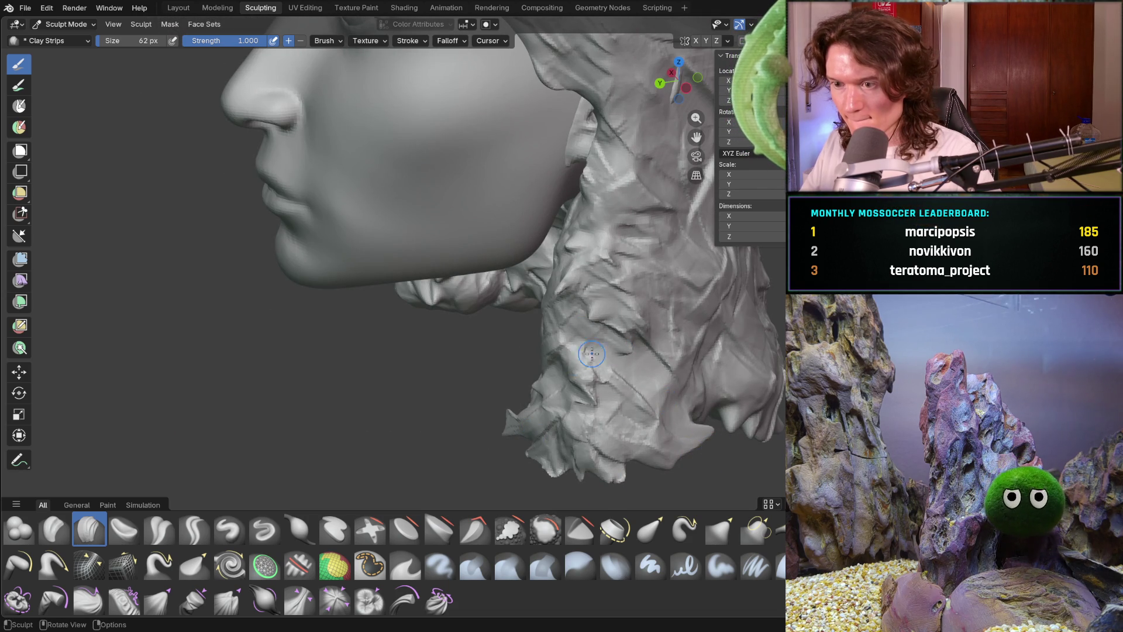
mouse_move(637, 354)
left_mouse_down()
mouse_move(585, 433)
mouse_move(555, 316)
mouse_move(550, 392)
mouse_move(620, 359)
left_mouse_up()
mouse_move(620, 359)
middle_mouse_down()
mouse_move(642, 344)
mouse_move(612, 379)
middle_mouse_up()
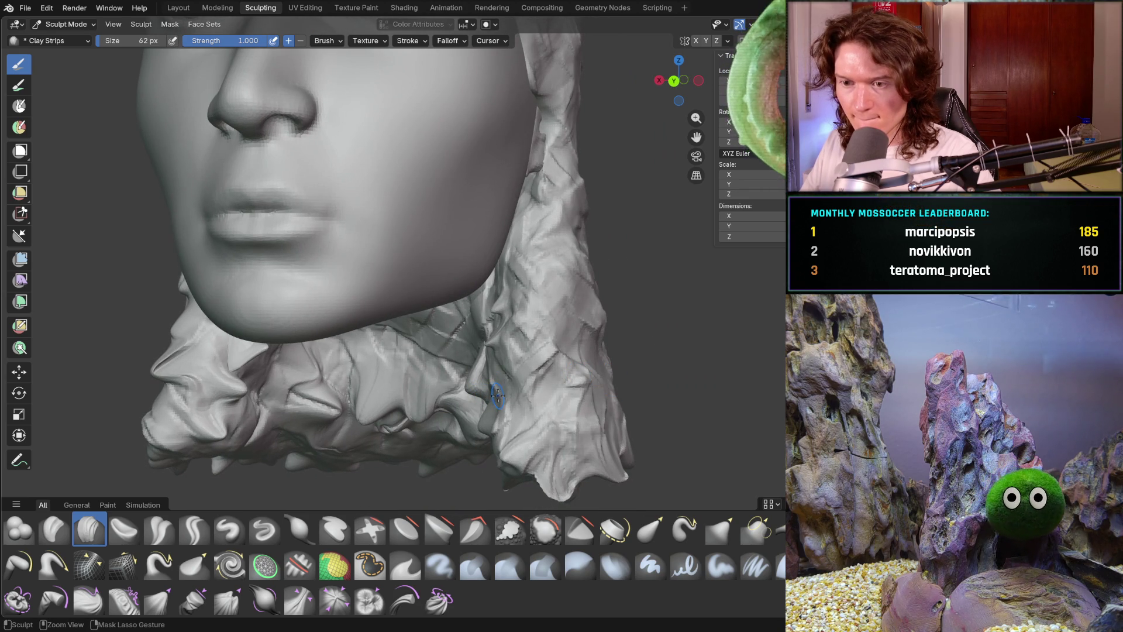
Undo the last clay-strip strokes and return to the Snake Hook brush.
key("ctrl+z")
key("ctrl+z")
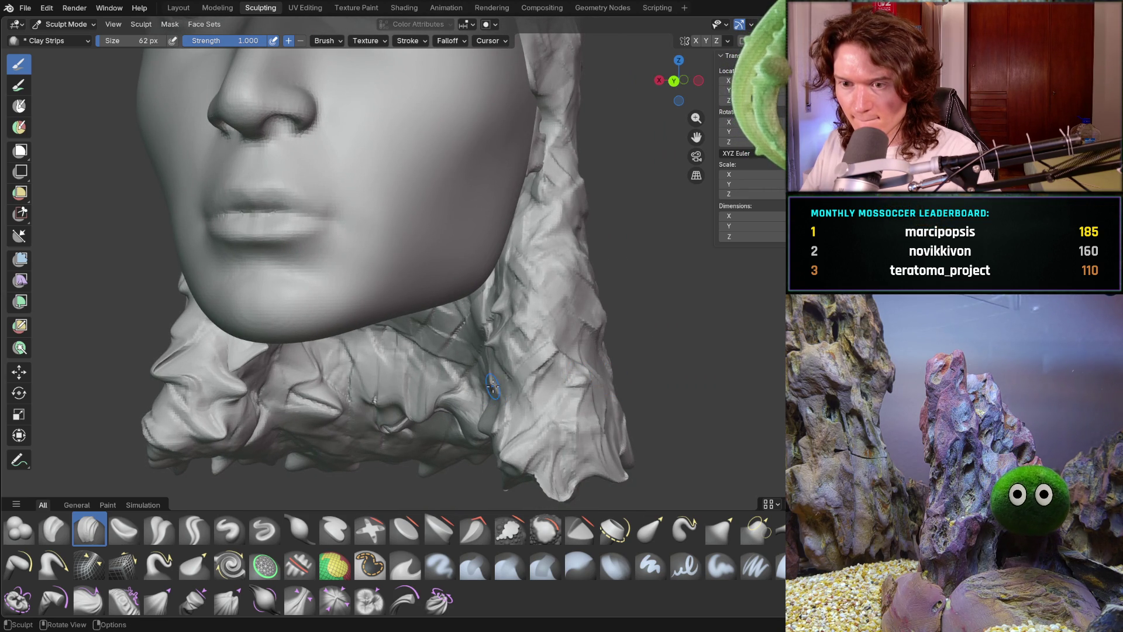
middle_click_drag(496, 396, 374, 474)
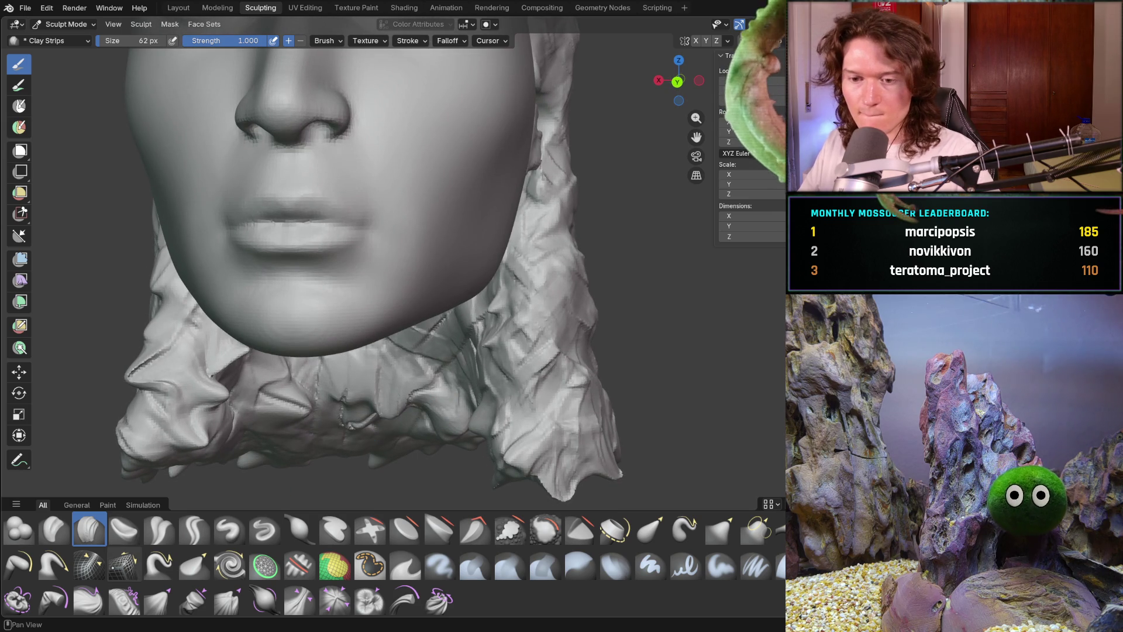
left_click(159, 564)
Pull spikes from the hair below the chin and enlarge the brush to 110 px.
scroll(264, 459, "down", 3, "shift")
scroll(363, 413, "up", 2)
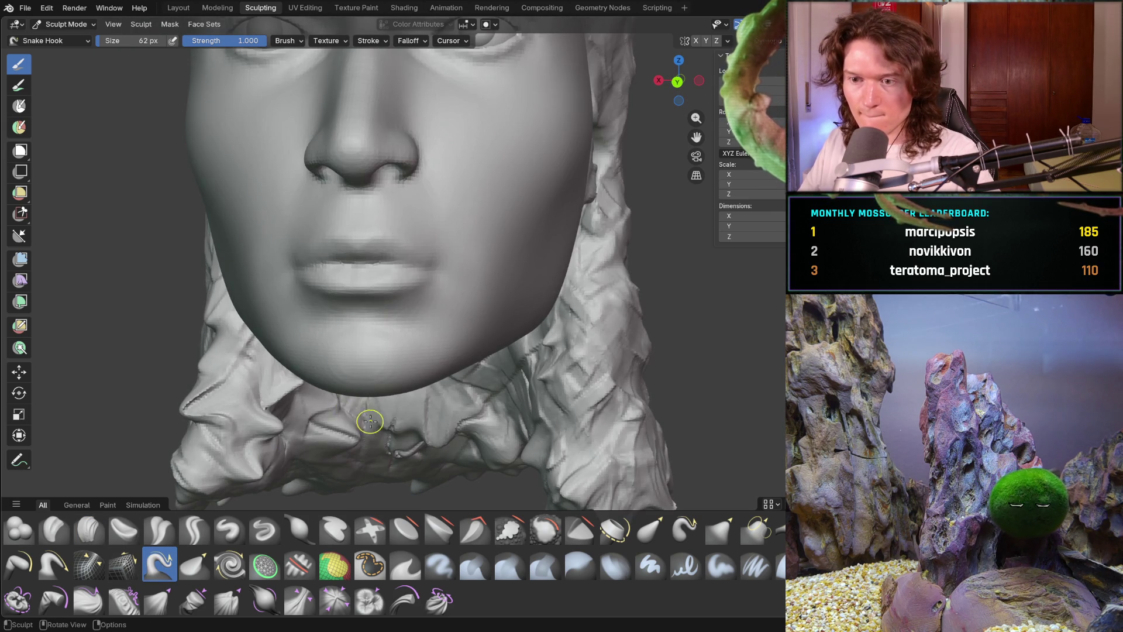
mouse_move(385, 428)
left_mouse_down()
mouse_move(427, 446)
mouse_move(438, 427)
left_mouse_up()
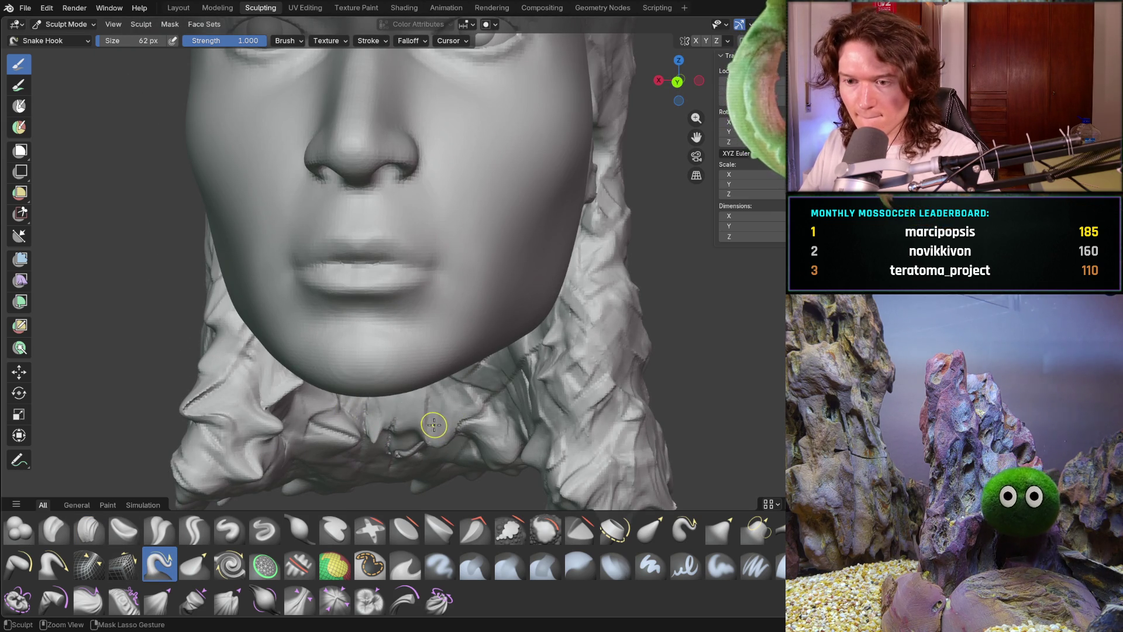
key("f")
left_click(392, 422)
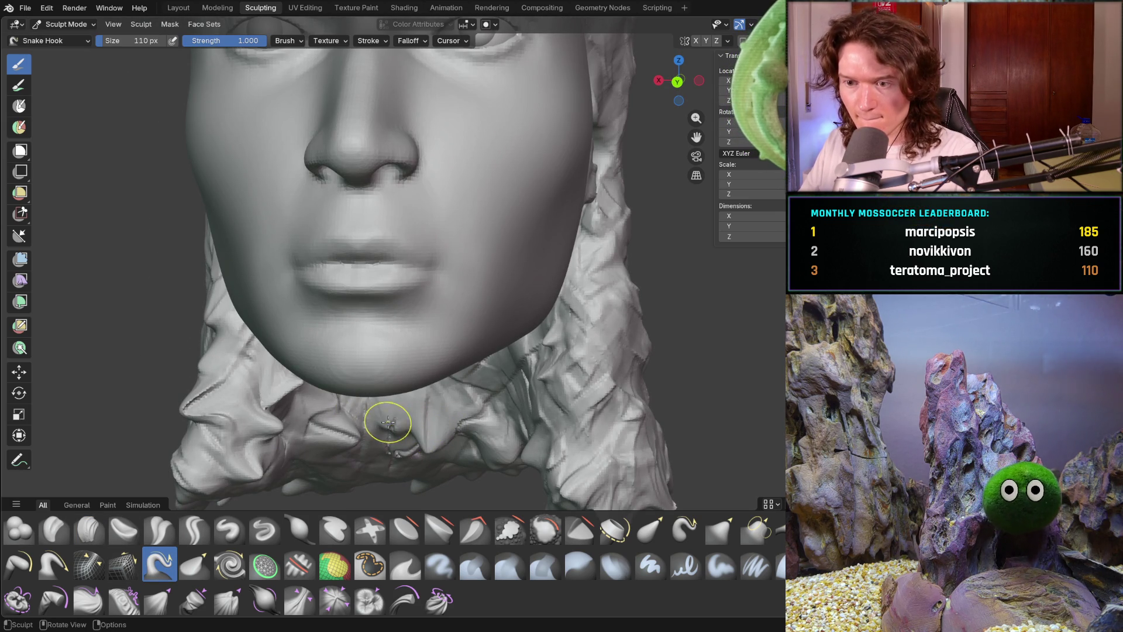
Snap to front and side profile views and shrink the brush to 98 px.
mouse_move(330, 427)
middle_mouse_down()
mouse_move(345, 449)
mouse_move(333, 441)
middle_mouse_up()
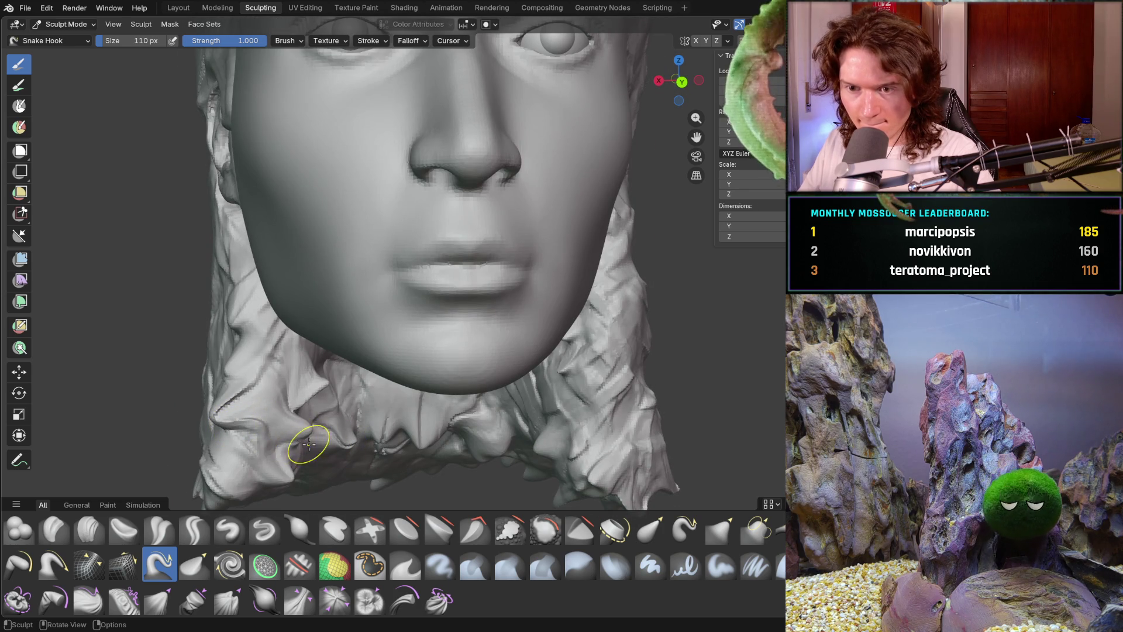
scroll(305, 442, "down", 4, "shift")
scroll(310, 434, "up", 3, "ctrl")
scroll(325, 418, "up", 1, "shift")
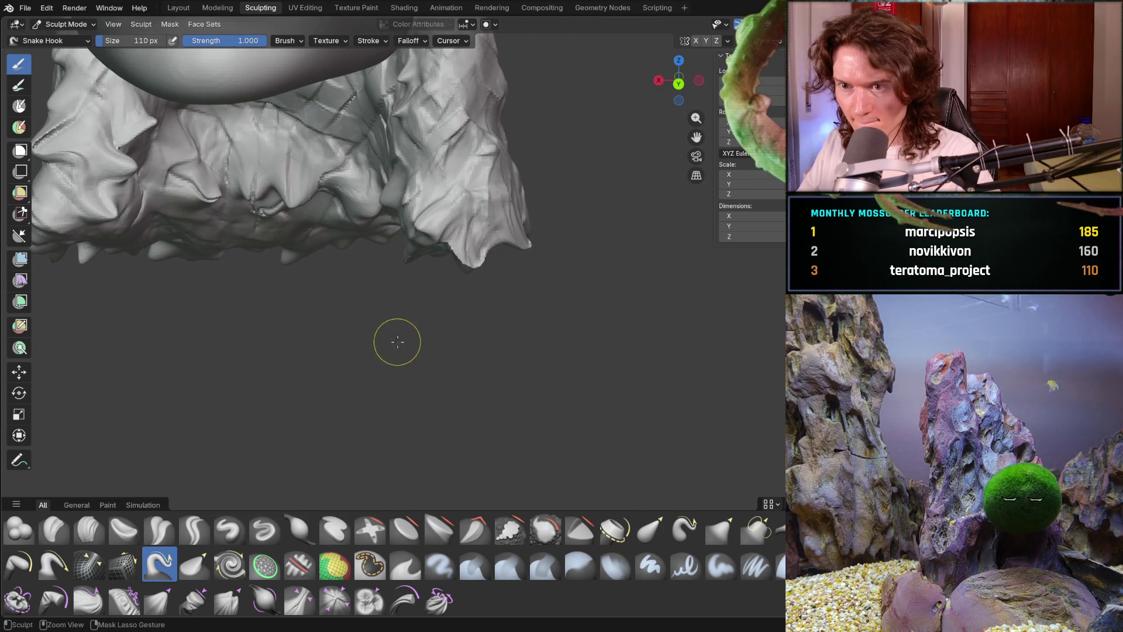
key("ctrl+KP_1")
key("ctrl+KP_3")
scroll(322, 345, "up", 5)
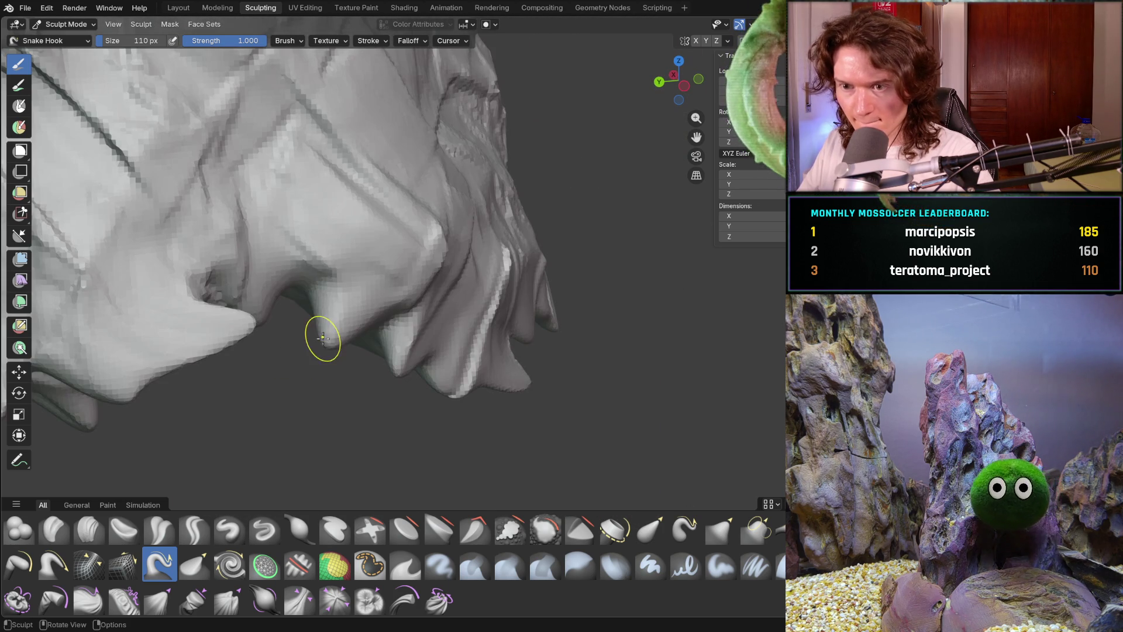
key("f")
left_click(316, 353)
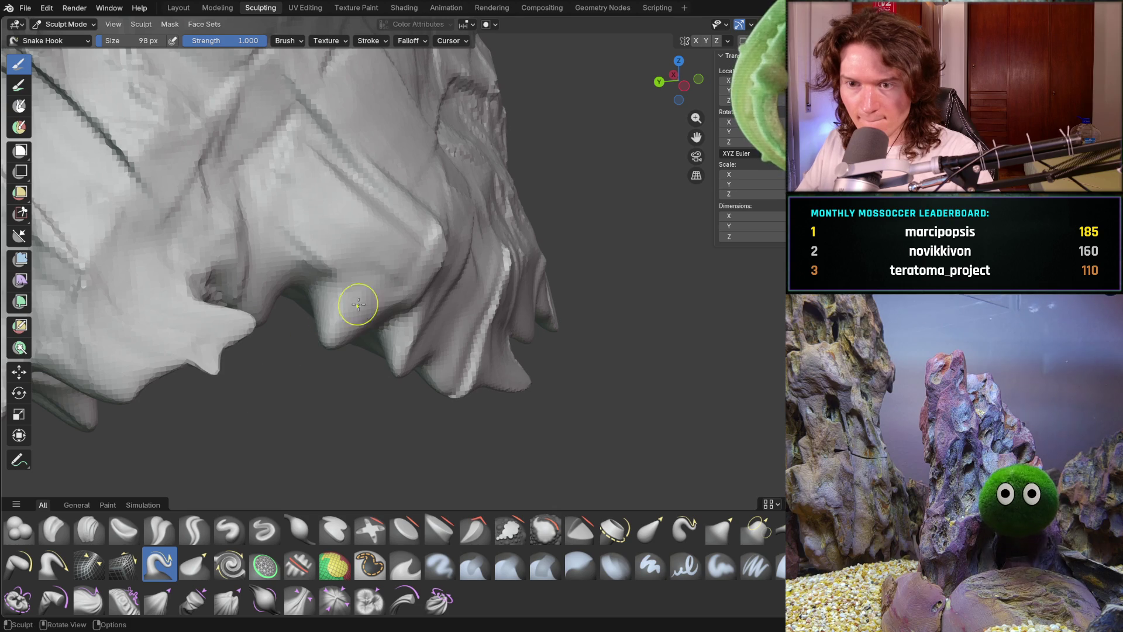
Shrink the brush to 78 px and pull hair tips into points along the lower edge.
scroll(351, 319, "down", 6)
mouse_move(340, 335)
middle_mouse_down()
mouse_move(283, 321)
mouse_move(453, 343)
middle_mouse_up()
key("f")
left_click(460, 344)
mouse_move(462, 346)
left_mouse_down()
mouse_move(488, 328)
mouse_move(455, 335)
left_mouse_up()
middle_click_drag(455, 335, 494, 329)
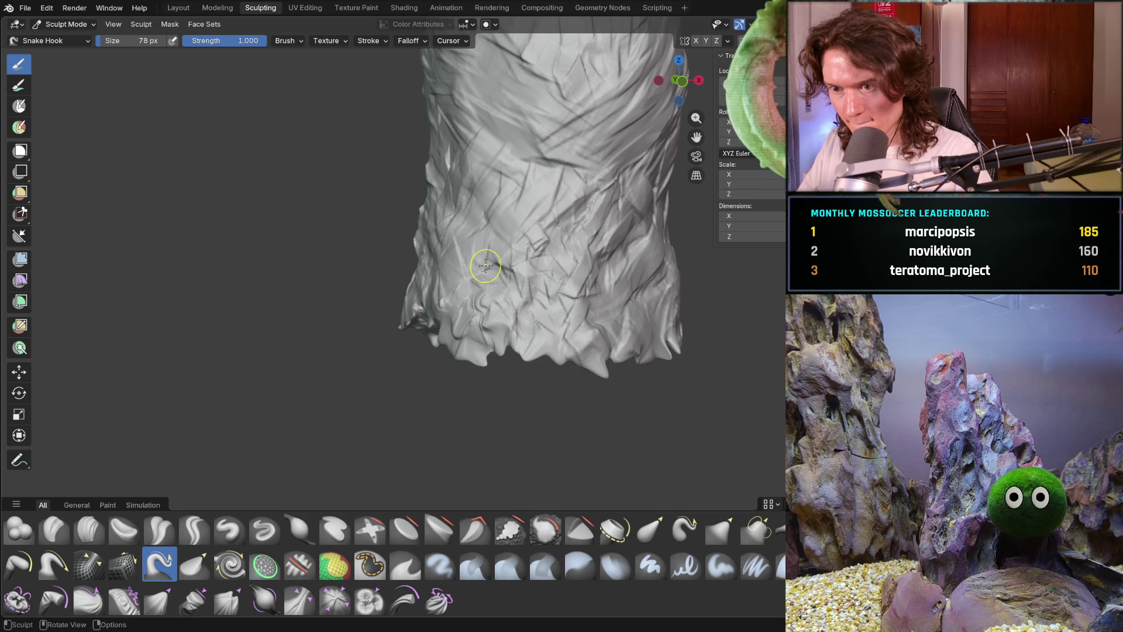
mouse_move(526, 291)
middle_mouse_down()
mouse_move(519, 308)
mouse_move(556, 363)
mouse_move(585, 381)
mouse_move(529, 356)
middle_mouse_up()
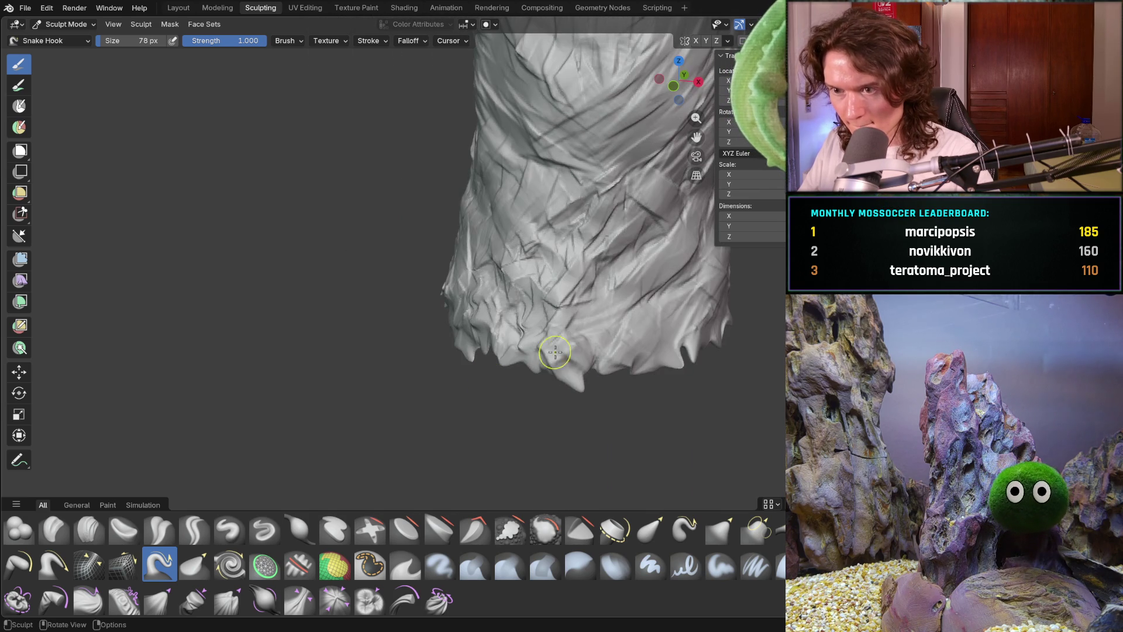
mouse_move(615, 363)
left_mouse_down()
mouse_move(586, 341)
mouse_move(605, 344)
left_mouse_up()
Reshape tips along the lower hair edge, then bring the side and neck hair into view.
mouse_move(606, 354)
middle_mouse_down()
mouse_move(610, 342)
mouse_move(606, 392)
mouse_move(669, 371)
mouse_move(636, 353)
middle_mouse_up()
mouse_move(519, 240)
left_mouse_down()
mouse_move(497, 247)
mouse_move(572, 269)
mouse_move(579, 290)
mouse_move(590, 252)
left_mouse_up()
mouse_move(614, 271)
middle_mouse_down()
mouse_move(624, 287)
mouse_move(758, 280)
mouse_move(715, 290)
middle_mouse_up()
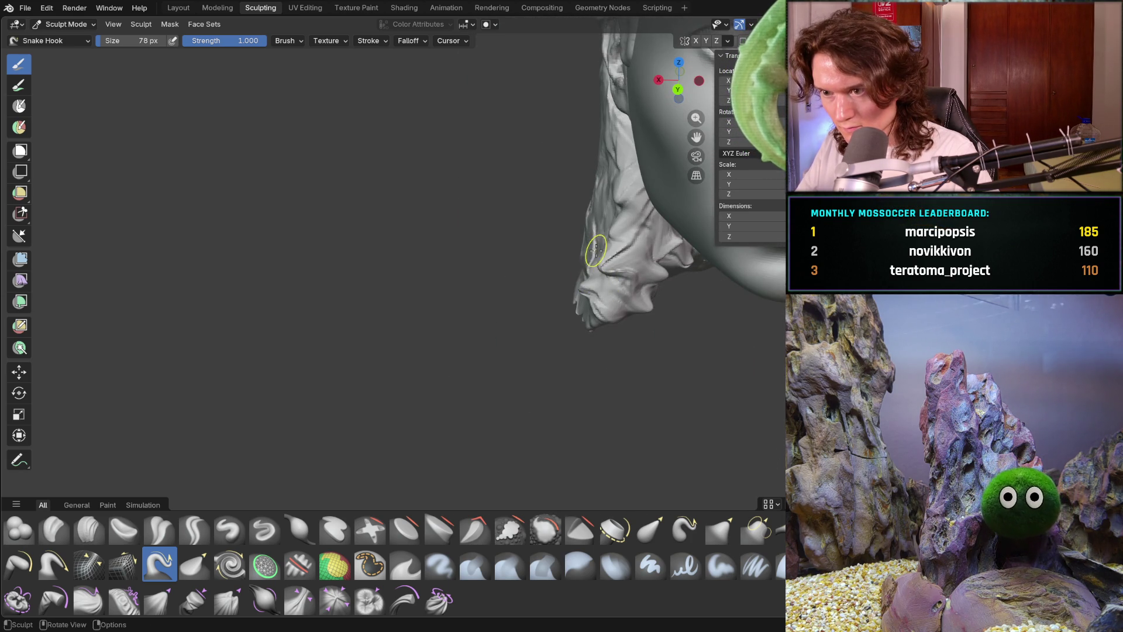
mouse_move(574, 278)
middle_mouse_down()
mouse_move(637, 258)
mouse_move(631, 270)
mouse_move(641, 272)
mouse_move(675, 247)
mouse_move(705, 283)
middle_mouse_up()
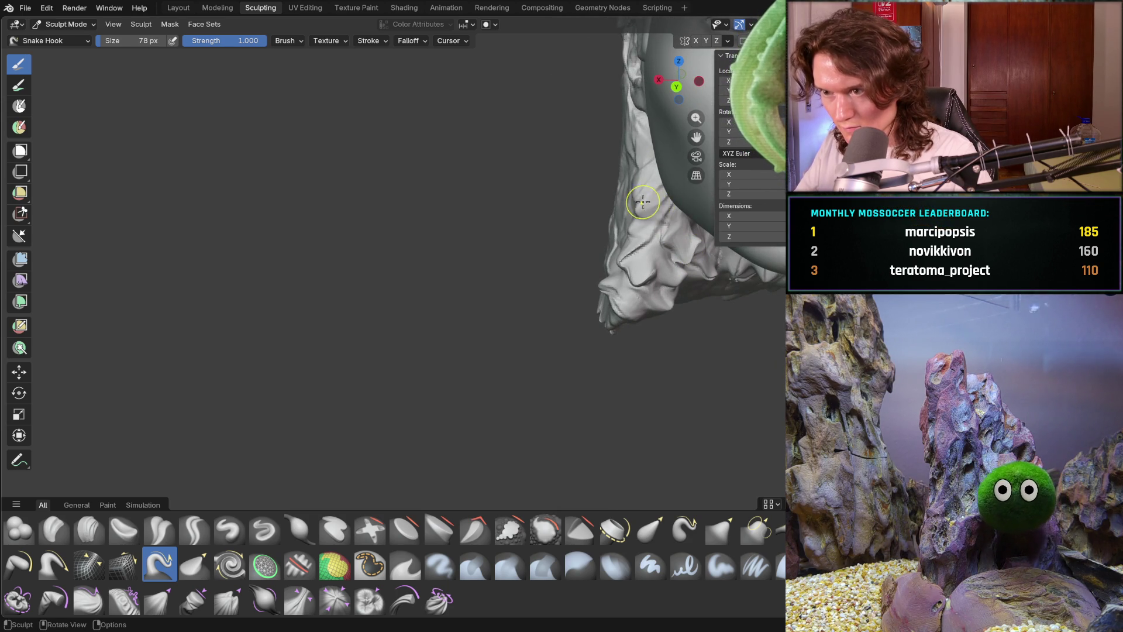
middle_click_drag(630, 202, 651, 193)
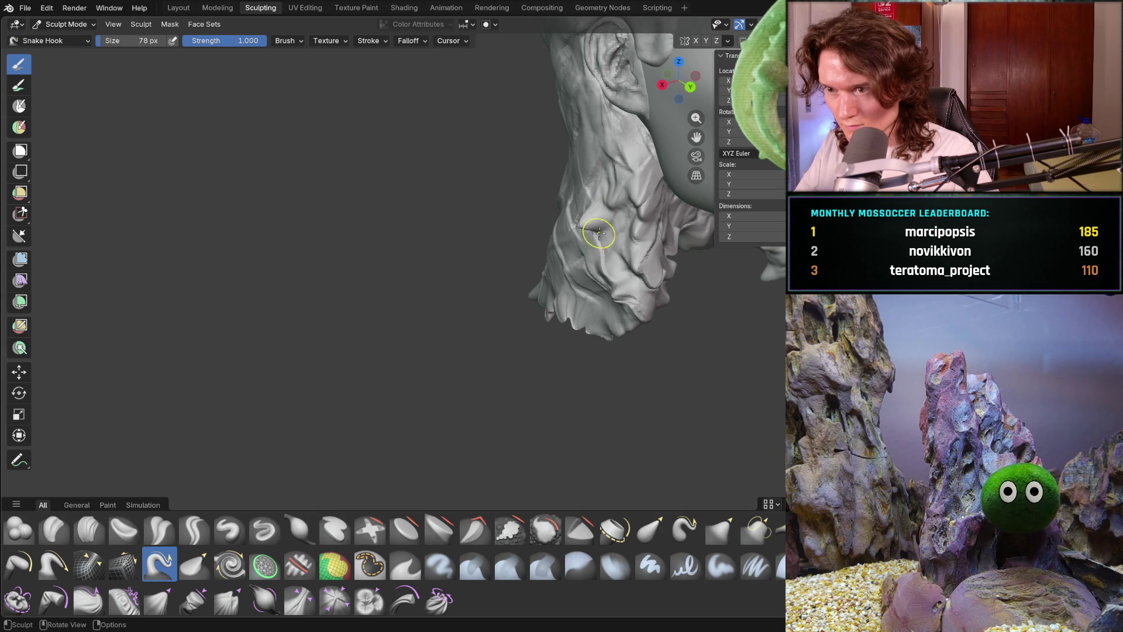
middle_click_drag(604, 232, 529, 205)
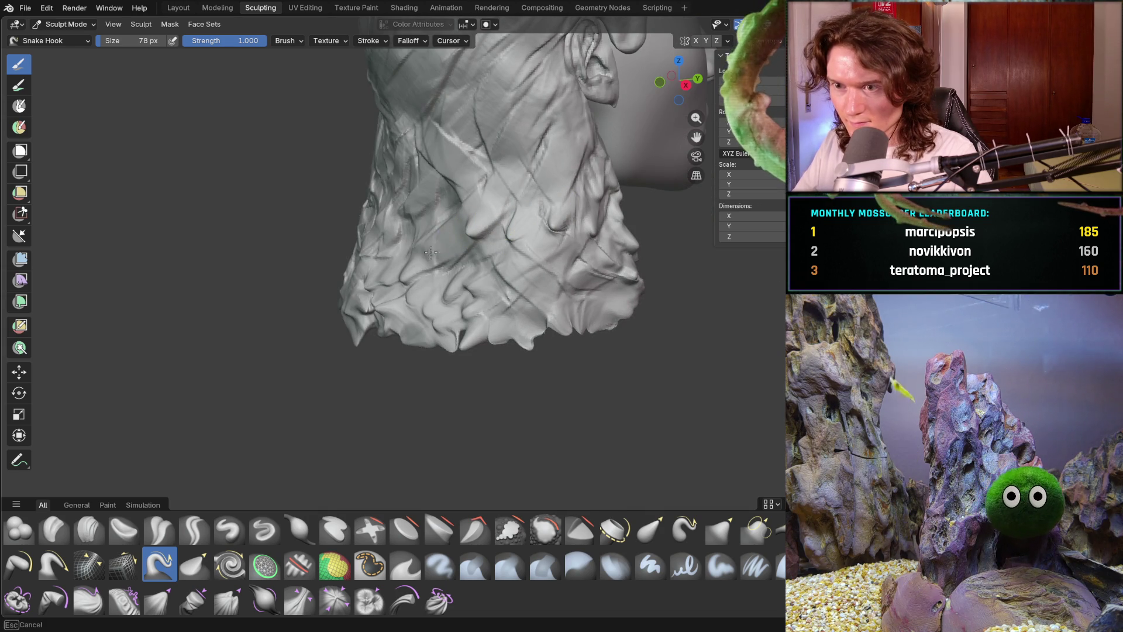
Orbit around the whole sculpt and the back of the head, ending at the left profile.
scroll(547, 155, "down", 6)
mouse_move(542, 191)
middle_mouse_down()
mouse_move(468, 300)
mouse_move(439, 266)
middle_mouse_up()
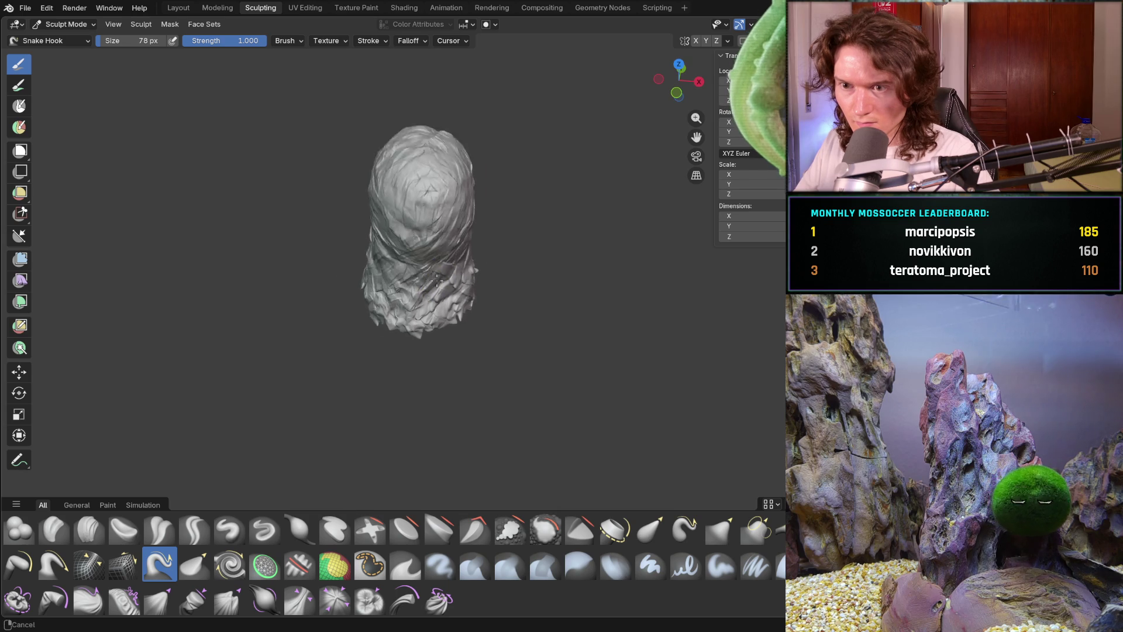
scroll(437, 263, "up", 5)
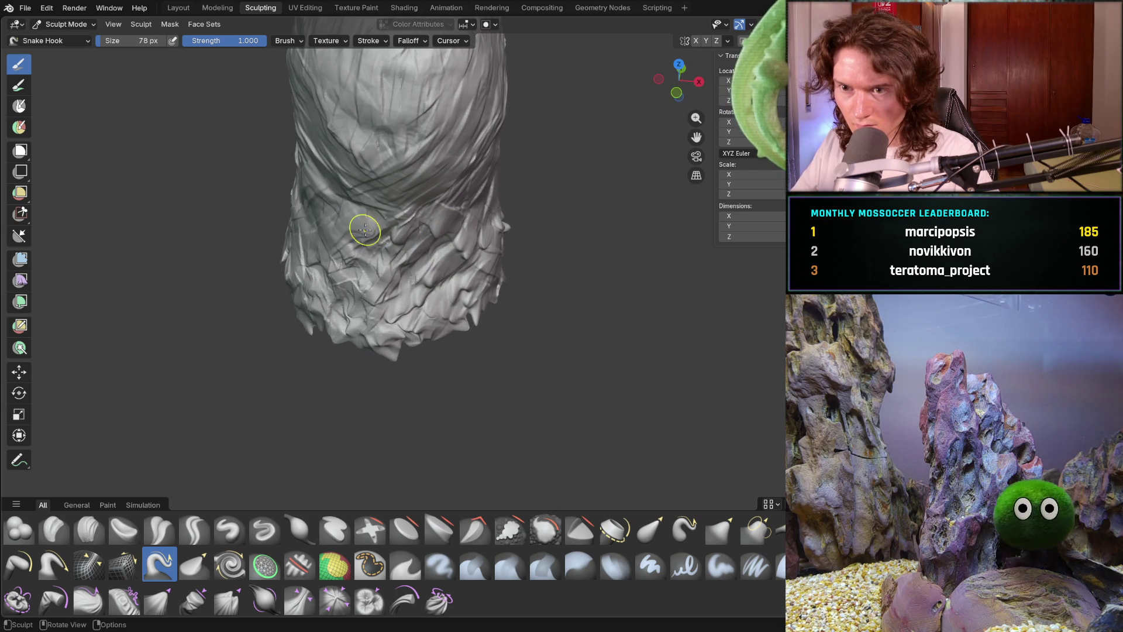
mouse_move(316, 222)
middle_mouse_down()
mouse_move(305, 214)
mouse_move(366, 227)
middle_mouse_up()
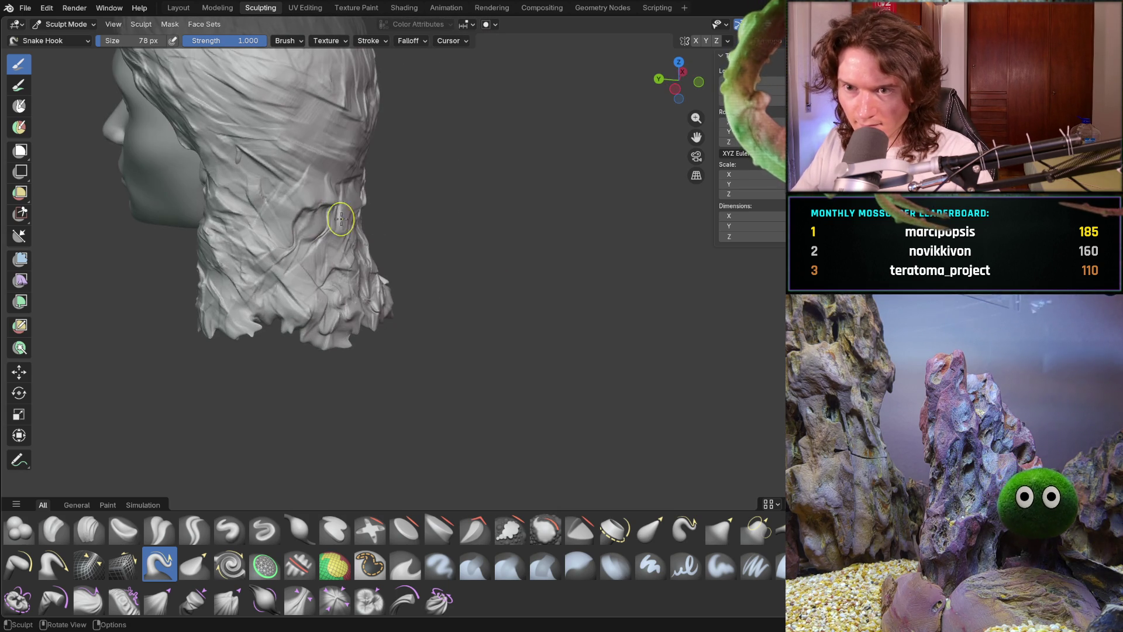
mouse_move(281, 193)
middle_mouse_down()
mouse_move(368, 225)
mouse_move(205, 198)
middle_mouse_up()
scroll(368, 260, "down", 5)
mouse_move(368, 260)
middle_mouse_down()
mouse_move(203, 253)
mouse_move(338, 330)
middle_mouse_up()
scroll(339, 325, "up", 6)
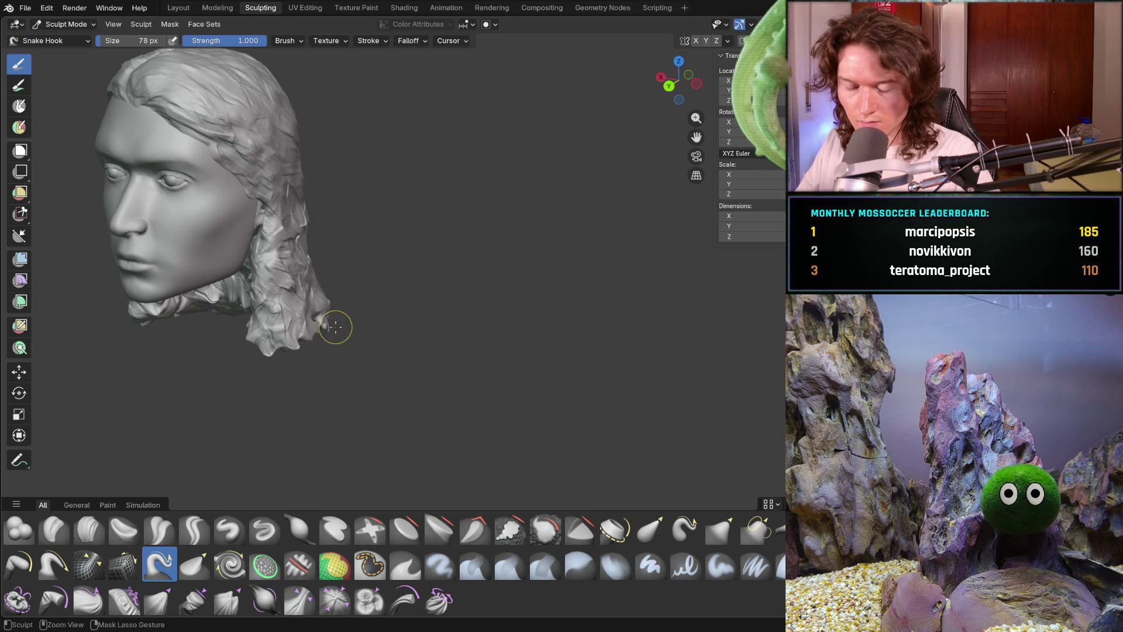
mouse_move(354, 355)
middle_mouse_down()
mouse_move(238, 359)
mouse_move(303, 358)
middle_mouse_up()
With Clay Strips, lay strips over the side hair, lower edge and a strand down from the jaw.
key("c")
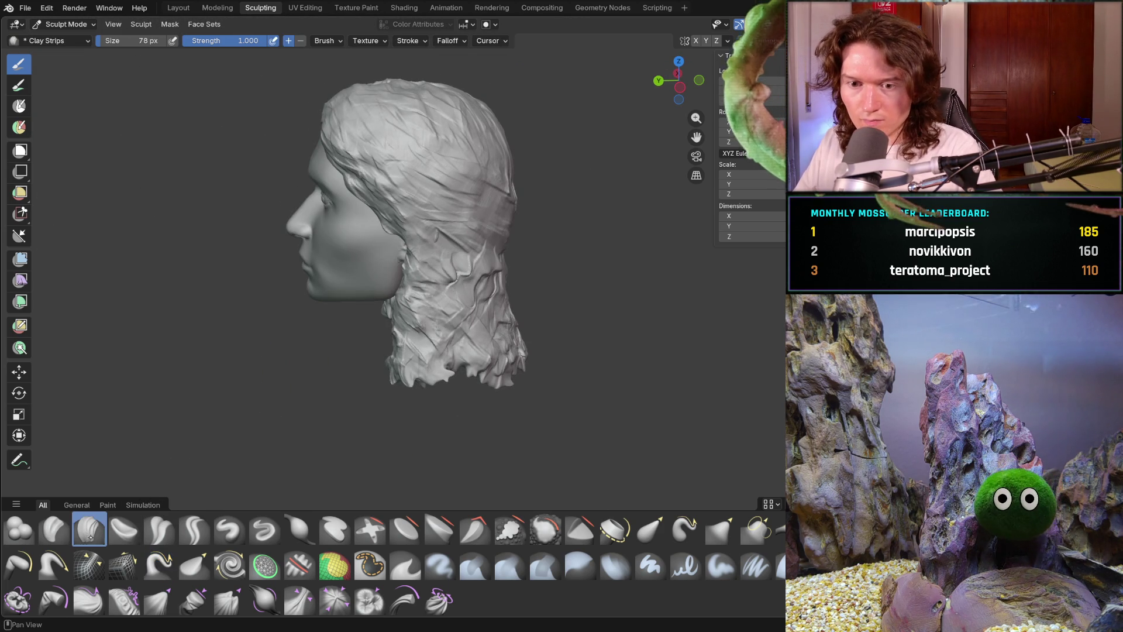
mouse_move(314, 384)
middle_mouse_down("ctrl")
mouse_move(361, 359)
mouse_move(454, 217)
middle_mouse_up("ctrl")
left_click_drag(429, 255, 460, 244)
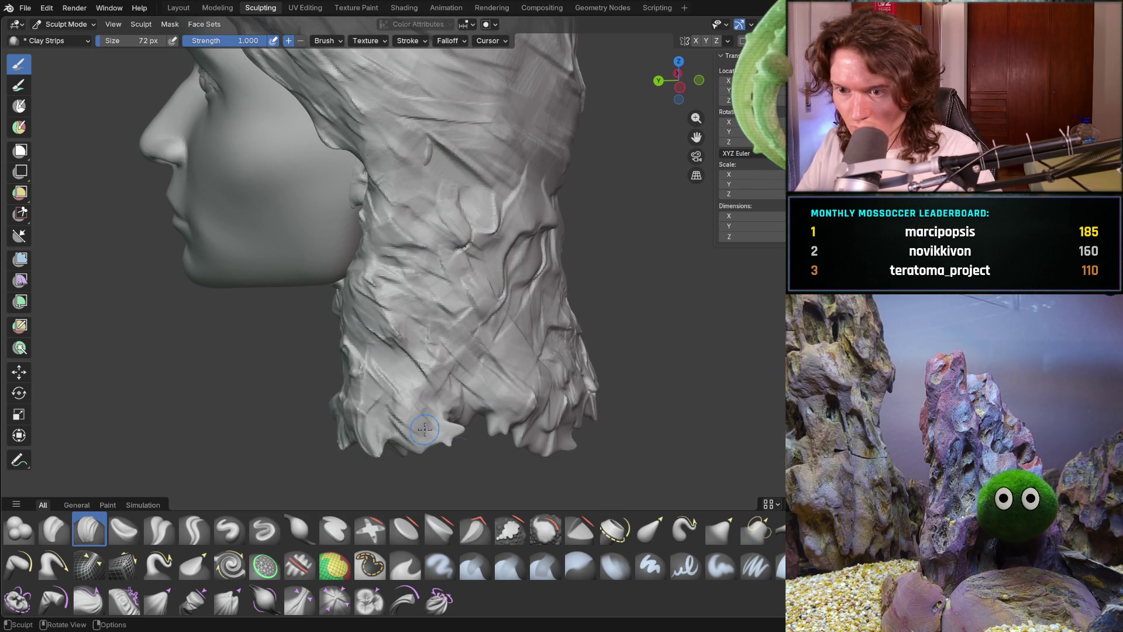
middle_click_drag(444, 412, 461, 388)
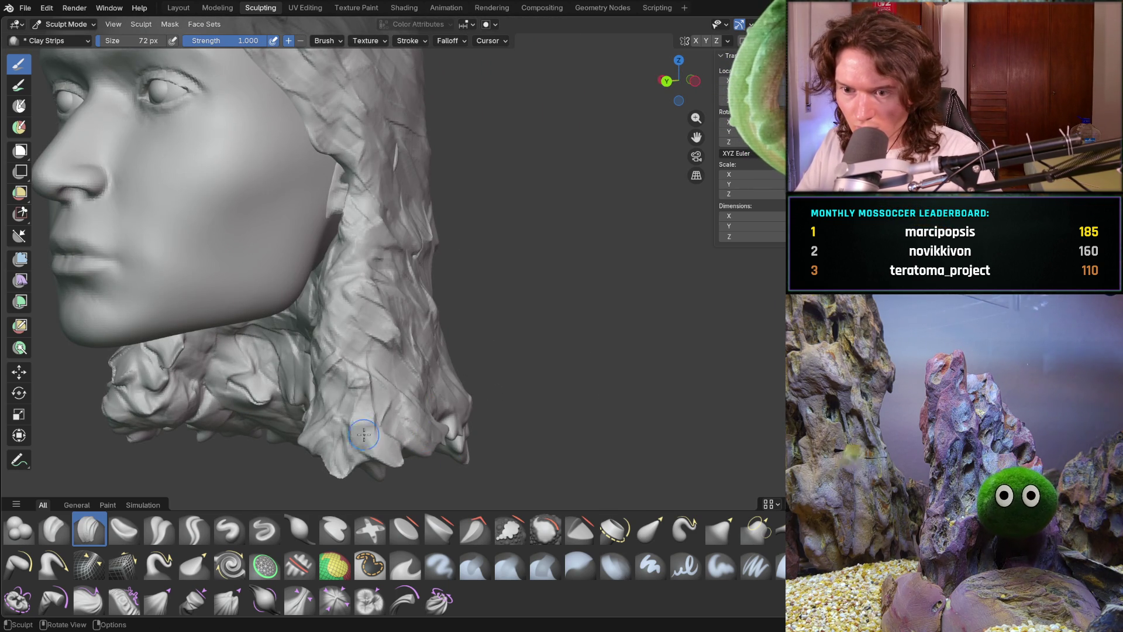
left_click_drag(353, 481, 316, 479)
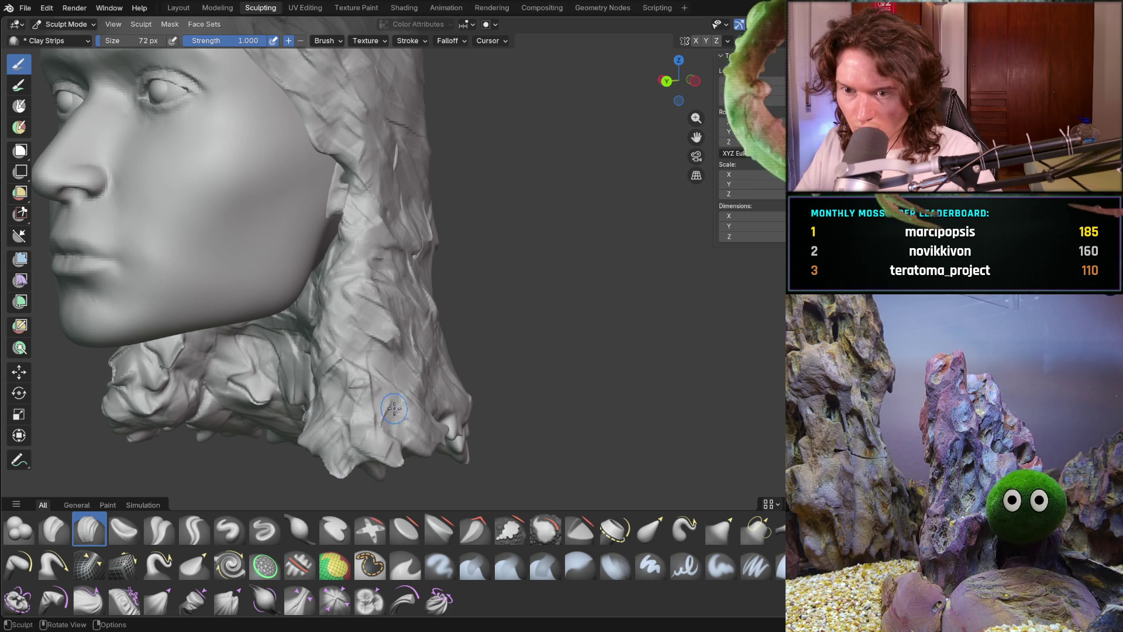
middle_click_drag(275, 345, 347, 343)
left_click_drag(347, 343, 268, 446)
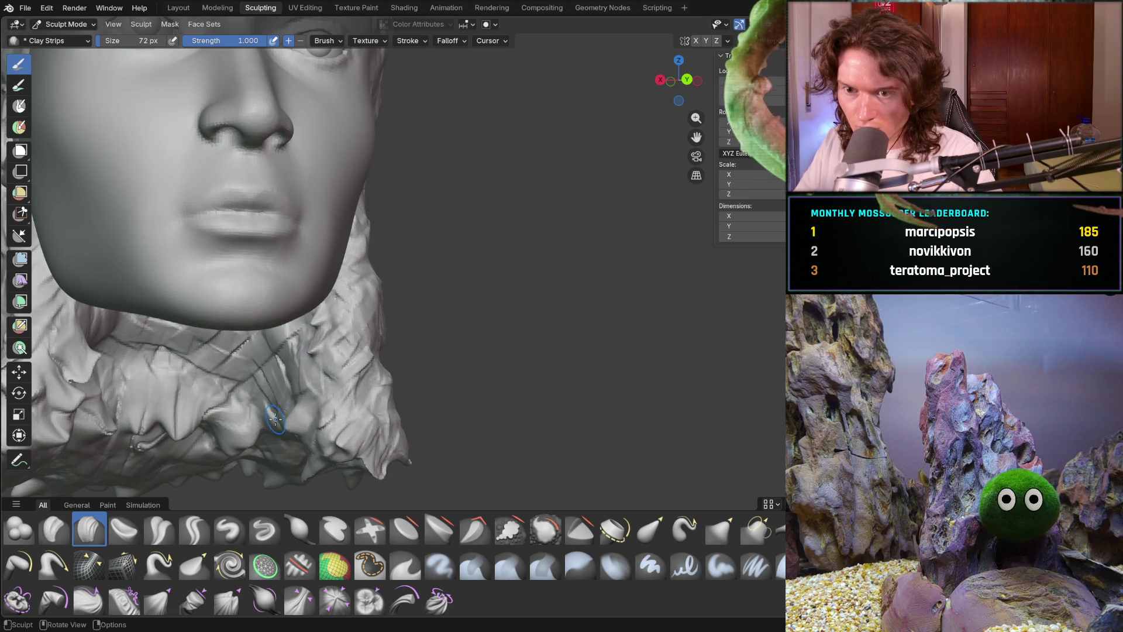
Layer clay strips and creased, ridged strands over the lower and upper back hair.
middle_click_drag(325, 402, 275, 408)
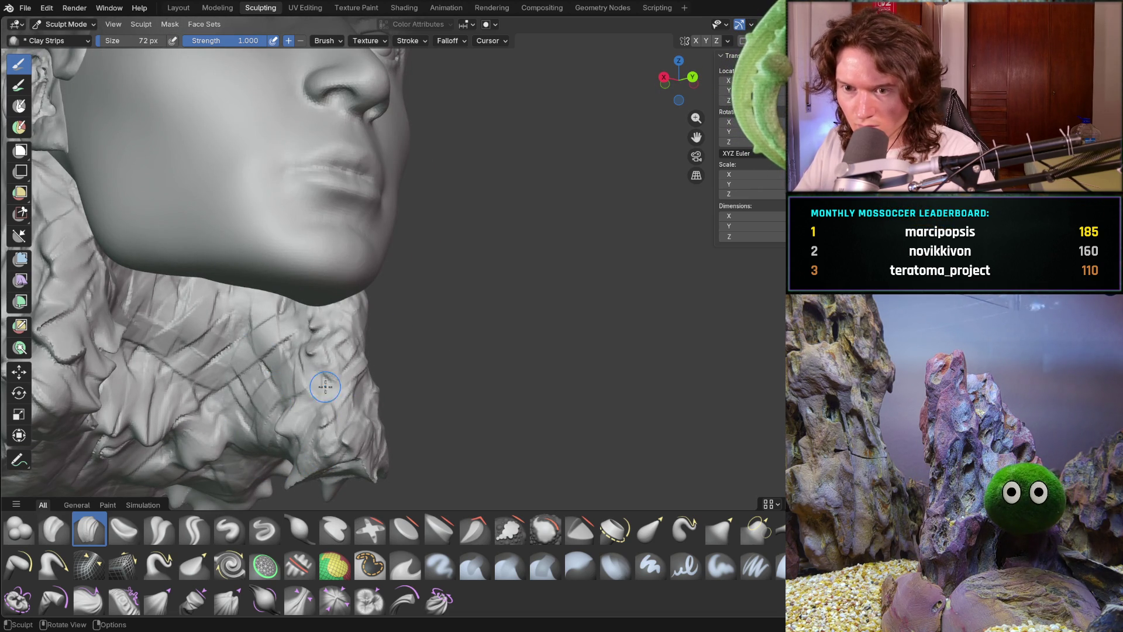
scroll(314, 319, "down", 5)
mouse_move(313, 319)
middle_mouse_down()
mouse_move(229, 386)
mouse_move(266, 408)
mouse_move(237, 351)
mouse_move(245, 374)
mouse_move(322, 353)
mouse_move(275, 351)
mouse_move(330, 352)
mouse_move(331, 333)
mouse_move(337, 374)
middle_mouse_up()
scroll(343, 168, "up", 6)
left_click_drag(359, 187, 421, 187)
mouse_move(539, 238)
left_mouse_down()
mouse_move(512, 194)
mouse_move(467, 244)
left_mouse_up()
mouse_move(483, 305)
left_mouse_down()
mouse_move(462, 363)
mouse_move(503, 304)
mouse_move(446, 341)
mouse_move(468, 444)
mouse_move(556, 304)
mouse_move(544, 260)
mouse_move(637, 223)
mouse_move(608, 217)
left_mouse_up()
left_click_drag(452, 119, 462, 152)
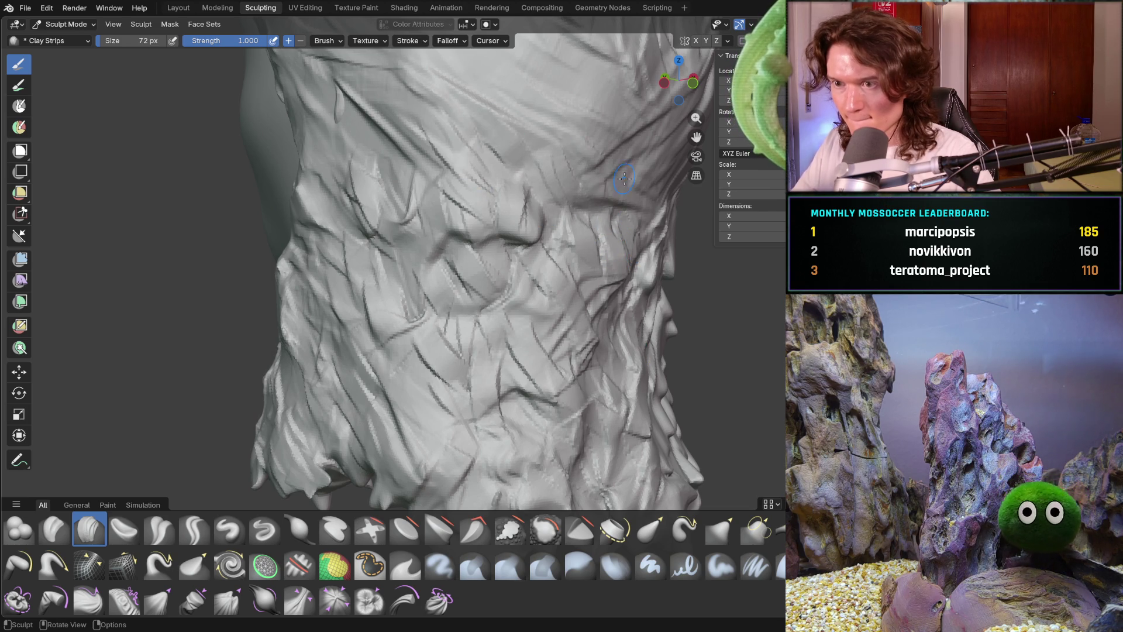
scroll(594, 226, "down", 5)
Build up the lower hair contour with clay strips.
middle_click_drag(571, 266, 527, 349)
scroll(526, 349, "up", 2)
scroll(544, 342, "down", 4)
scroll(565, 334, "up", 2)
scroll(565, 335, "up", 4)
scroll(494, 269, "down", 2)
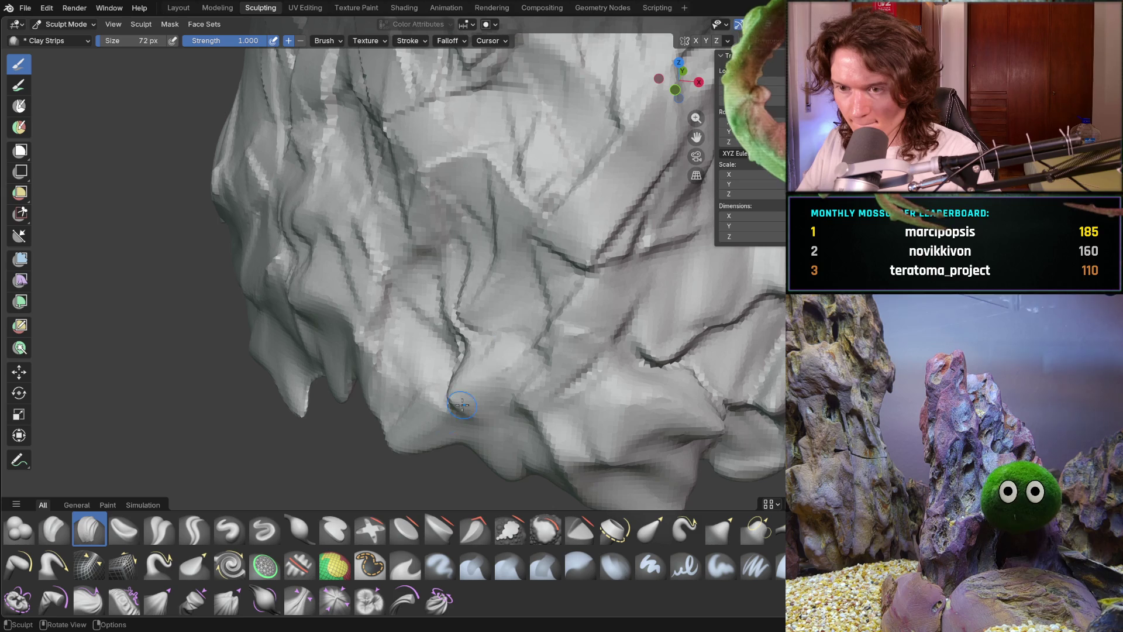
left_click_drag(404, 419, 417, 436)
left_click_drag(284, 380, 272, 363)
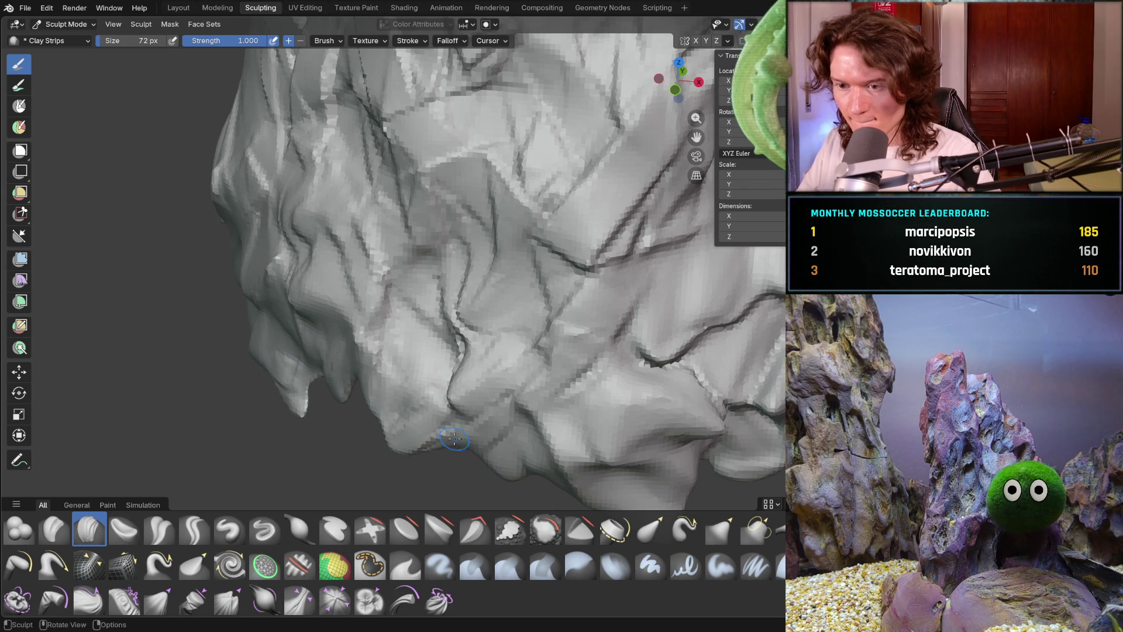
mouse_move(542, 404)
middle_mouse_down("shift")
mouse_move(548, 377)
mouse_move(491, 303)
mouse_move(499, 319)
middle_mouse_up("shift")
scroll(512, 305, "up", 3)
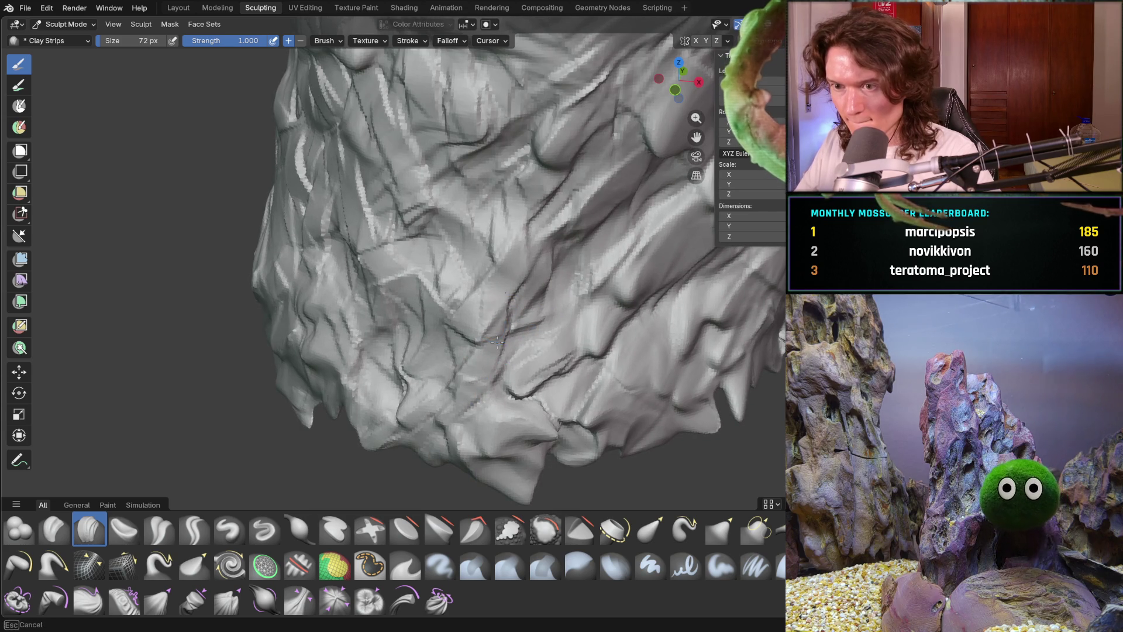
Add clay strands along the lower edge, near the hair ends, and down from the upper hair.
mouse_move(455, 448)
left_mouse_down()
mouse_move(529, 474)
mouse_move(577, 425)
left_mouse_up()
mouse_move(690, 420)
left_mouse_down()
mouse_move(701, 357)
mouse_move(745, 346)
left_mouse_up()
left_click_drag(646, 386, 632, 347)
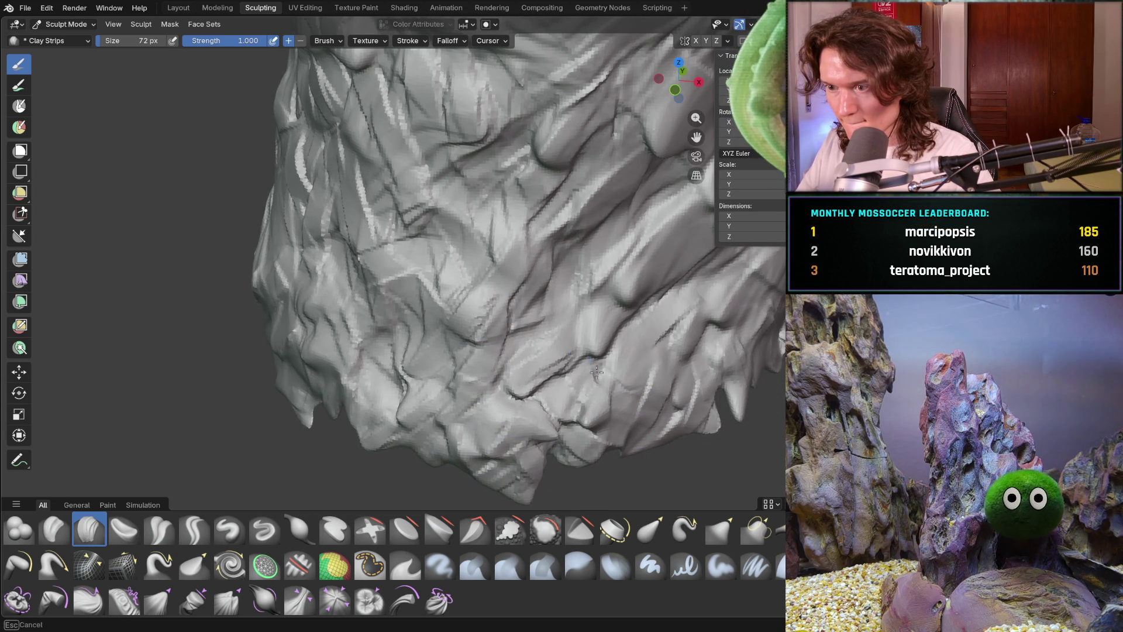
mouse_move(608, 164)
left_mouse_down()
mouse_move(579, 172)
mouse_move(524, 155)
left_mouse_up()
mouse_move(617, 159)
middle_mouse_down()
mouse_move(523, 227)
mouse_move(529, 251)
mouse_move(520, 240)
mouse_move(448, 299)
mouse_move(458, 258)
mouse_move(392, 319)
middle_mouse_up()
mouse_move(515, 263)
left_mouse_down()
mouse_move(534, 376)
mouse_move(464, 451)
mouse_move(408, 440)
mouse_move(508, 468)
mouse_move(544, 431)
mouse_move(655, 386)
left_mouse_up()
Switch to the Smooth brush (Shift+S) and begin resizing it.
mouse_move(664, 452)
middle_mouse_down()
mouse_move(720, 336)
mouse_move(767, 336)
mouse_move(766, 346)
middle_mouse_up()
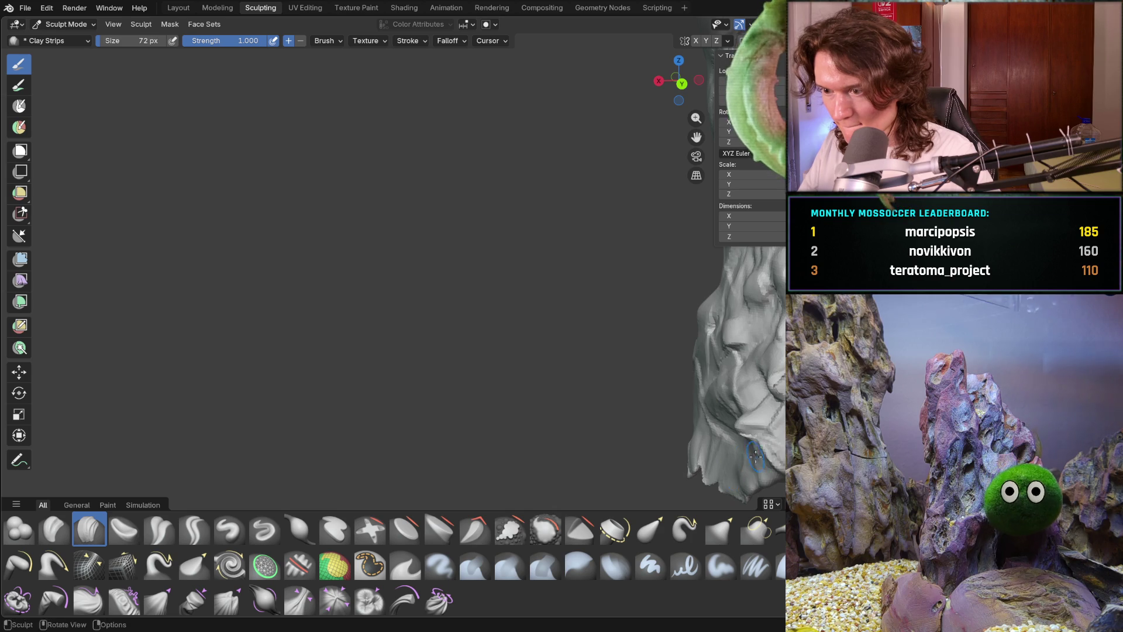
mouse_move(713, 467)
middle_mouse_down()
mouse_move(678, 471)
mouse_move(734, 451)
mouse_move(737, 427)
mouse_move(676, 379)
mouse_move(632, 446)
mouse_move(668, 415)
mouse_move(585, 416)
middle_mouse_up()
mouse_move(686, 325)
middle_mouse_down()
mouse_move(666, 348)
mouse_move(511, 324)
middle_mouse_up()
scroll(654, 354, "down", 6)
scroll(511, 325, "up", 6)
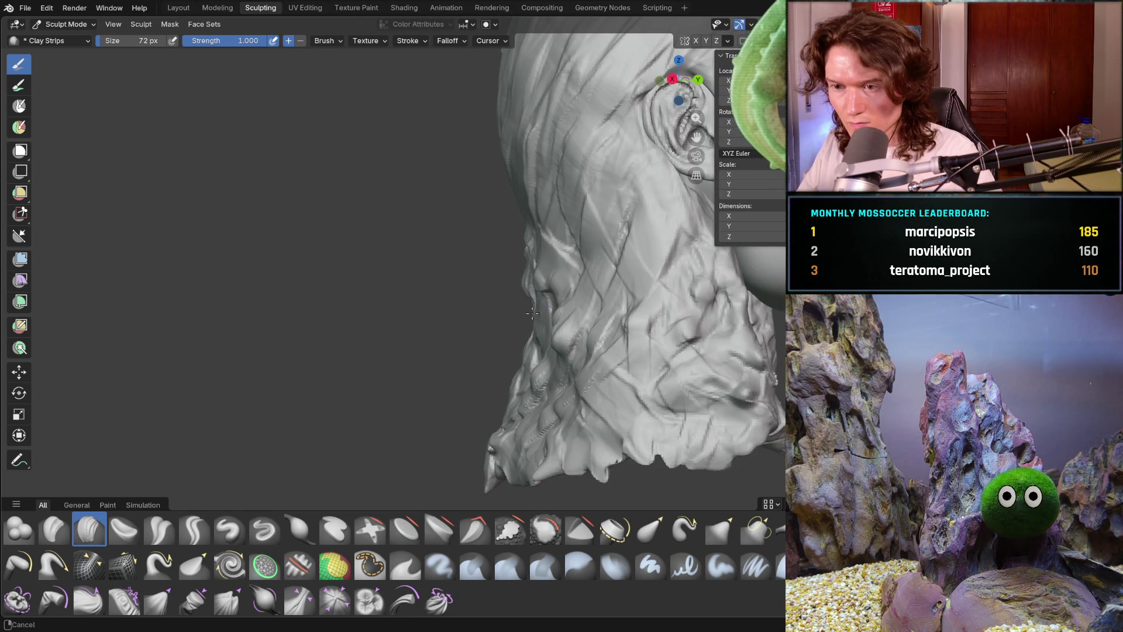
key("shift+s")
key("f")
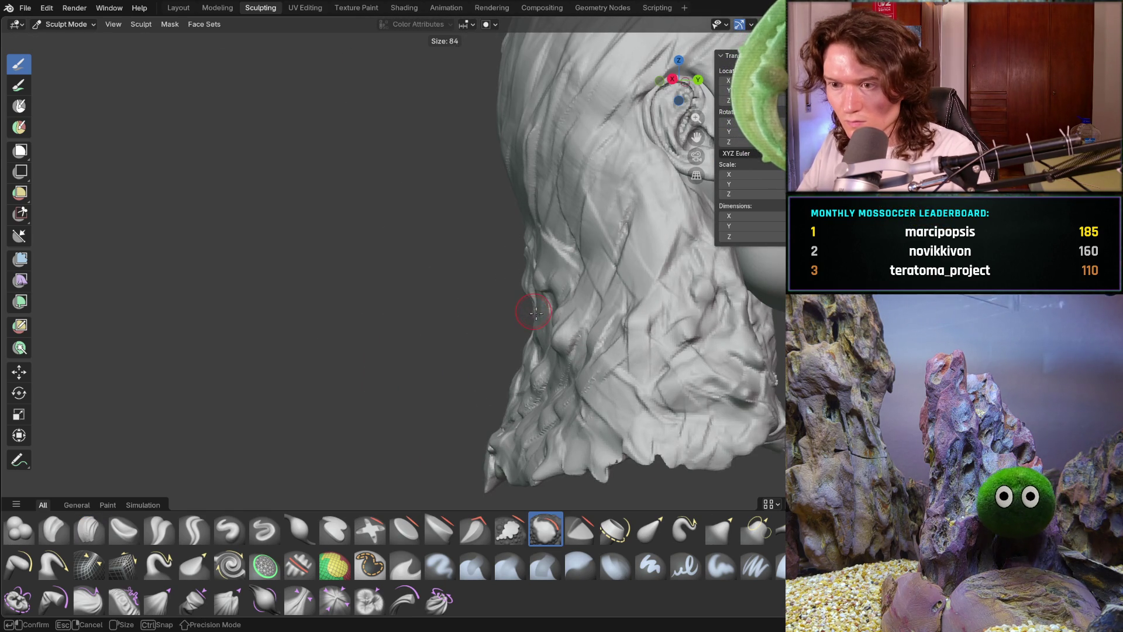
left_click(575, 332)
mouse_move(502, 459)
left_mouse_down()
mouse_move(664, 339)
mouse_move(684, 428)
mouse_move(769, 448)
left_mouse_up()
mouse_move(501, 355)
middle_mouse_down()
mouse_move(410, 351)
mouse_move(354, 321)
middle_mouse_up()
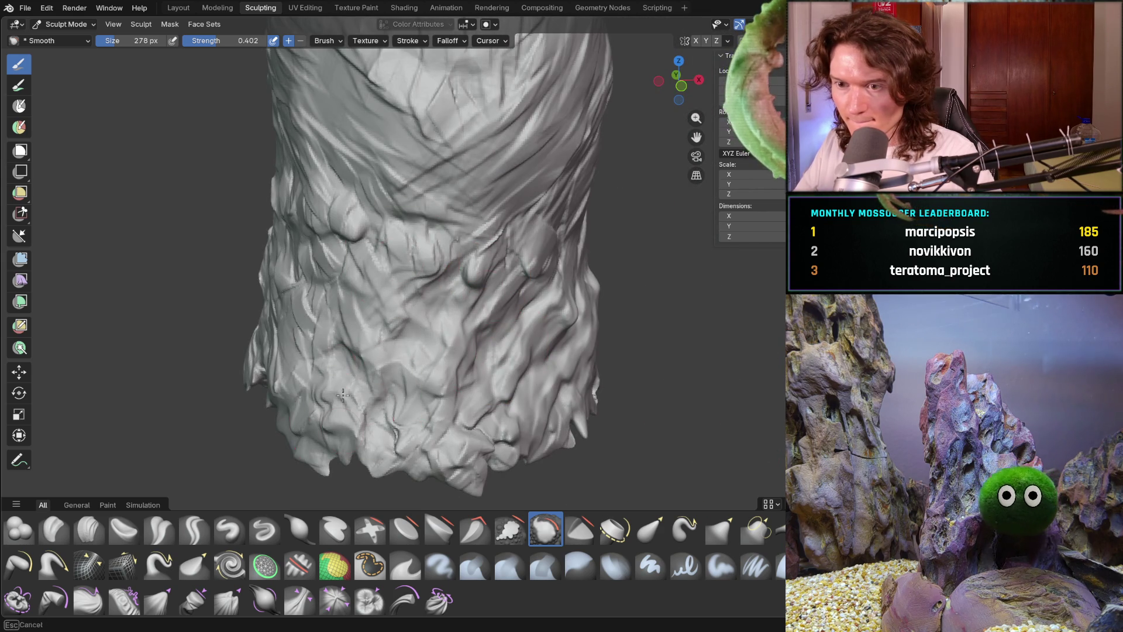
middle_click_drag(432, 366, 485, 298)
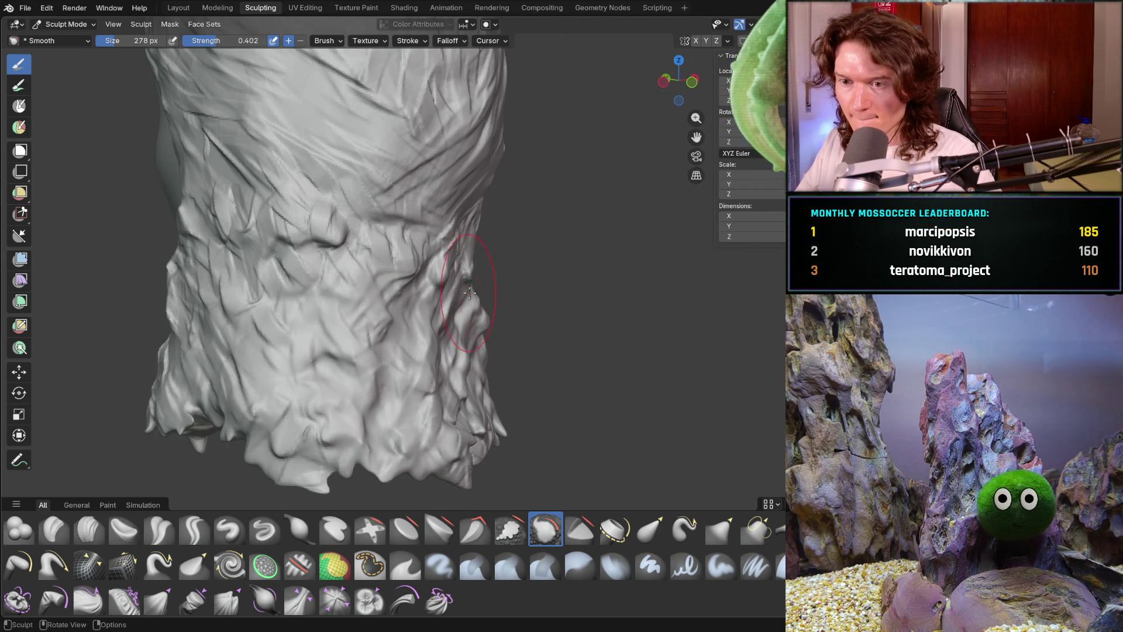
middle_click_drag(151, 356, 85, 309)
scroll(84, 418, "down", 8)
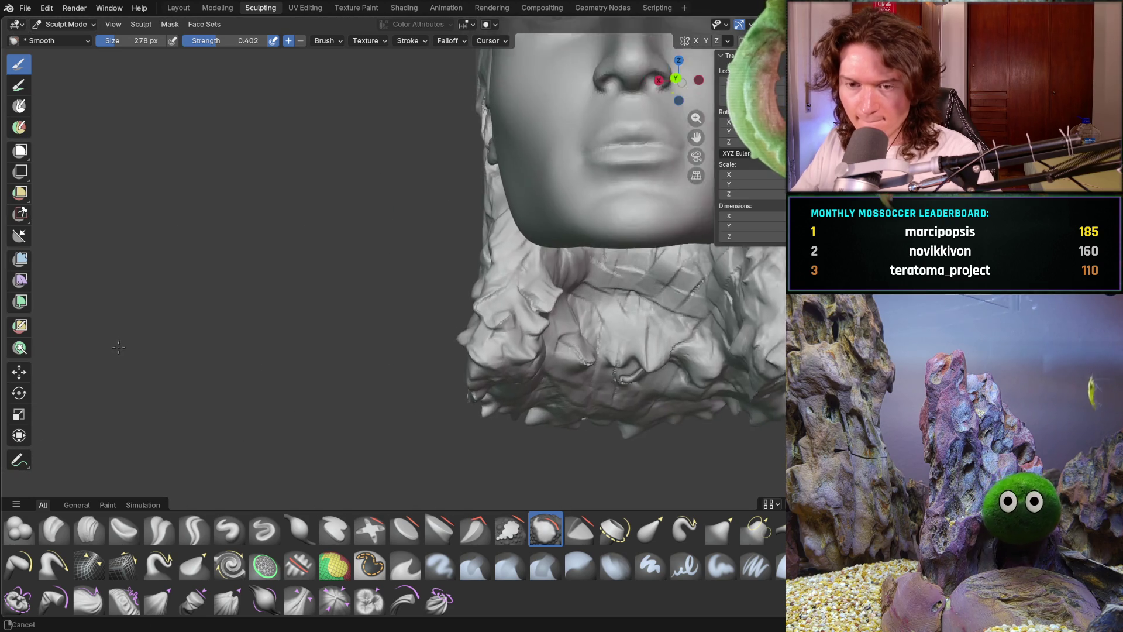
mouse_move(281, 314)
middle_mouse_down()
mouse_move(293, 371)
mouse_move(389, 311)
middle_mouse_up()
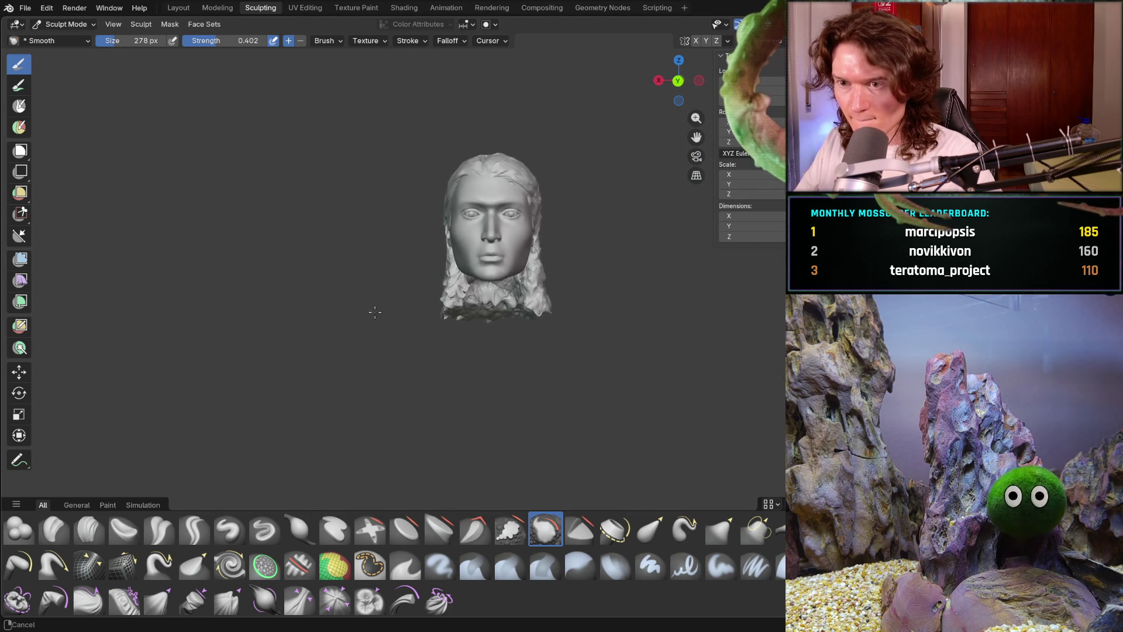
scroll(389, 296, "up", 4)
scroll(474, 252, "down", 1)
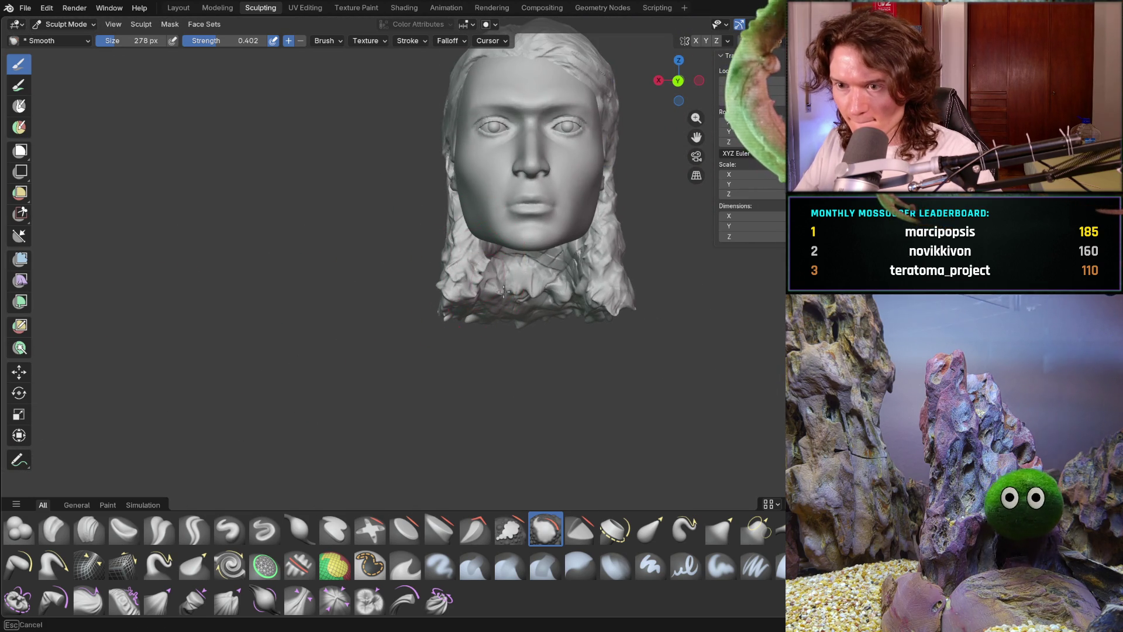
mouse_move(465, 287)
middle_mouse_down()
mouse_move(511, 281)
mouse_move(430, 354)
middle_mouse_up()
scroll(417, 331, "up", 2)
middle_click_drag(406, 302, 466, 216)
middle_click_drag(571, 253, 546, 230)
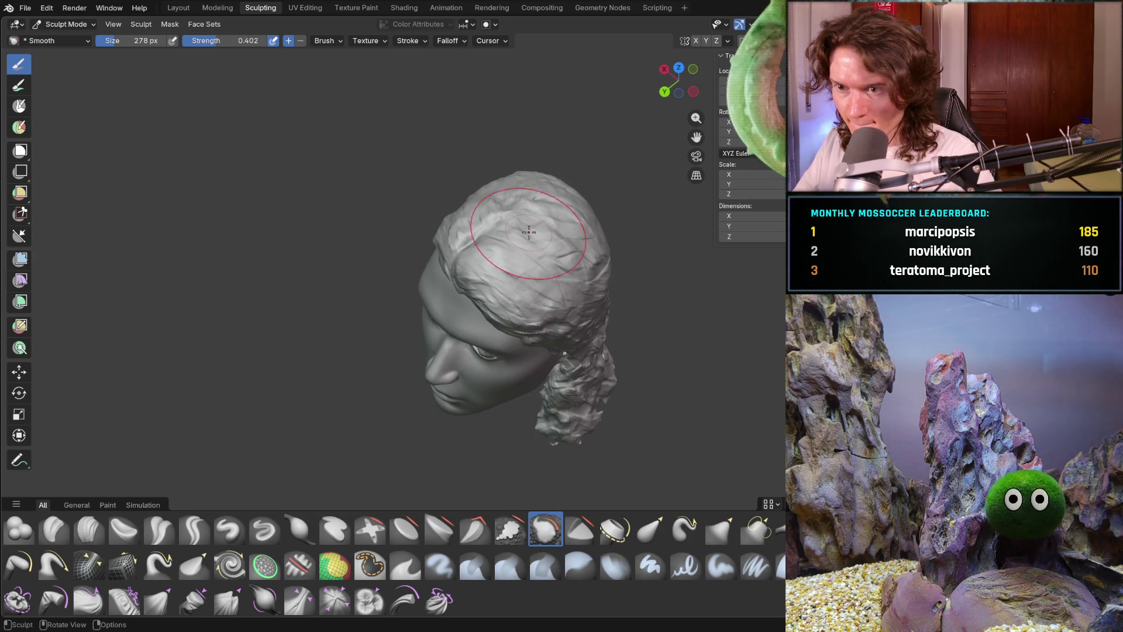
middle_click_drag(608, 368, 496, 233)
scroll(496, 233, "down", 5)
mouse_move(556, 345)
middle_mouse_down()
mouse_move(556, 430)
mouse_move(682, 401)
mouse_move(540, 391)
mouse_move(567, 368)
mouse_move(652, 368)
mouse_move(627, 376)
middle_mouse_up()
scroll(559, 368, "up", 3)
middle_click_drag(559, 368, 444, 386)
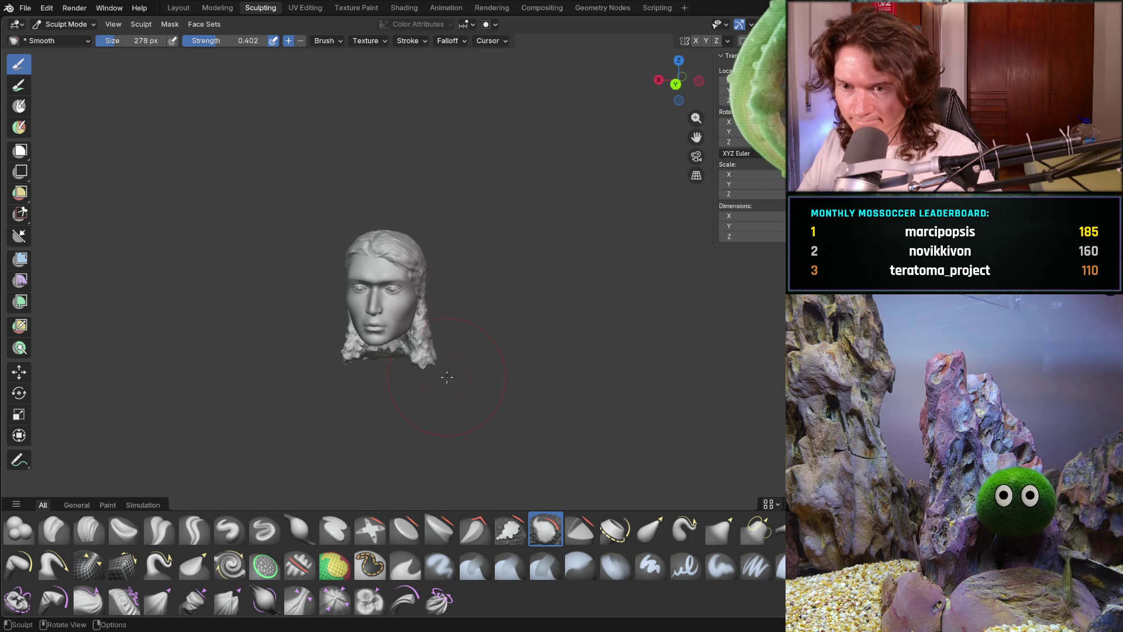
scroll(432, 396, "up", 2)
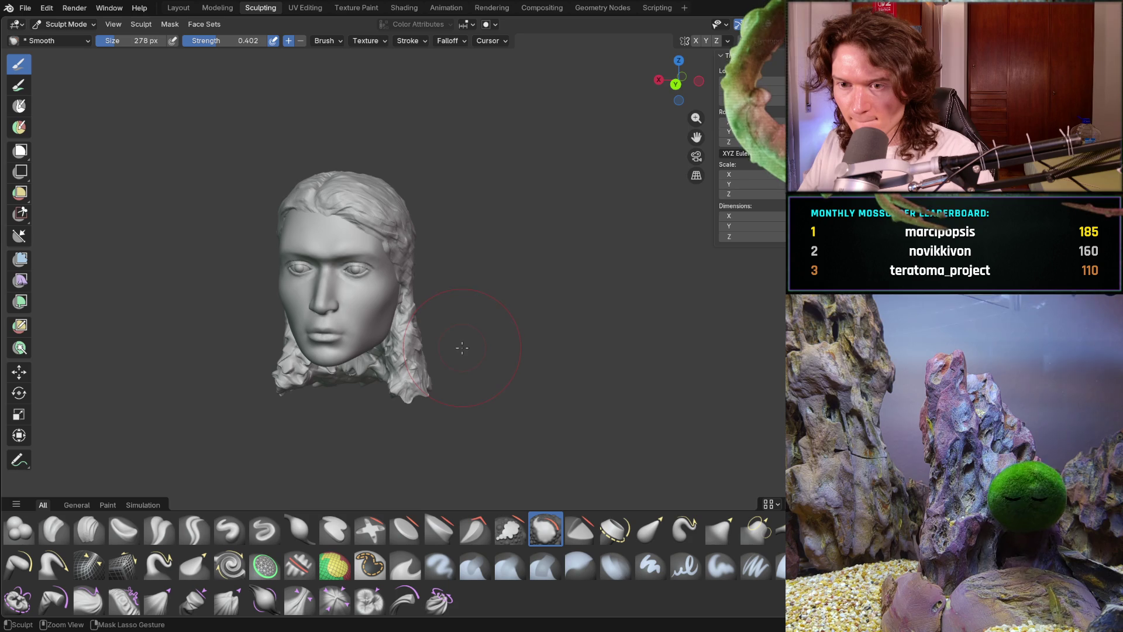
mouse_move(461, 367)
middle_mouse_down()
mouse_move(420, 390)
mouse_move(303, 392)
mouse_move(351, 386)
mouse_move(372, 407)
middle_mouse_up()
Smooth the wrinkled detail along the bottom fringe of the back hair.
scroll(372, 408, "up", 5)
scroll(375, 408, "down", 4)
scroll(411, 411, "up", 3)
mouse_move(396, 390)
left_mouse_down()
mouse_move(468, 404)
mouse_move(641, 401)
left_mouse_up()
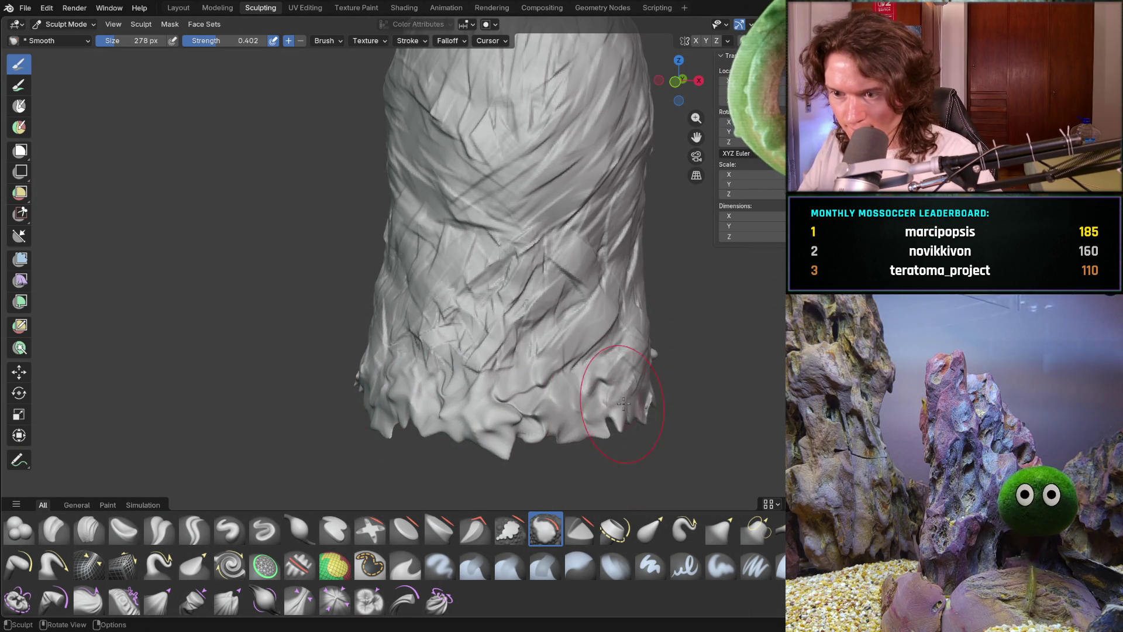
Orbit around to the face to check the smoothing, then switch back to Clay Strips.
middle_click_drag(641, 401, 501, 351)
mouse_move(665, 376)
middle_mouse_down()
mouse_move(678, 389)
mouse_move(680, 367)
middle_mouse_up()
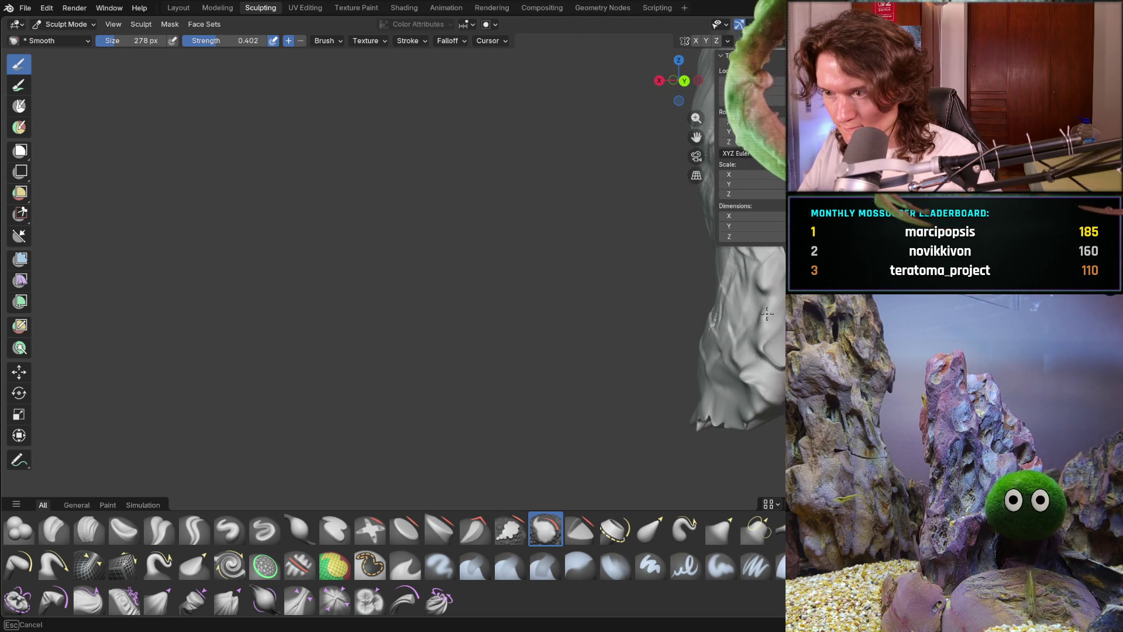
mouse_move(775, 339)
middle_mouse_down()
mouse_move(702, 345)
mouse_move(526, 328)
middle_mouse_up()
middle_click_drag(420, 339, 501, 329)
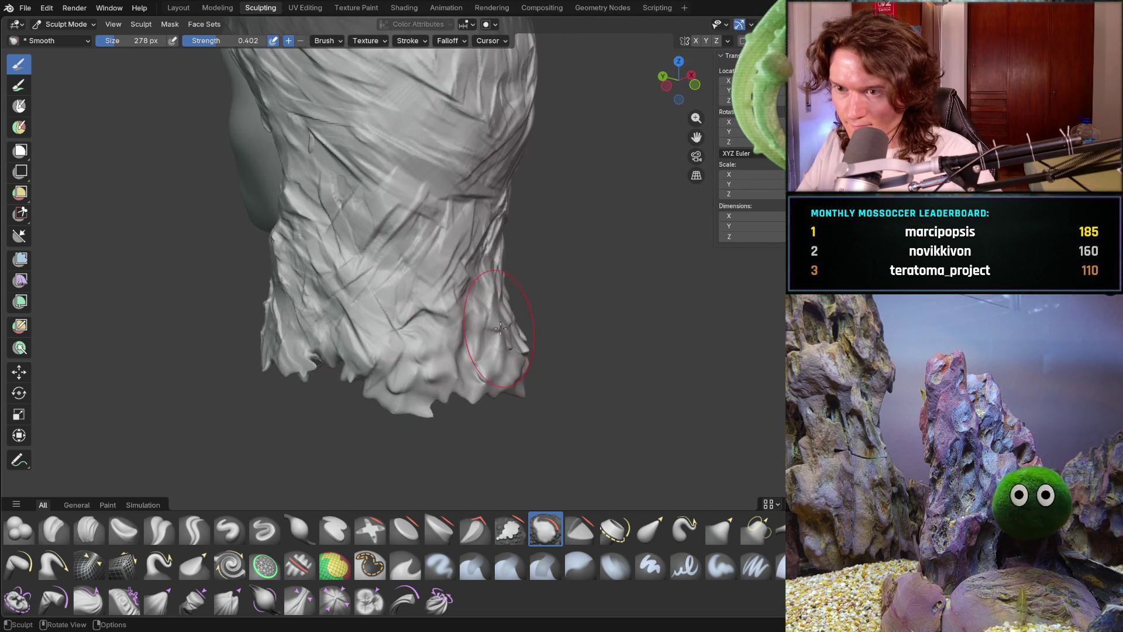
mouse_move(371, 349)
middle_mouse_down()
mouse_move(271, 387)
mouse_move(254, 367)
middle_mouse_up()
mouse_move(186, 364)
middle_mouse_down("shift")
mouse_move(444, 310)
mouse_move(481, 289)
middle_mouse_up("shift")
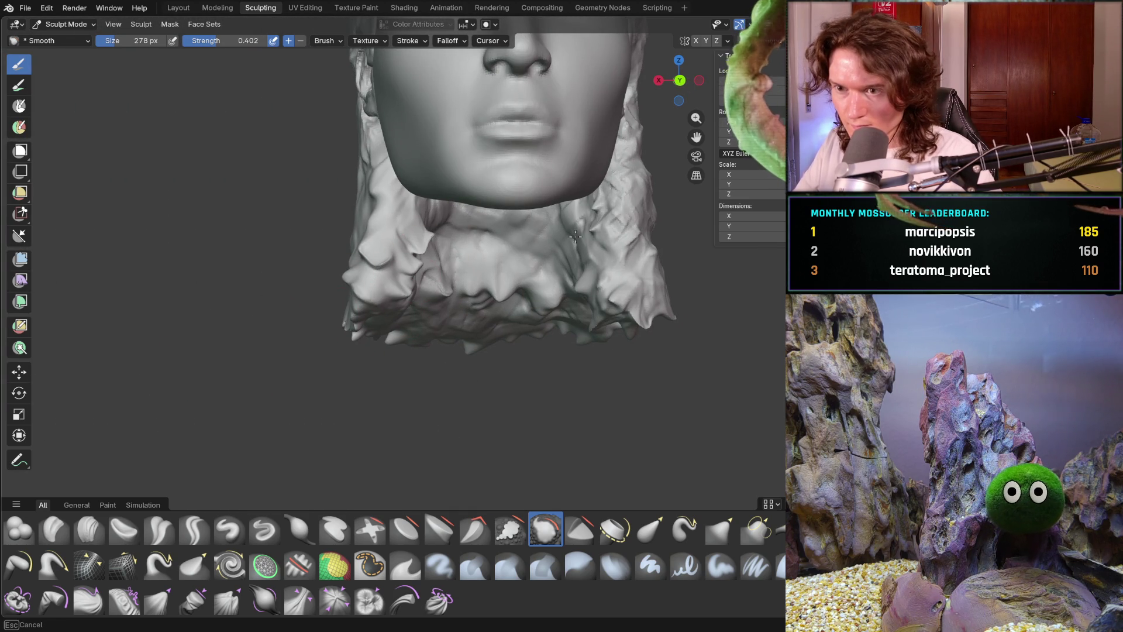
middle_click_drag(596, 213, 611, 306)
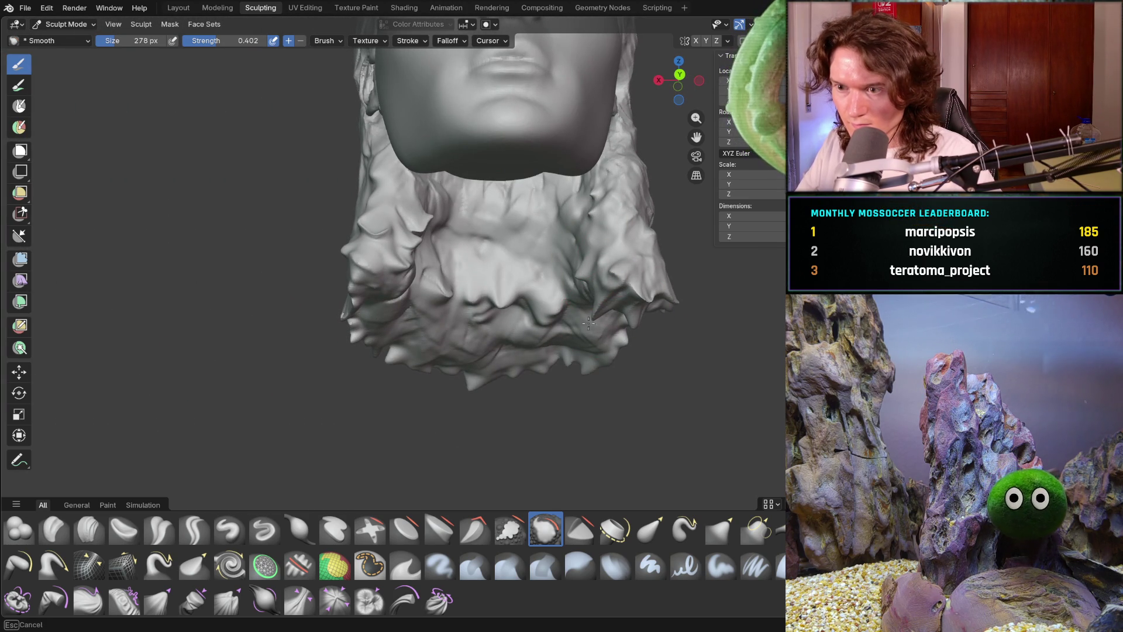
mouse_move(393, 319)
middle_mouse_down()
mouse_move(605, 309)
mouse_move(560, 322)
middle_mouse_up()
scroll(421, 320, "down", 5)
scroll(474, 323, "up", 2)
scroll(474, 324, "up", 2)
key("c")
scroll(549, 354, "up", 5)
Lay the first clay-strip strokes over the lower hair and neck.
left_click_drag(515, 301, 585, 351)
left_click_drag(611, 286, 643, 351)
middle_click_drag(643, 351, 607, 296)
scroll(607, 296, "down", 5)
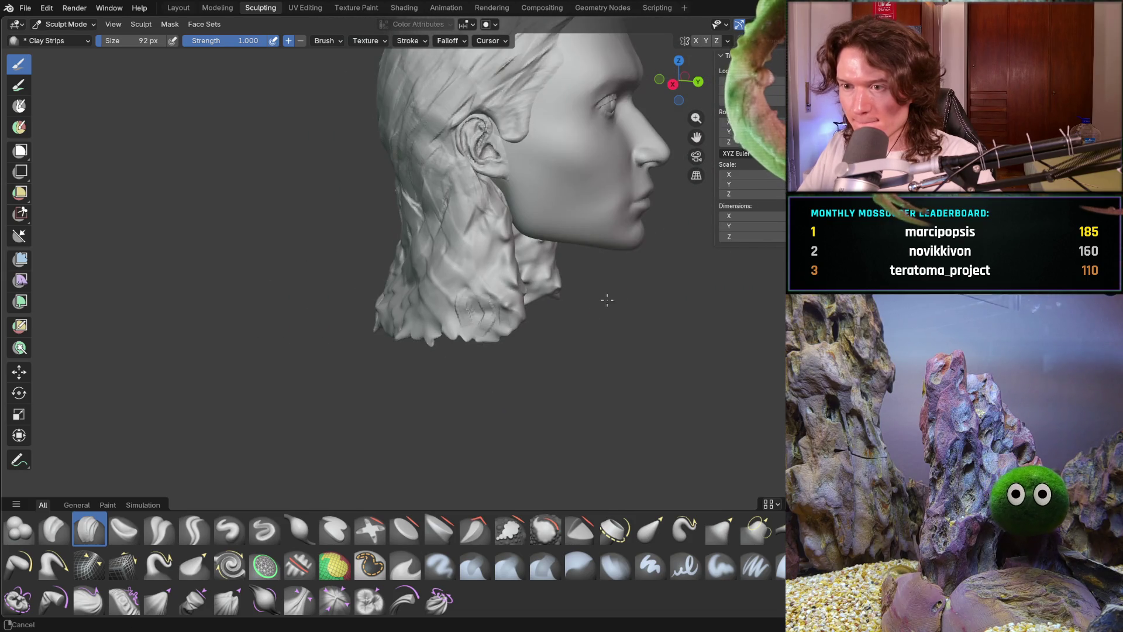
scroll(468, 277, "up", 1)
mouse_move(468, 277)
left_mouse_down()
mouse_move(494, 326)
mouse_move(451, 342)
left_mouse_up()
Shrink the brush to 62 px and layer narrow strips on the hair behind the jaw.
key("f")
left_click(426, 297)
mouse_move(427, 295)
left_mouse_down()
mouse_move(462, 322)
mouse_move(533, 341)
mouse_move(547, 302)
left_mouse_up()
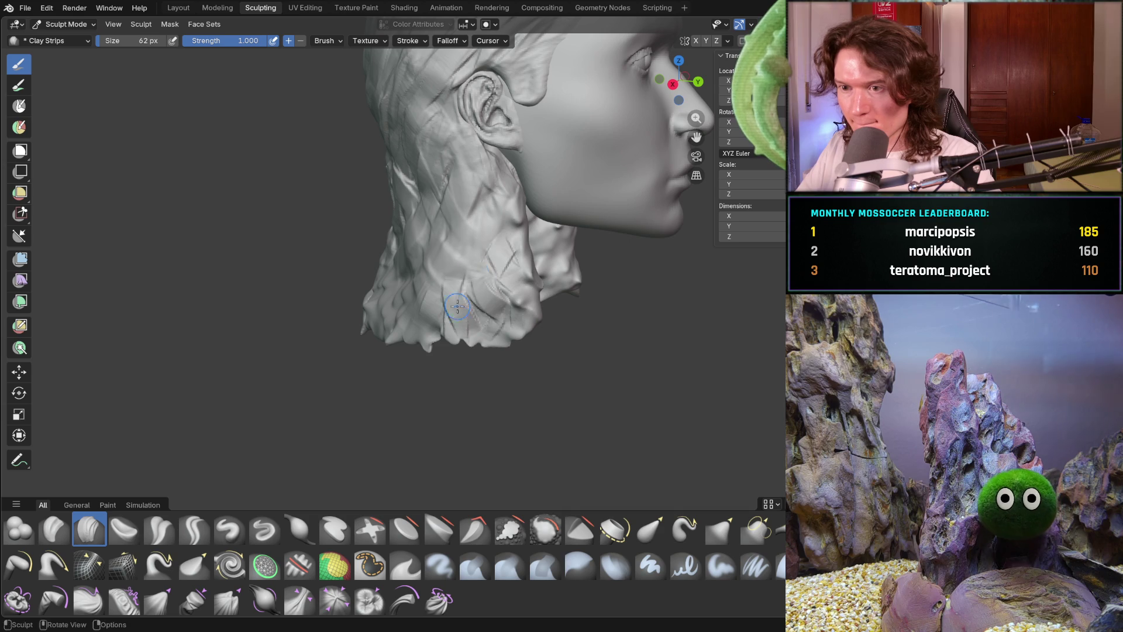
left_click_drag(456, 266, 492, 234)
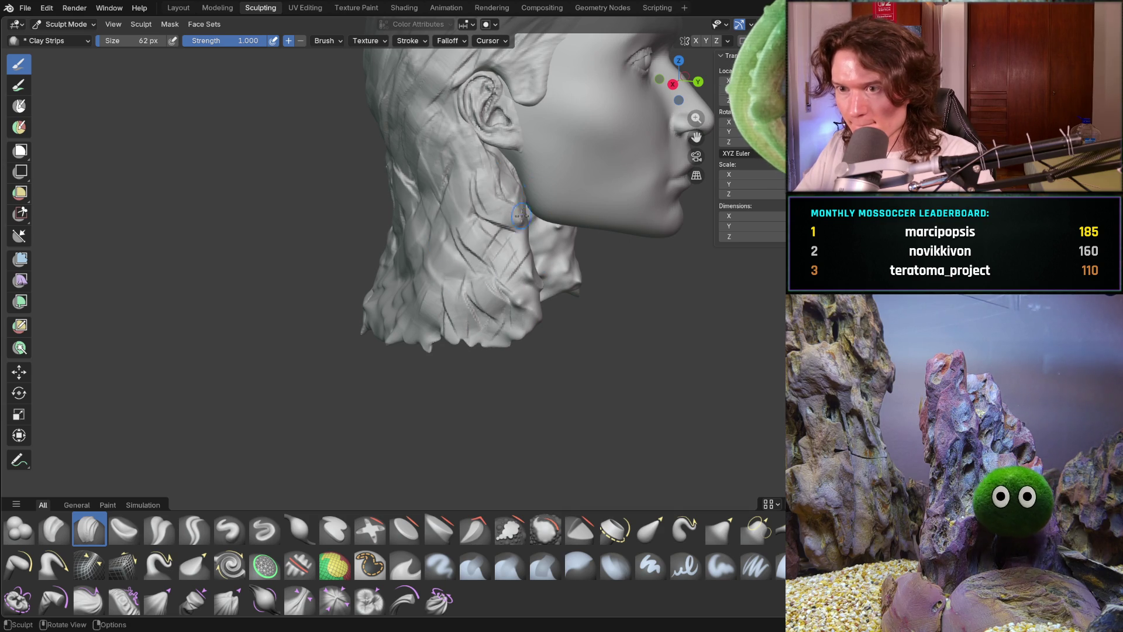
left_click_drag(500, 196, 463, 253)
left_click_drag(419, 305, 404, 336)
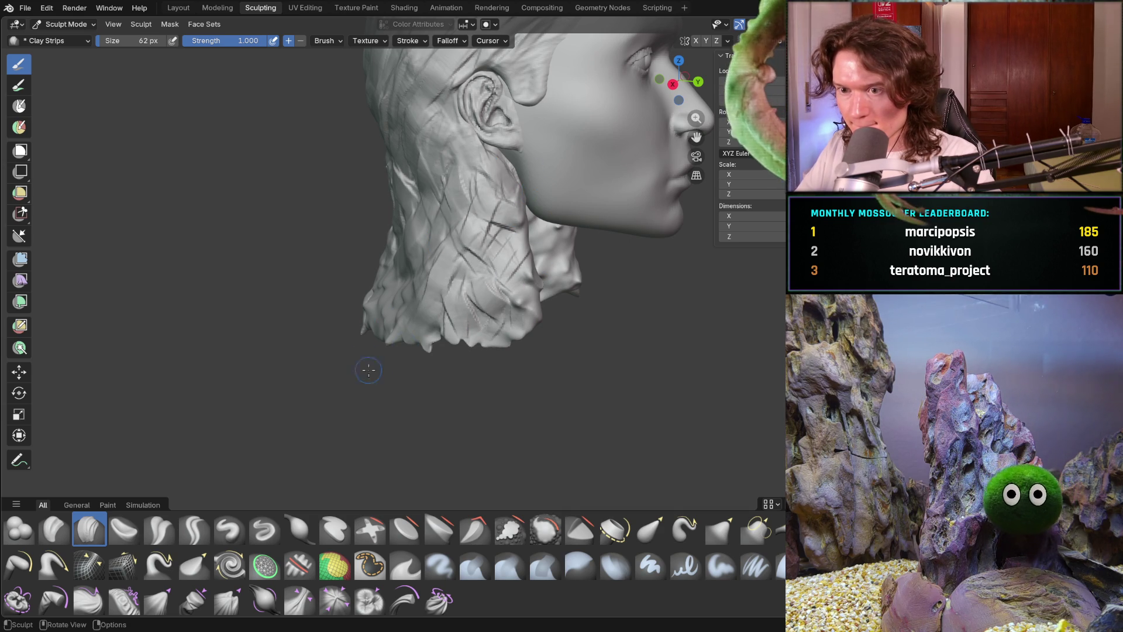
left_click_drag(500, 310, 518, 295)
Add strips beside the jaw and criss-crossing ridges along the neck hair.
mouse_move(515, 297)
middle_mouse_down()
mouse_move(537, 253)
mouse_move(502, 258)
middle_mouse_up()
left_click_drag(566, 255, 558, 254)
left_click_drag(606, 296, 598, 287)
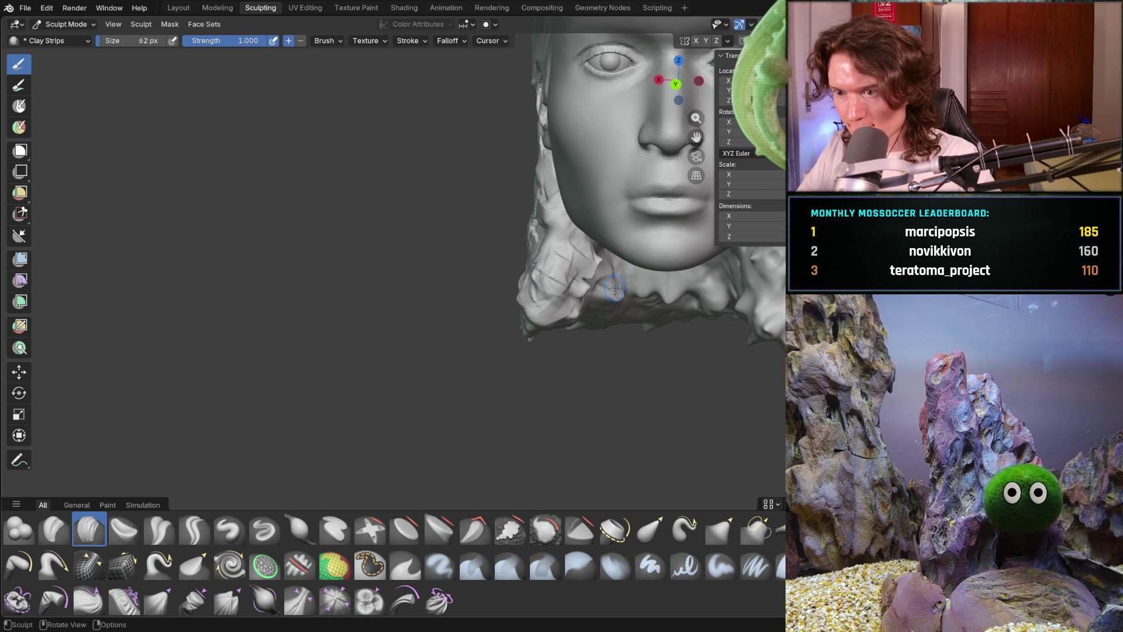
left_click_drag(560, 245, 558, 245)
middle_click_drag(558, 244, 545, 216)
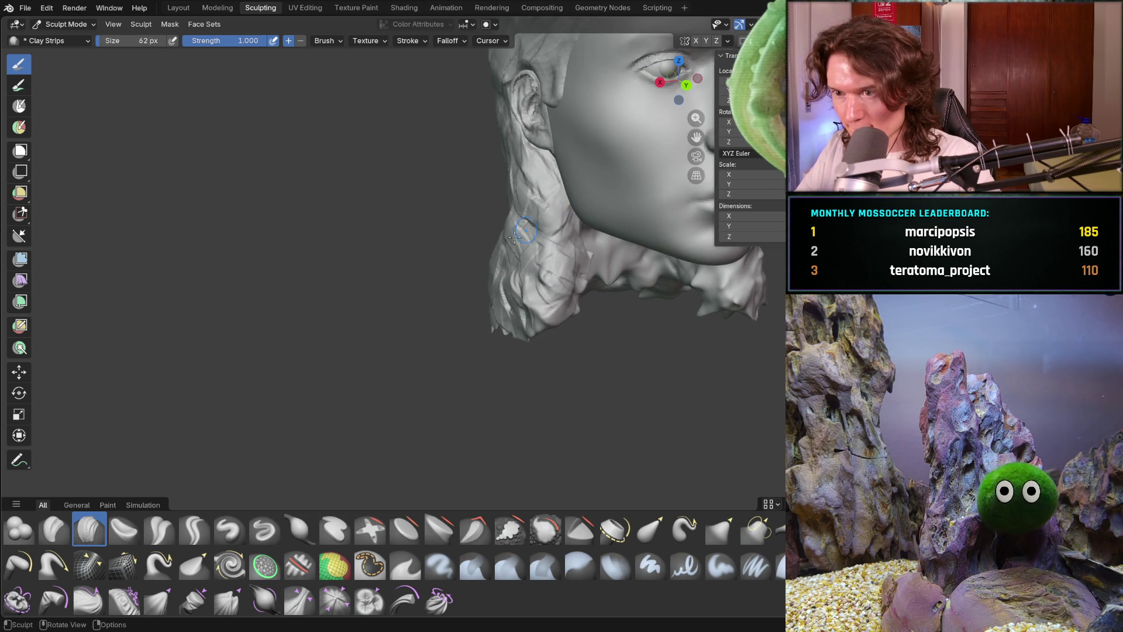
middle_click_drag(493, 257, 497, 197)
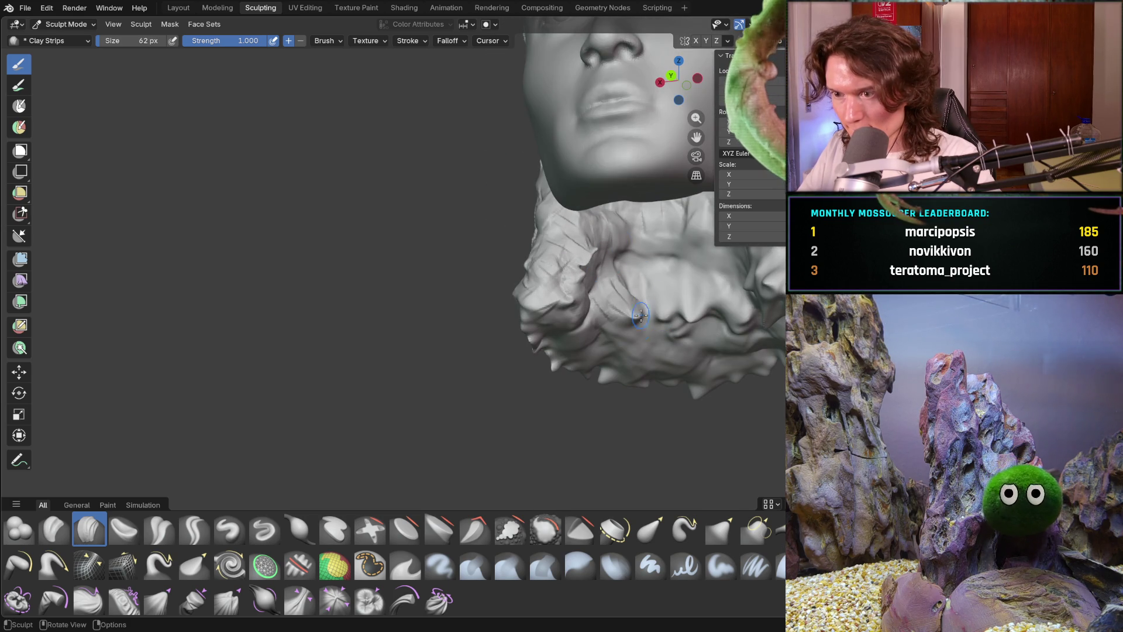
mouse_move(643, 258)
left_mouse_down()
mouse_move(673, 310)
mouse_move(702, 280)
mouse_move(731, 278)
mouse_move(751, 295)
left_mouse_up()
mouse_move(752, 296)
middle_mouse_down()
mouse_move(758, 328)
mouse_move(686, 323)
mouse_move(636, 357)
mouse_move(647, 339)
middle_mouse_up()
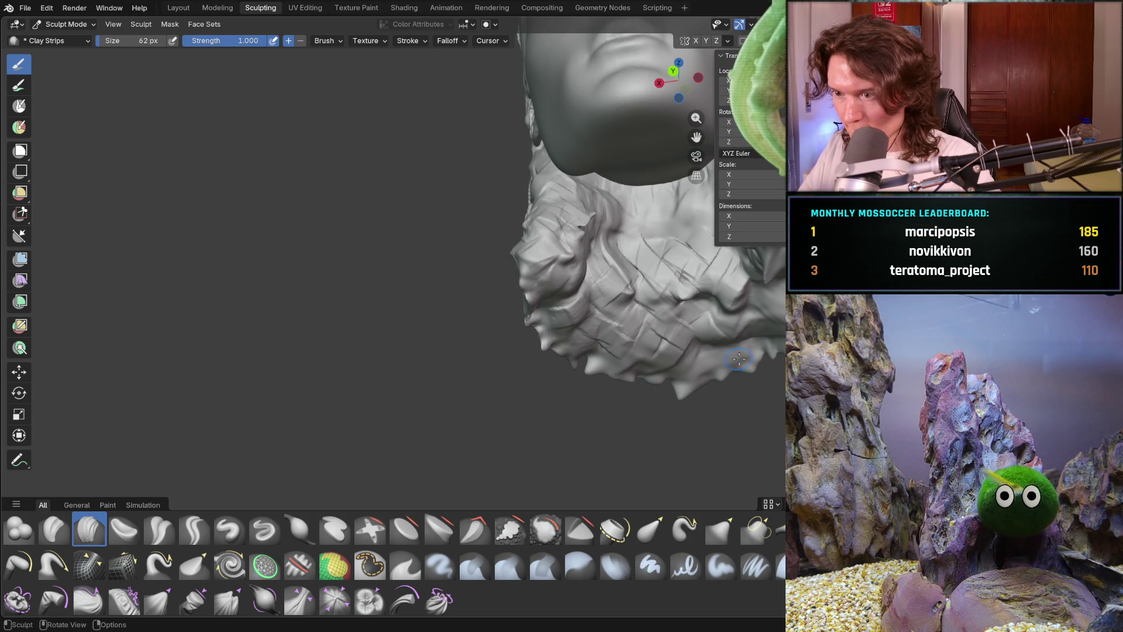
From a near-front view, add clay strips to the hair below the face.
mouse_move(769, 307)
left_mouse_down()
mouse_move(734, 322)
mouse_move(681, 309)
mouse_move(600, 327)
mouse_move(617, 357)
mouse_move(768, 369)
left_mouse_up()
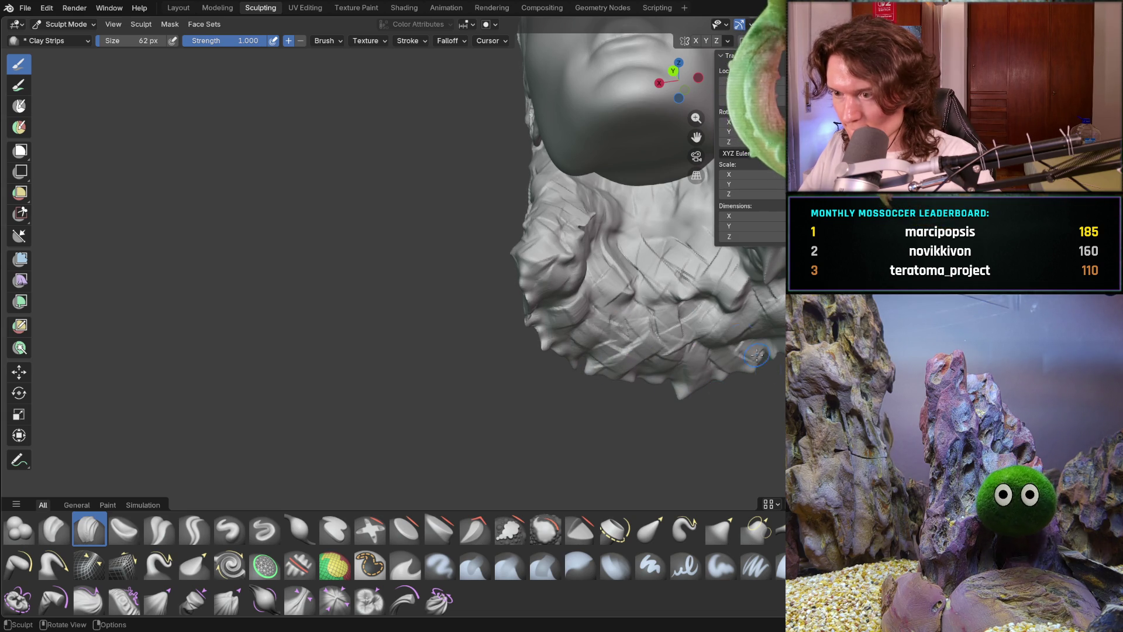
scroll(741, 301, "down", 8)
mouse_move(644, 345)
middle_mouse_down()
mouse_move(606, 344)
mouse_move(631, 345)
mouse_move(578, 404)
mouse_move(665, 398)
middle_mouse_up()
scroll(641, 346, "up", 3)
scroll(618, 344, "up", 4)
scroll(578, 403, "up", 2)
mouse_move(635, 356)
left_mouse_down()
mouse_move(625, 348)
mouse_move(638, 395)
left_mouse_up()
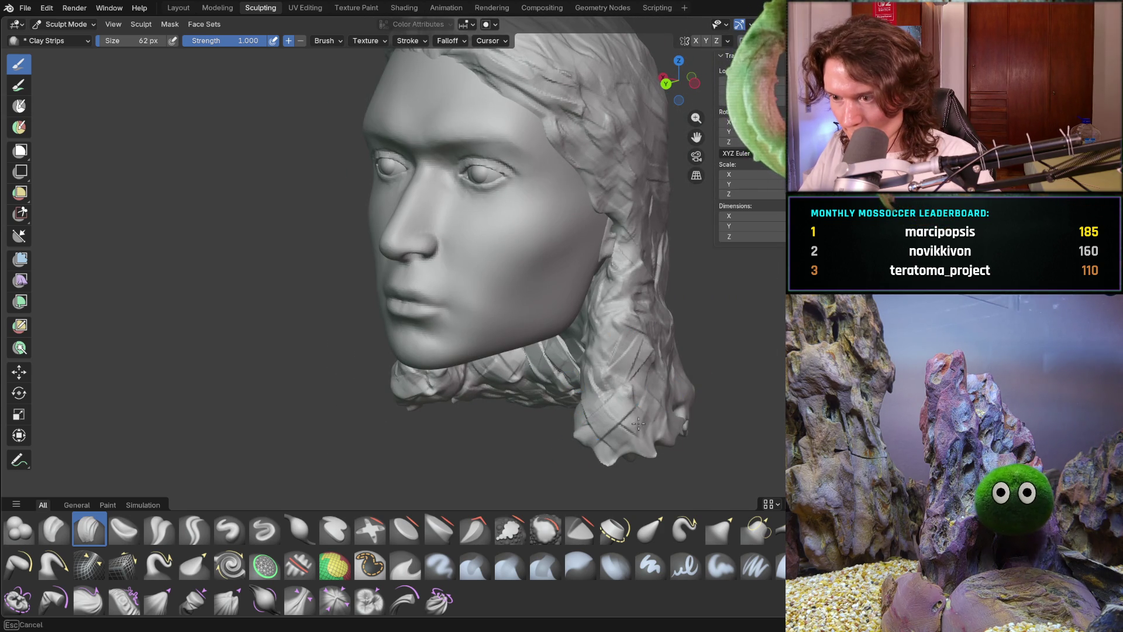
mouse_move(572, 387)
middle_mouse_down()
mouse_move(574, 347)
mouse_move(666, 295)
middle_mouse_up()
mouse_move(509, 371)
left_mouse_down()
mouse_move(559, 398)
mouse_move(513, 380)
mouse_move(534, 356)
mouse_move(485, 351)
mouse_move(424, 366)
mouse_move(452, 416)
left_mouse_up()
Orbit below and around the head to review the new strands.
middle_click_drag(452, 416, 430, 345)
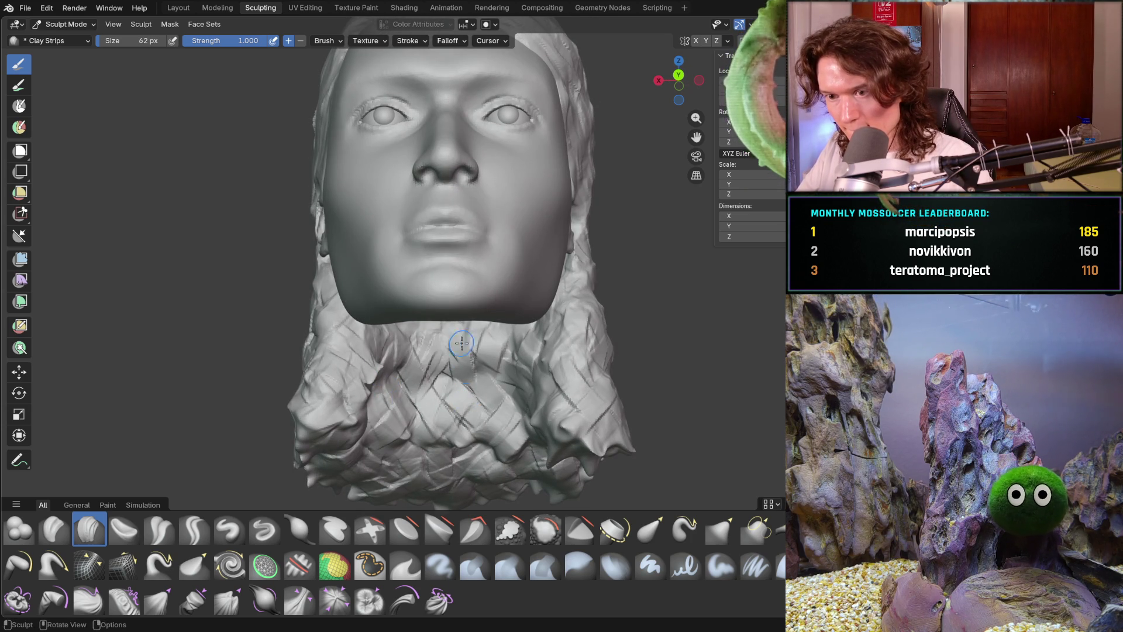
middle_click_drag(412, 362, 521, 349)
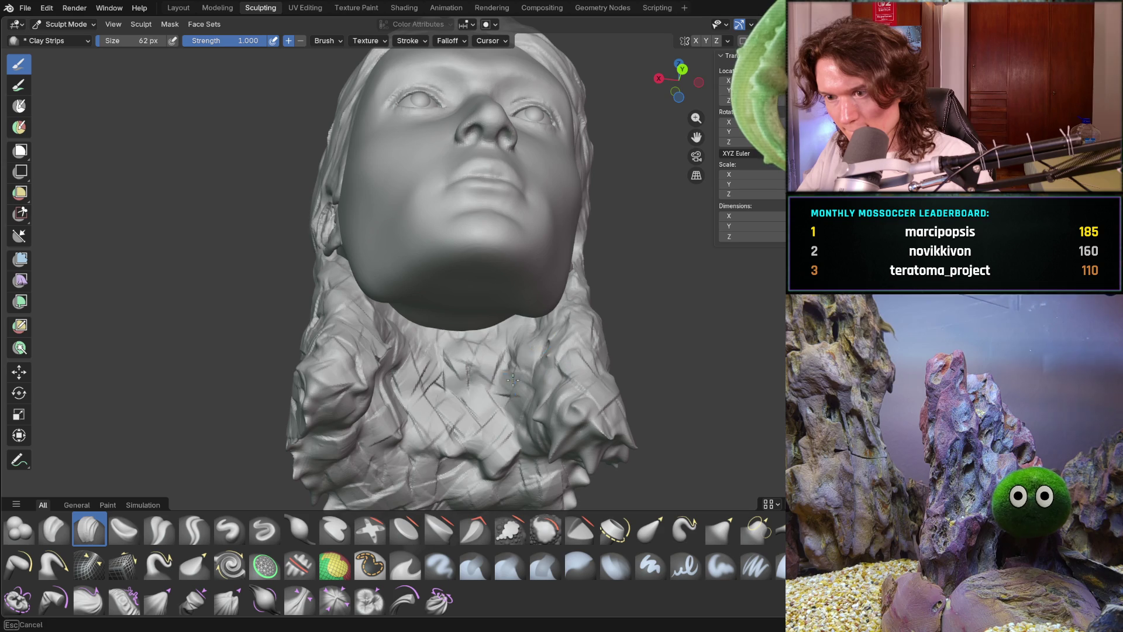
middle_click_drag(435, 437, 445, 372)
mouse_move(402, 409)
middle_mouse_down()
mouse_move(490, 408)
mouse_move(424, 414)
middle_mouse_up()
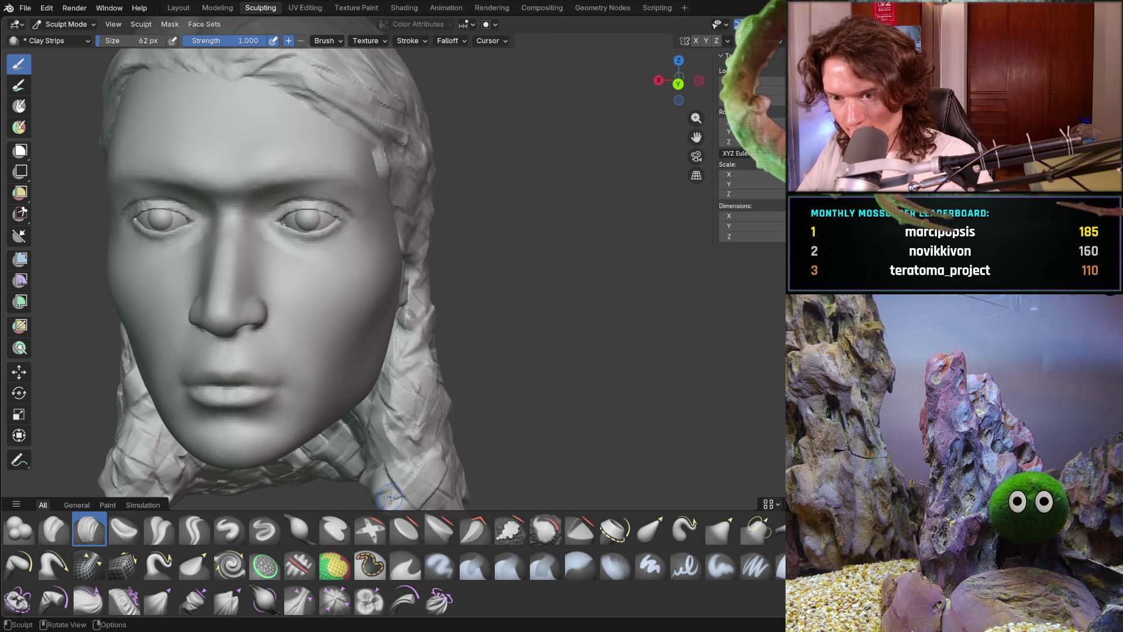
mouse_move(396, 475)
middle_mouse_down()
mouse_move(366, 424)
mouse_move(486, 430)
middle_mouse_up()
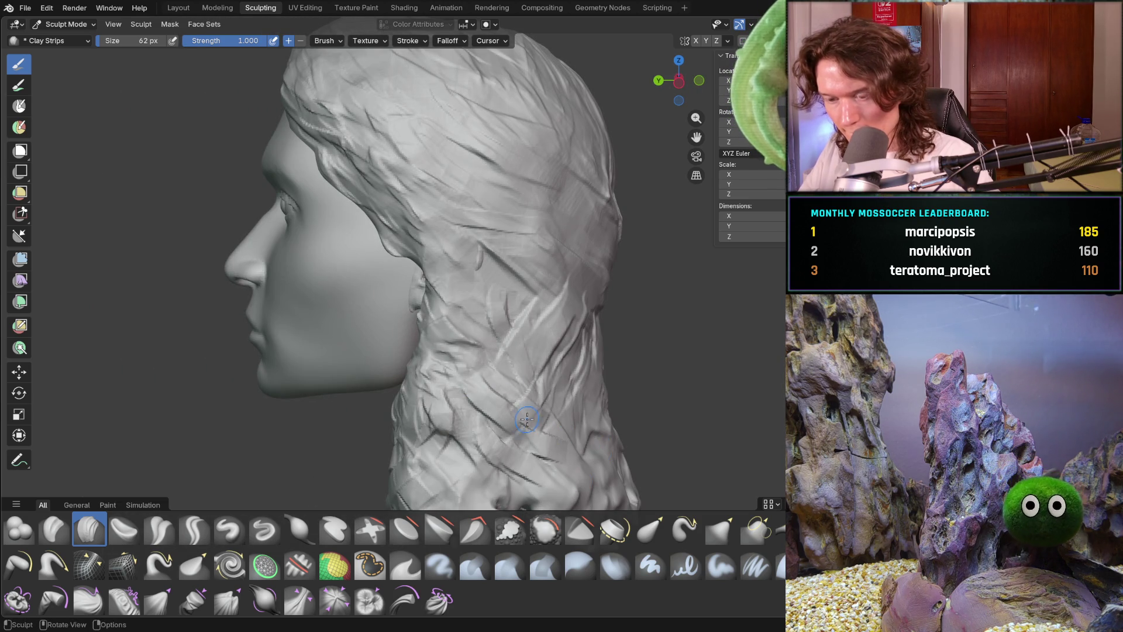
Move in on the back of the hair and set the brush size to 86 px.
key("f")
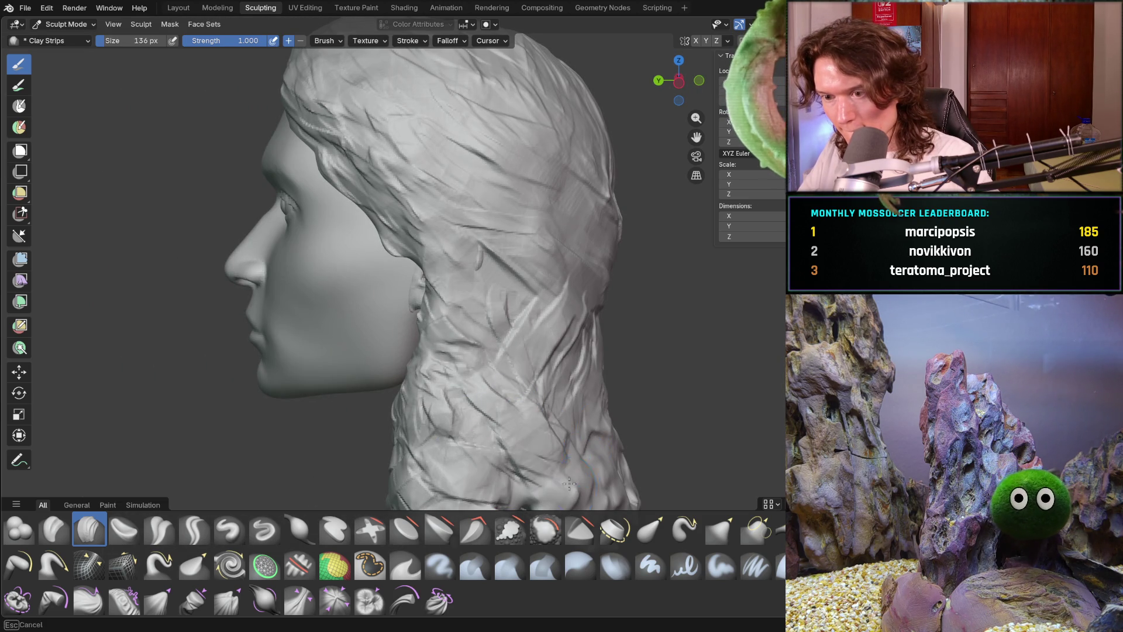
mouse_move(497, 380)
middle_mouse_down()
mouse_move(588, 428)
mouse_move(534, 393)
middle_mouse_up()
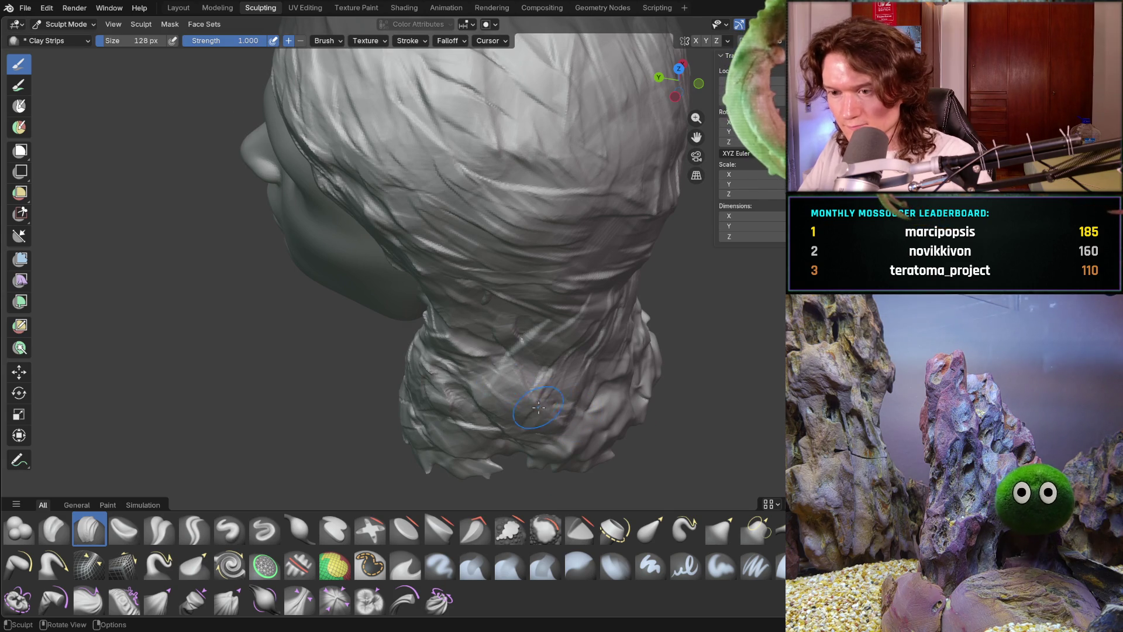
mouse_move(435, 396)
middle_mouse_down()
mouse_move(507, 398)
mouse_move(519, 358)
mouse_move(426, 380)
mouse_move(466, 385)
middle_mouse_up()
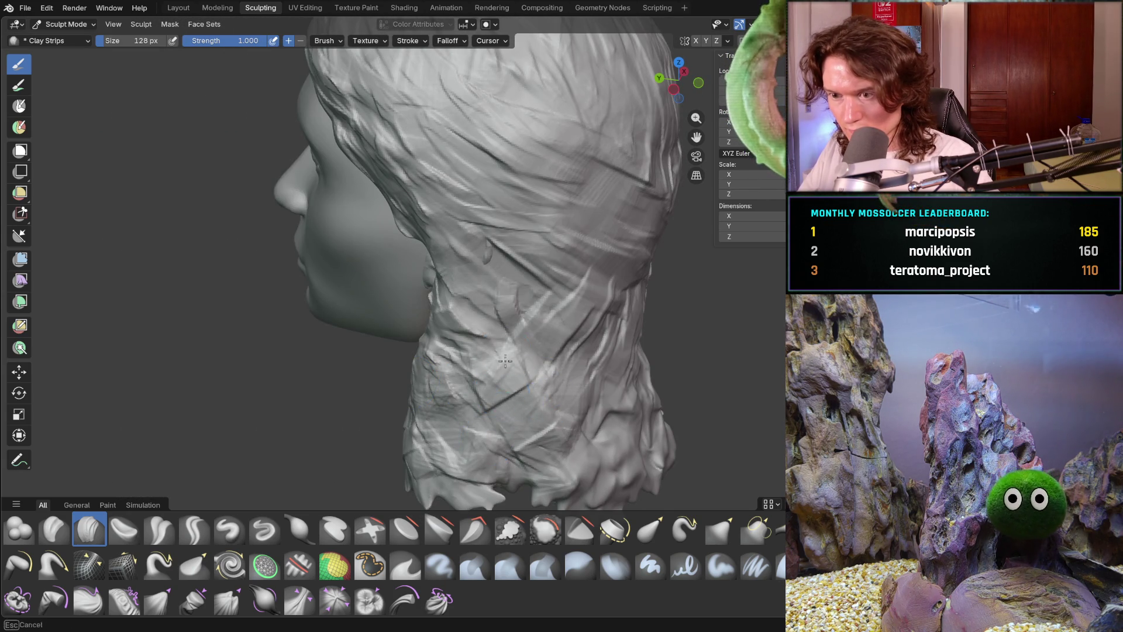
mouse_move(550, 445)
middle_mouse_down()
mouse_move(489, 373)
mouse_move(585, 390)
mouse_move(527, 376)
middle_mouse_up()
scroll(489, 372, "down", 3)
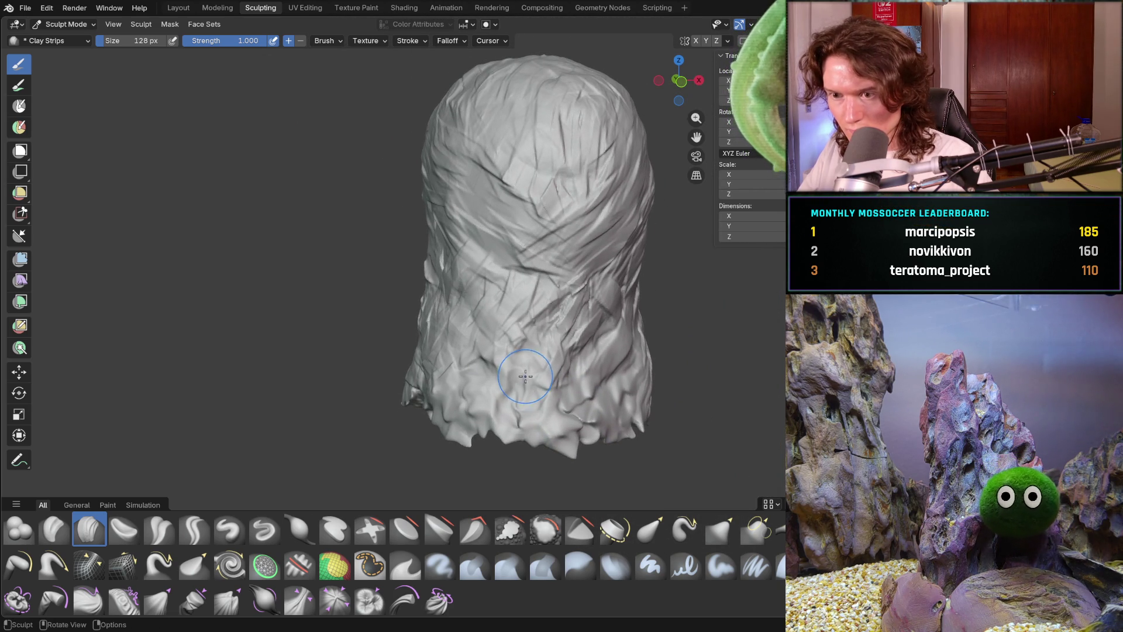
key("f")
left_click(513, 377)
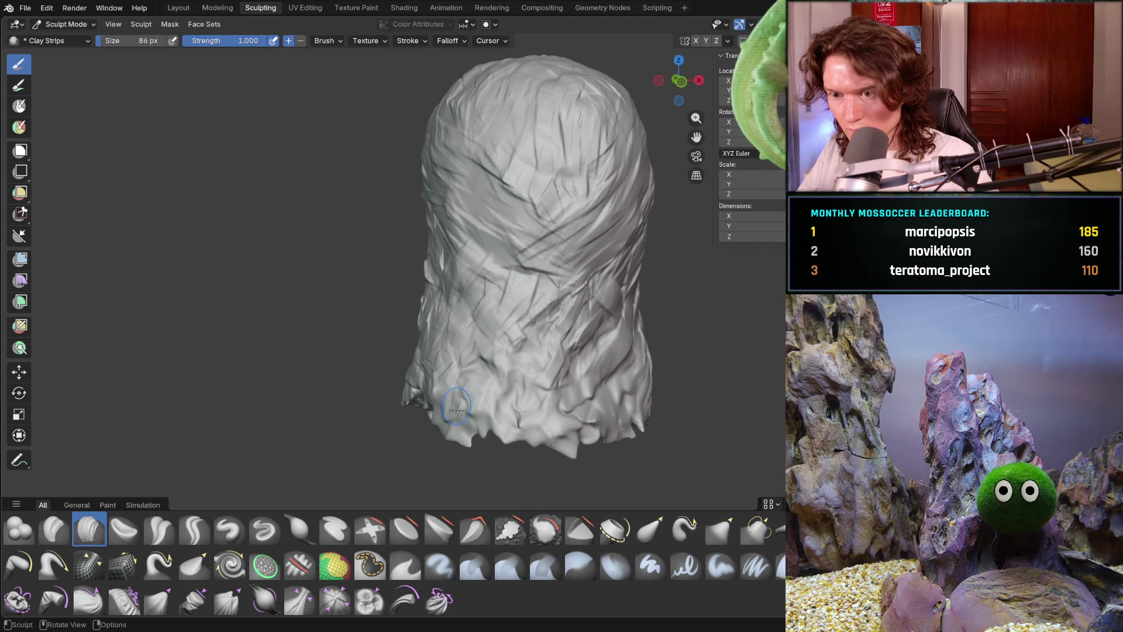
Layer overlapping strands on the lower back hair, then lower the brush to 56 px.
mouse_move(463, 431)
left_mouse_down()
mouse_move(481, 383)
mouse_move(539, 376)
mouse_move(476, 371)
mouse_move(494, 396)
mouse_move(557, 393)
left_mouse_up()
middle_click_drag(529, 403, 514, 357)
mouse_move(530, 448)
left_mouse_down()
mouse_move(556, 410)
mouse_move(564, 427)
mouse_move(606, 416)
mouse_move(624, 427)
mouse_move(660, 409)
mouse_move(617, 385)
mouse_move(650, 374)
mouse_move(632, 381)
left_mouse_up()
mouse_move(632, 380)
middle_mouse_down()
mouse_move(635, 368)
mouse_move(707, 383)
mouse_move(667, 357)
middle_mouse_up()
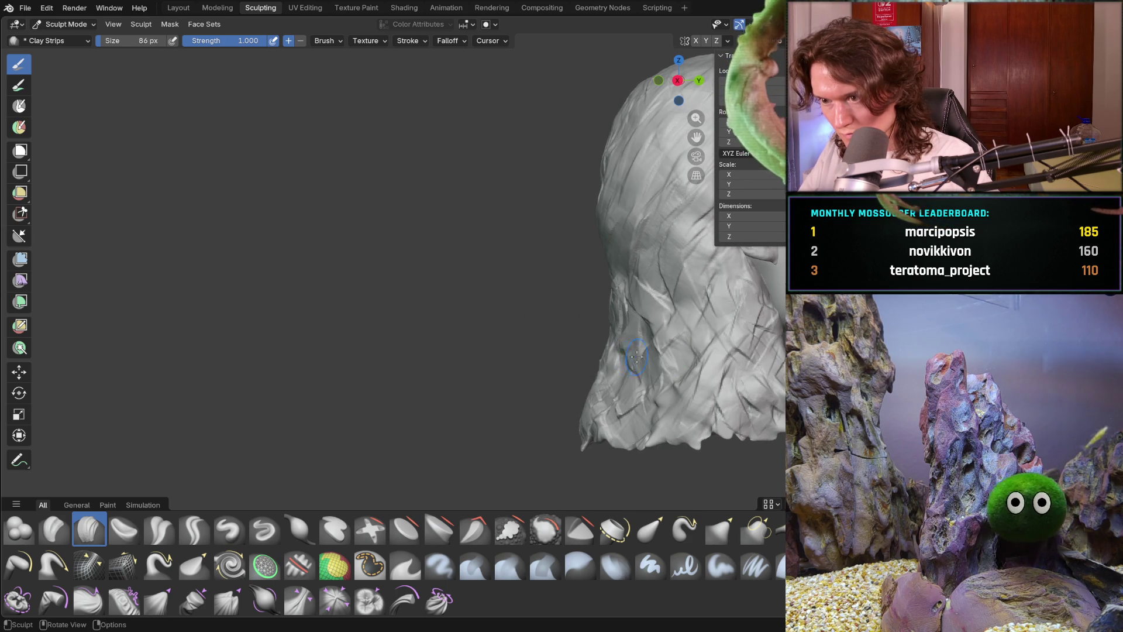
key("f")
left_click(646, 383)
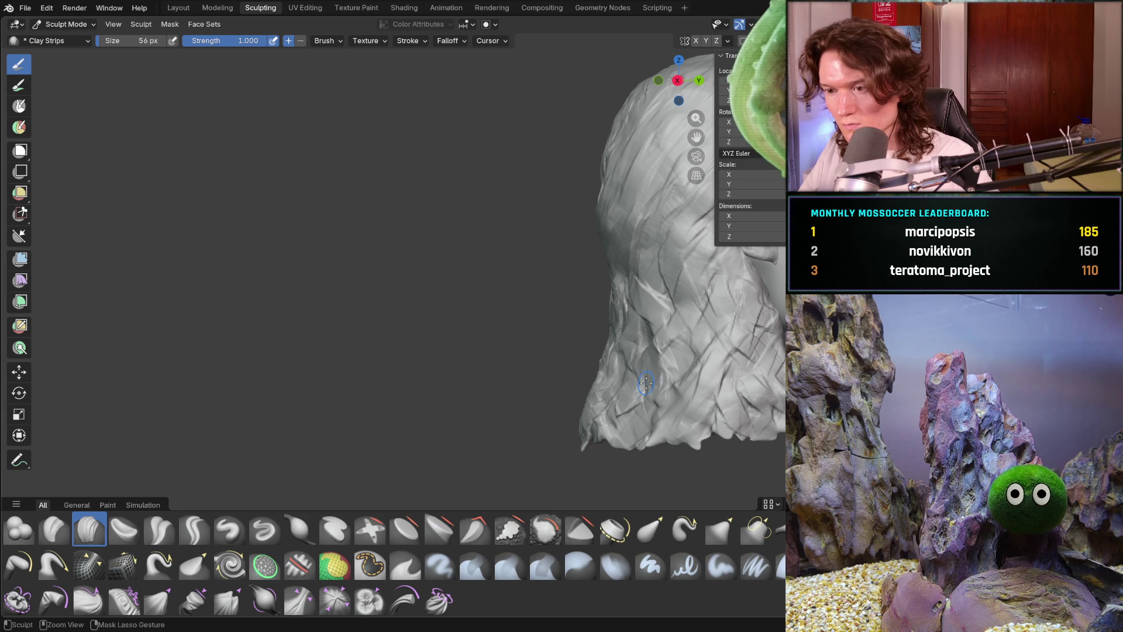
Orbit around the head and sculpt strands on the left side of the neck.
middle_click_drag(618, 362, 640, 438)
mouse_move(694, 394)
middle_mouse_down()
mouse_move(738, 433)
mouse_move(513, 326)
middle_mouse_up()
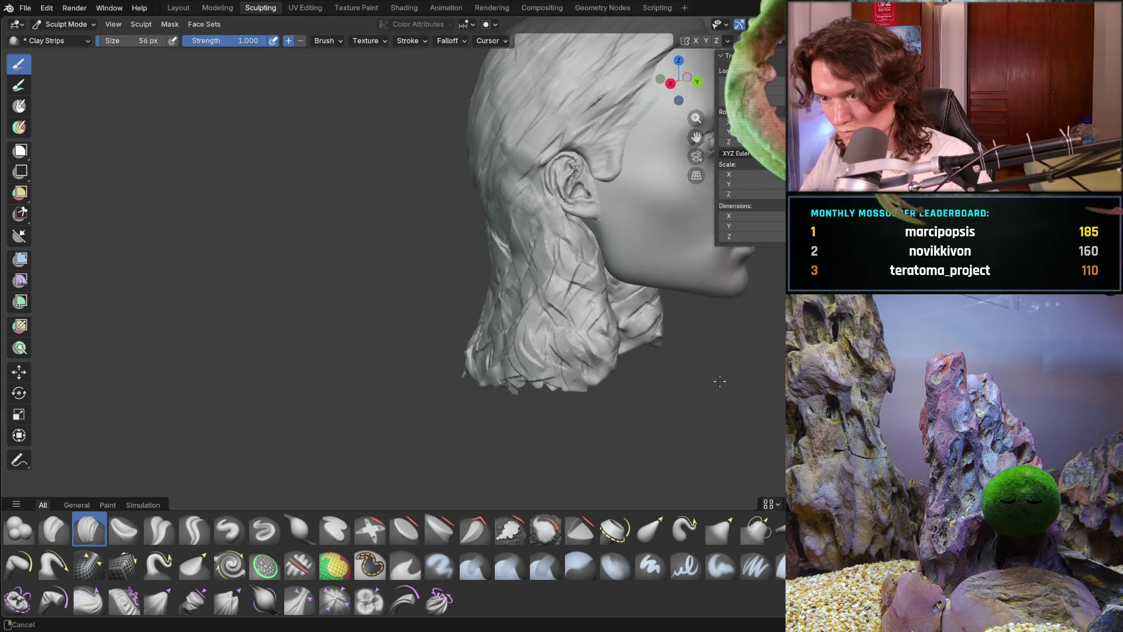
mouse_move(584, 339)
middle_mouse_down()
mouse_move(579, 311)
mouse_move(594, 297)
middle_mouse_up()
mouse_move(519, 296)
middle_mouse_down()
mouse_move(541, 275)
mouse_move(564, 295)
mouse_move(540, 293)
middle_mouse_up()
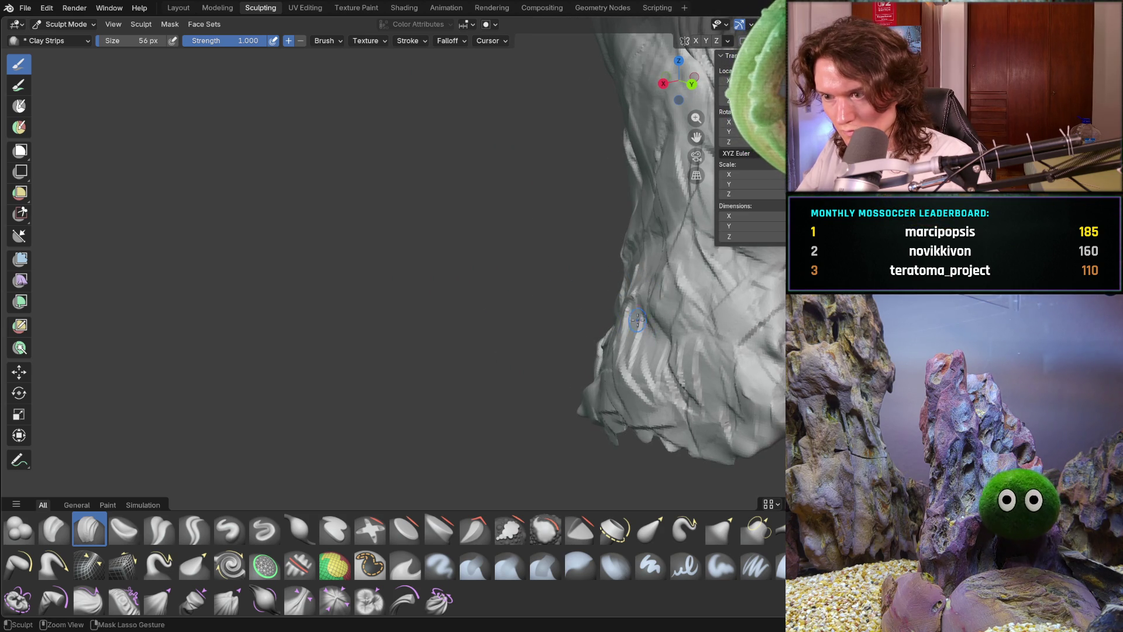
middle_click_drag(617, 340, 597, 298)
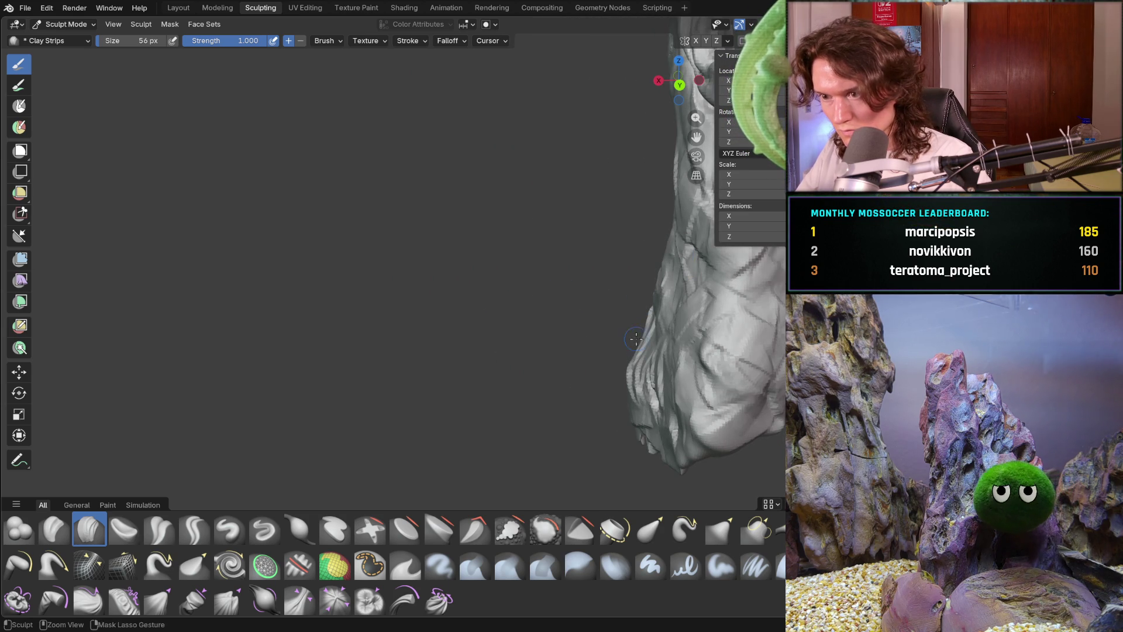
mouse_move(757, 354)
middle_mouse_down()
mouse_move(731, 340)
mouse_move(651, 343)
mouse_move(634, 324)
middle_mouse_up()
mouse_move(572, 376)
left_mouse_down()
mouse_move(608, 351)
mouse_move(634, 376)
left_mouse_up()
From a left profile, add narrow creased strands to the hair behind the jaw.
middle_click_drag(612, 345, 612, 350)
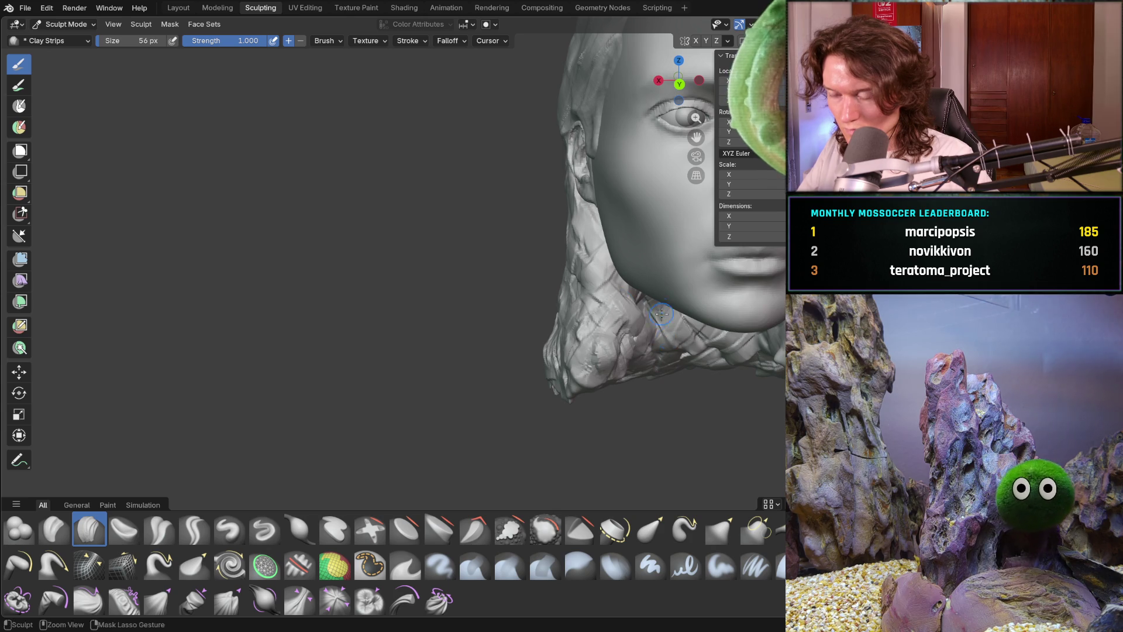
scroll(669, 338, "down", 5)
mouse_move(652, 326)
middle_mouse_down()
mouse_move(609, 377)
mouse_move(613, 341)
mouse_move(631, 348)
mouse_move(610, 338)
middle_mouse_up()
scroll(610, 376, "up", 5)
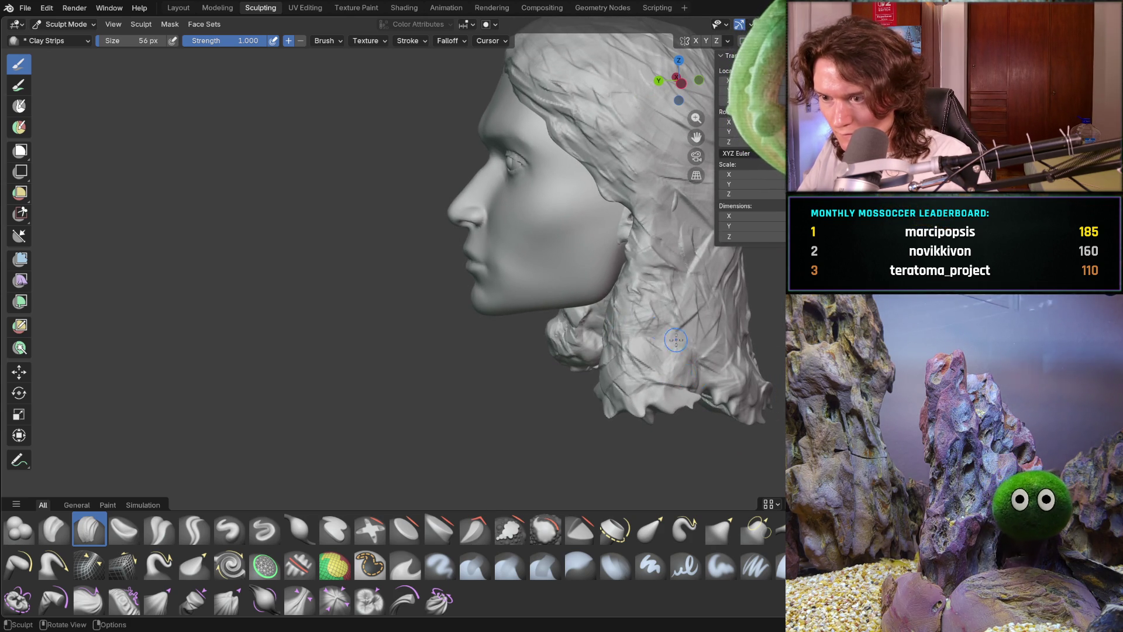
middle_click_drag(670, 365, 629, 353)
mouse_move(544, 367)
middle_mouse_down()
mouse_move(529, 372)
mouse_move(475, 342)
middle_mouse_up()
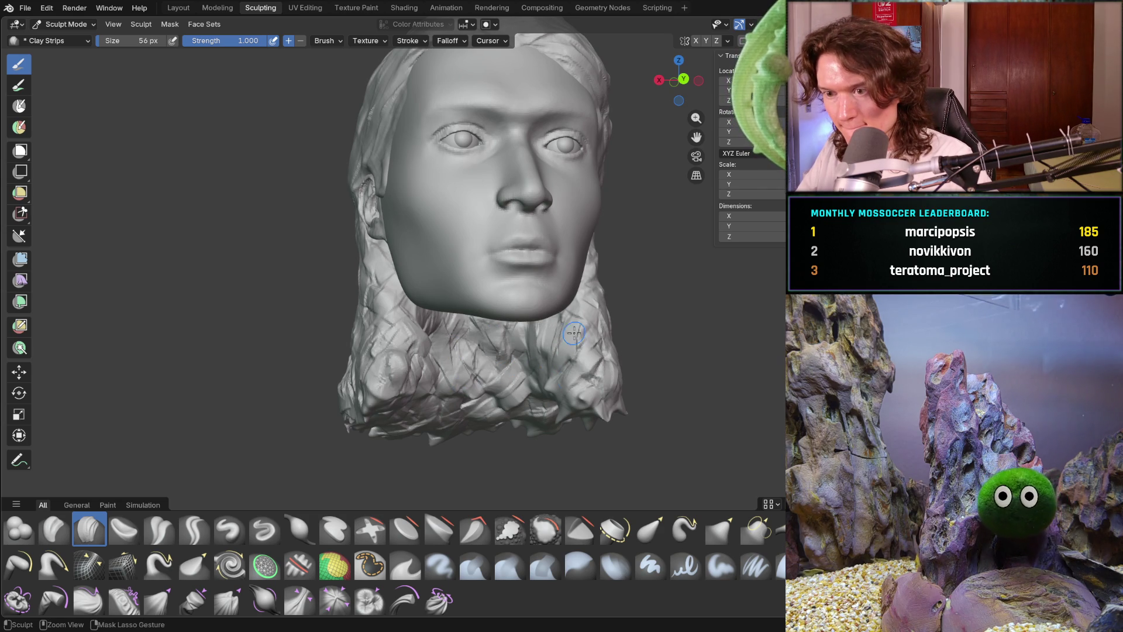
mouse_move(599, 363)
middle_mouse_down()
mouse_move(555, 359)
mouse_move(603, 307)
mouse_move(626, 319)
middle_mouse_up()
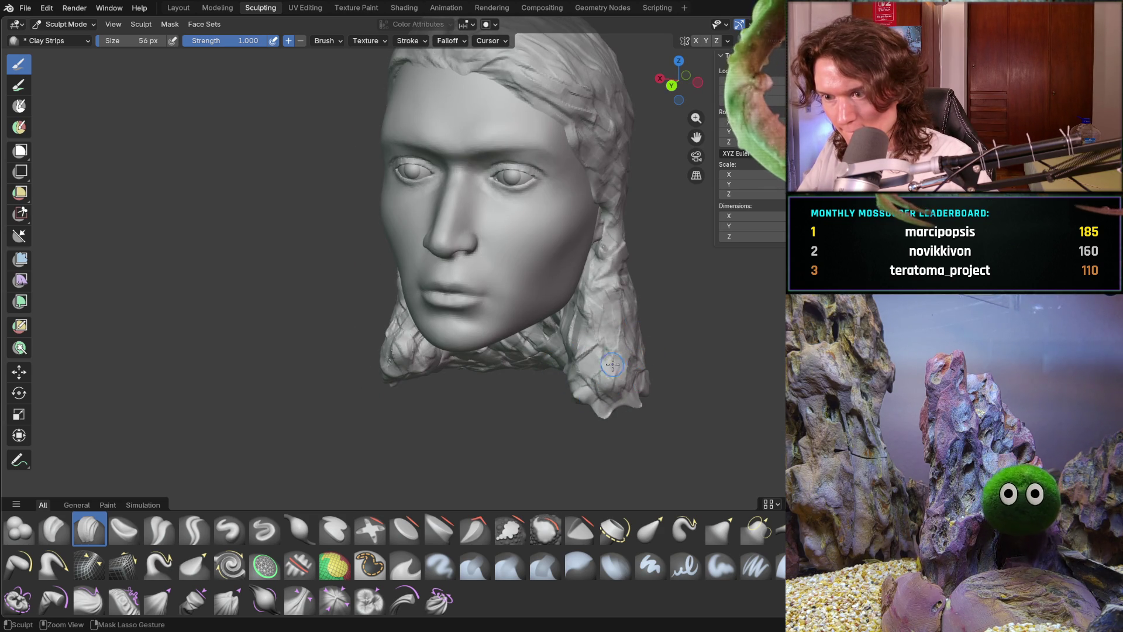
middle_click_drag(609, 381, 637, 375)
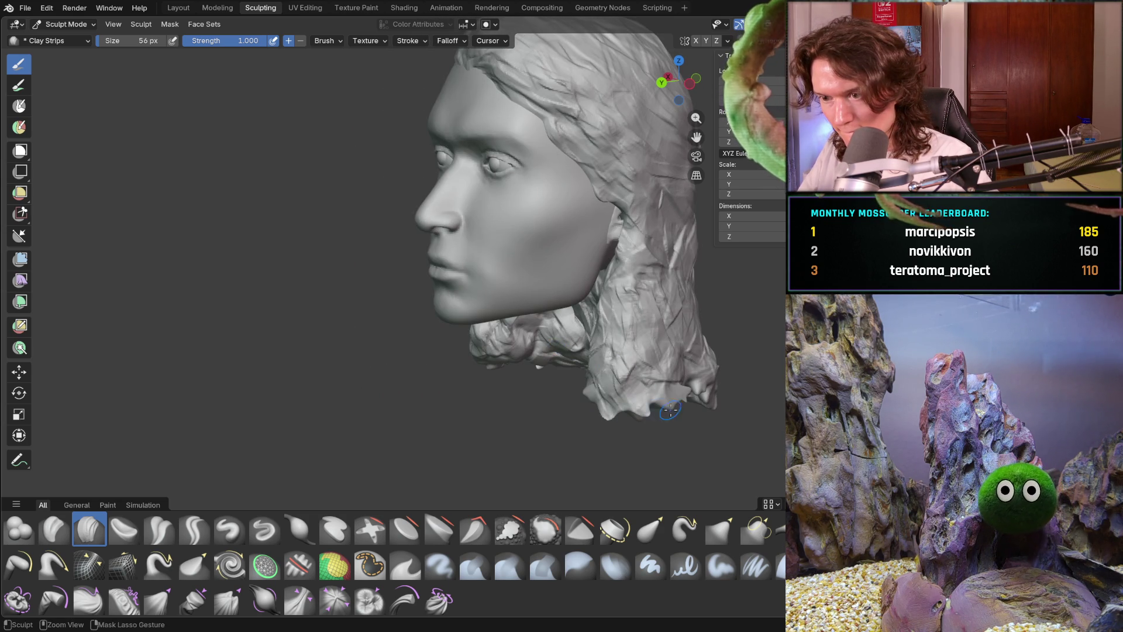
mouse_move(681, 369)
middle_mouse_down()
mouse_move(672, 364)
mouse_move(693, 325)
mouse_move(658, 342)
middle_mouse_up()
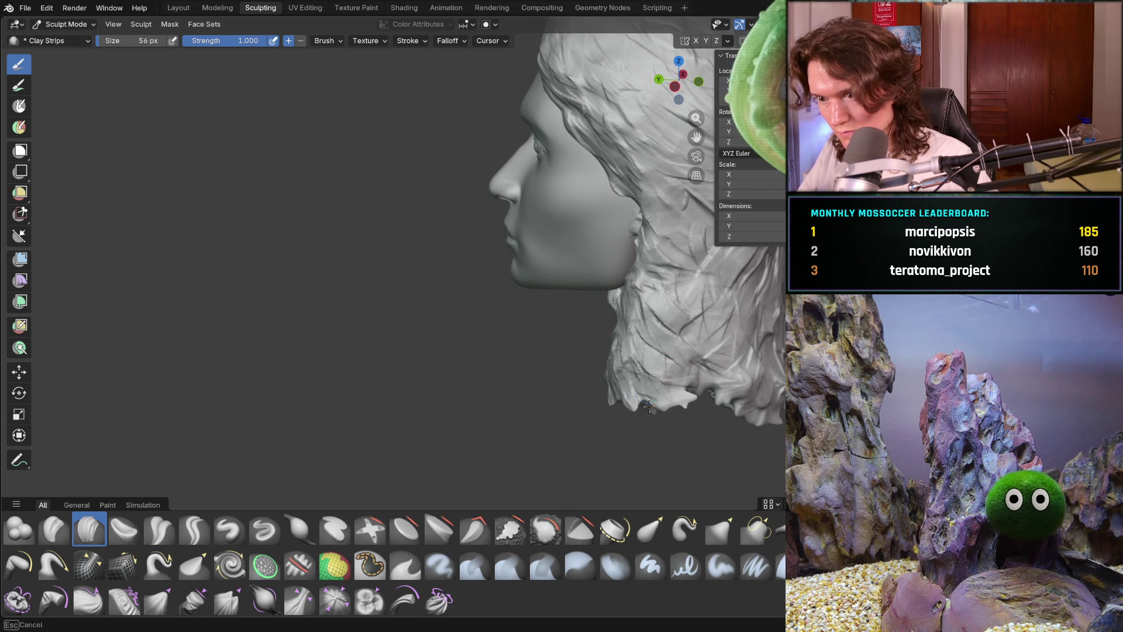
mouse_move(691, 326)
left_mouse_down()
mouse_move(696, 365)
mouse_move(713, 351)
mouse_move(765, 390)
left_mouse_up()
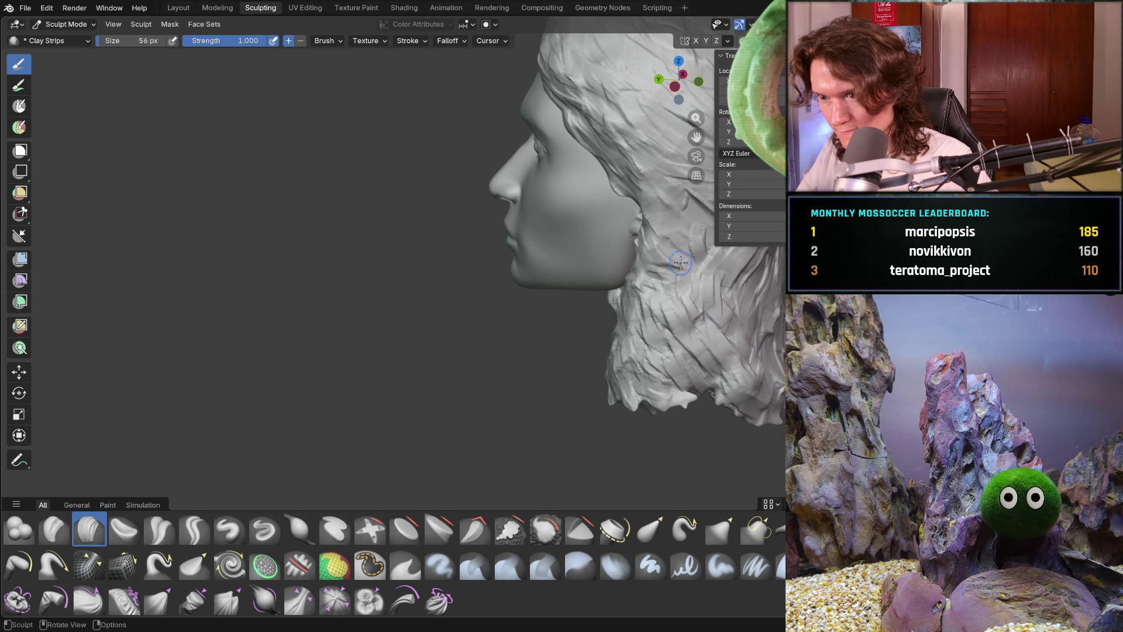
middle_click_drag(740, 303, 775, 324)
scroll(775, 324, "down", 3)
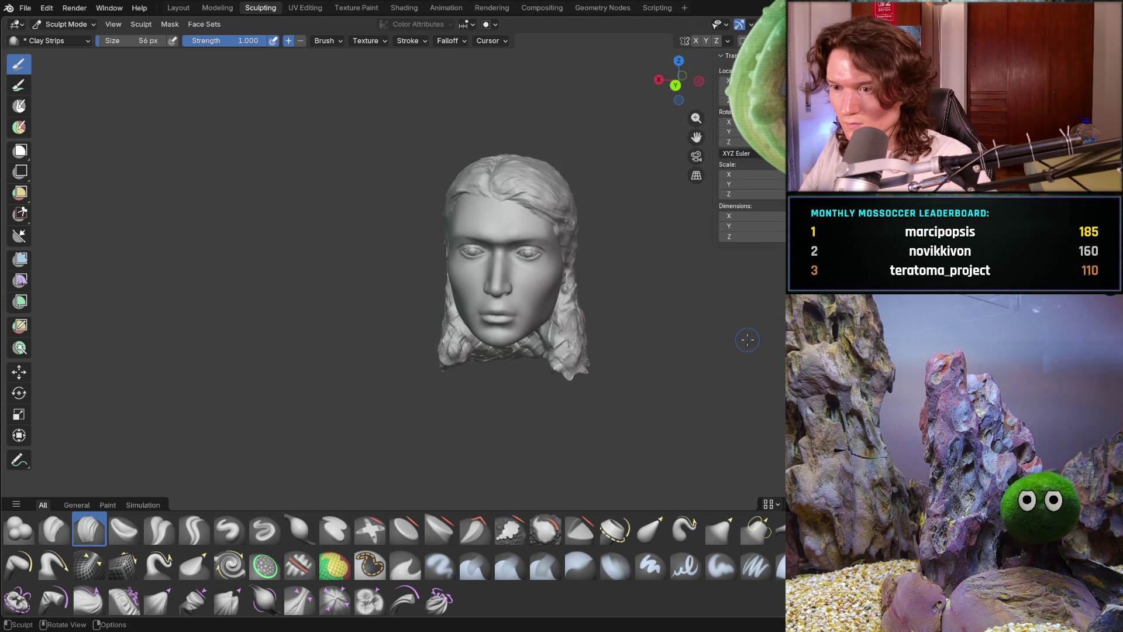
Sculpt new strands on the right side and top of the hair.
middle_click_drag(710, 351, 673, 330)
scroll(669, 322, "up", 3)
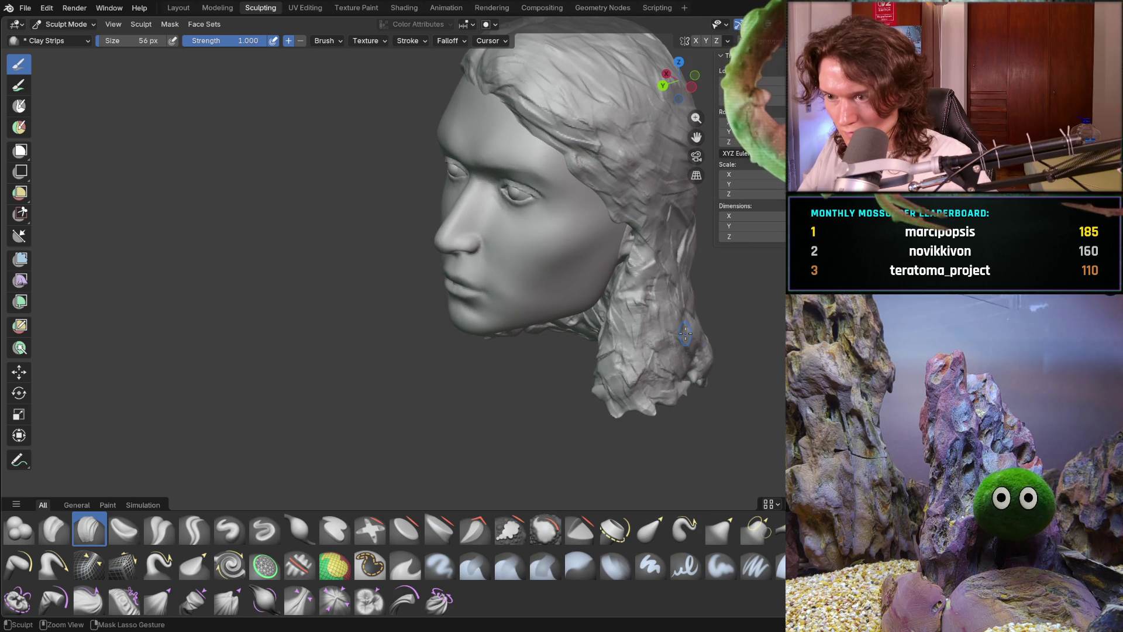
middle_click_drag(716, 340, 662, 351)
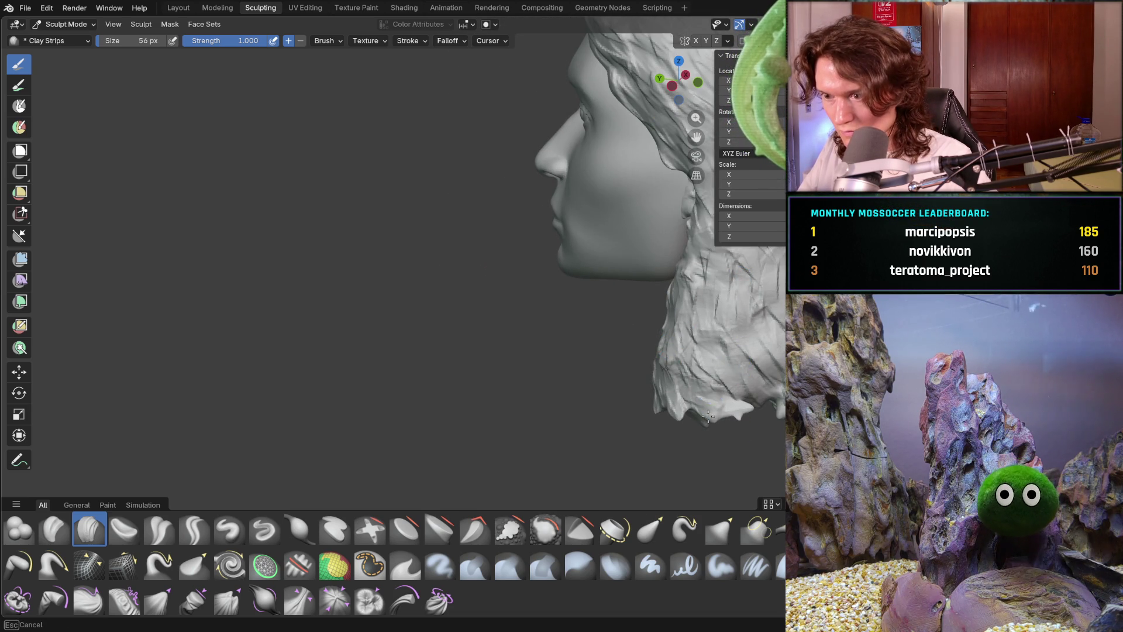
middle_click_drag(757, 315, 784, 327)
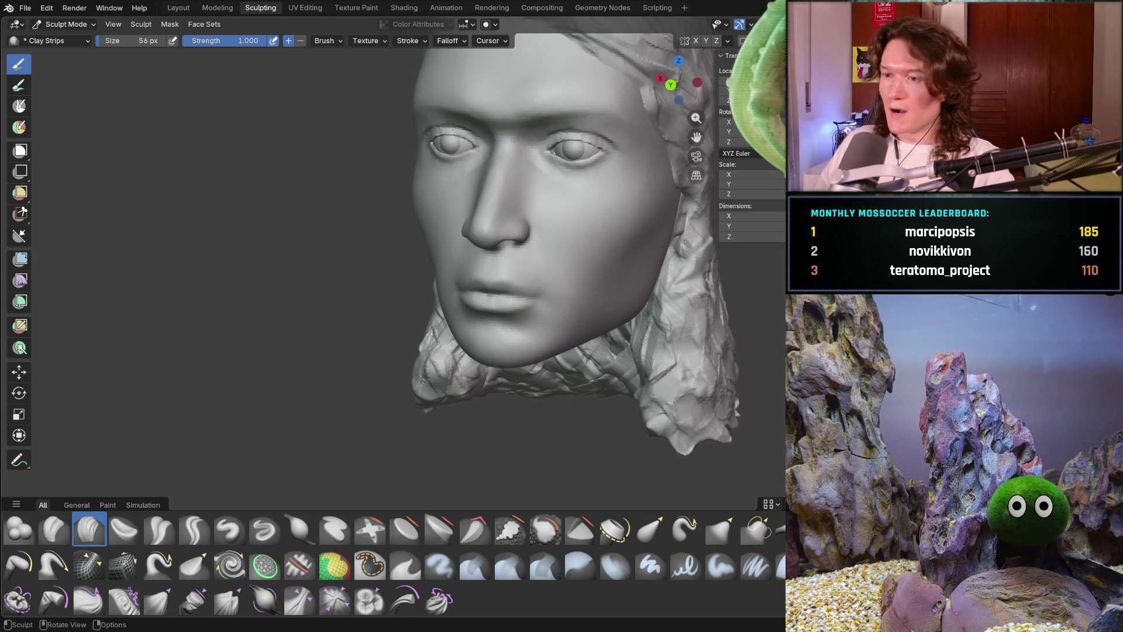
left_click_drag(637, 355, 638, 356)
middle_click_drag(643, 326, 689, 285)
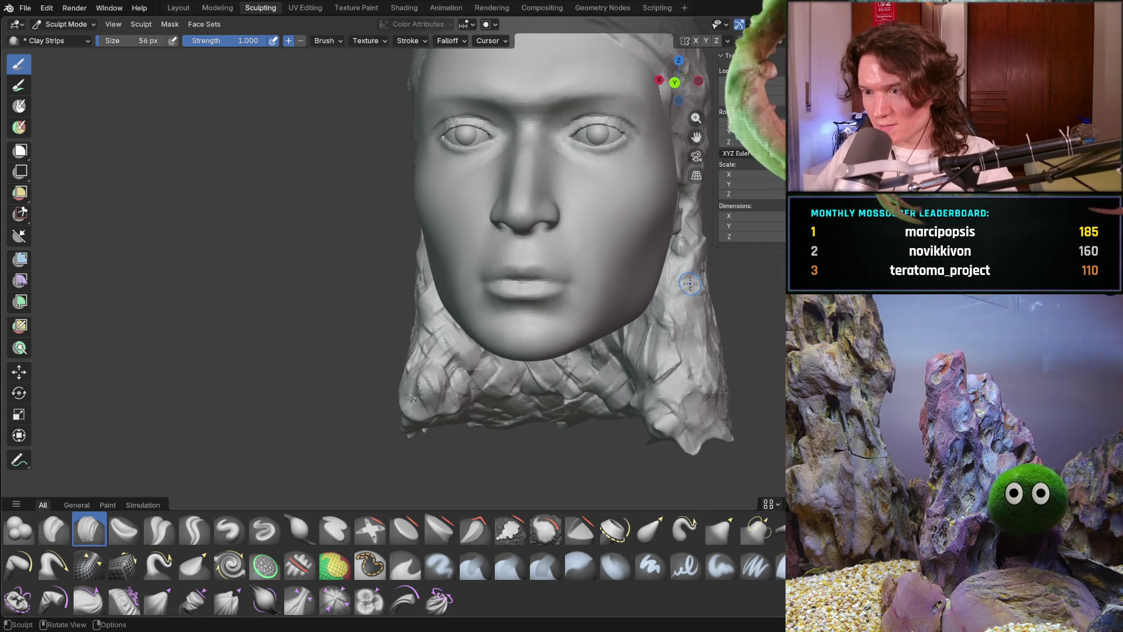
mouse_move(634, 336)
middle_mouse_down()
mouse_move(626, 351)
mouse_move(620, 327)
middle_mouse_up()
mouse_move(620, 328)
left_mouse_down()
mouse_move(572, 396)
mouse_move(553, 396)
mouse_move(562, 351)
mouse_move(521, 334)
mouse_move(485, 363)
mouse_move(476, 344)
mouse_move(511, 333)
mouse_move(579, 369)
left_mouse_up()
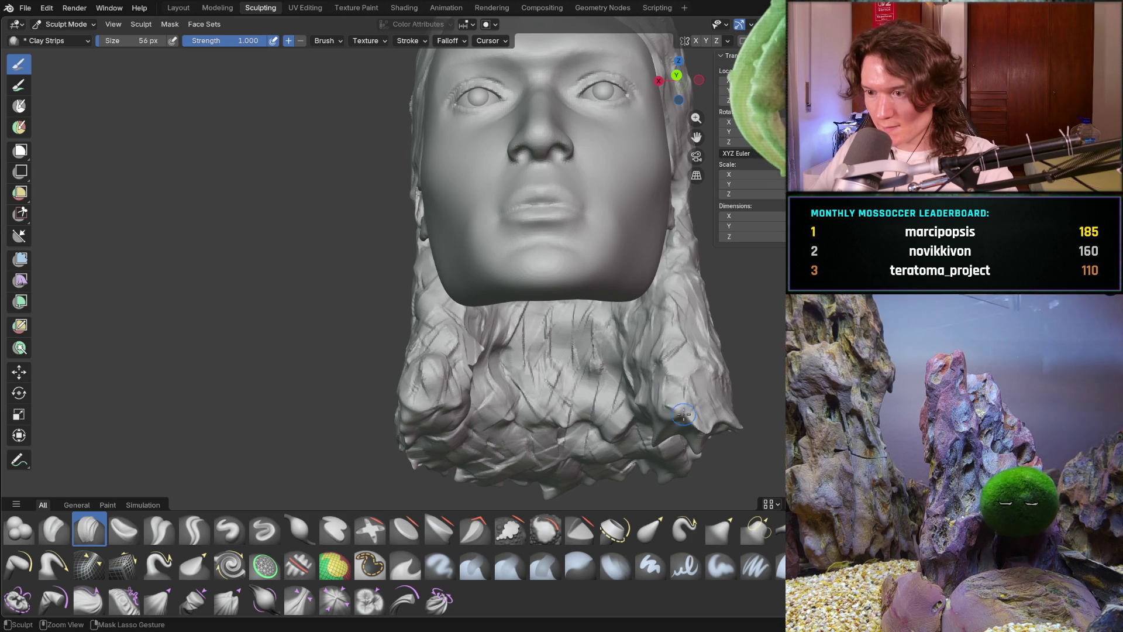
From a side profile, layer a burst of diagonal strands over the neck and back hair.
mouse_move(741, 398)
middle_mouse_down()
mouse_move(736, 440)
mouse_move(777, 449)
mouse_move(527, 409)
mouse_move(570, 424)
middle_mouse_up()
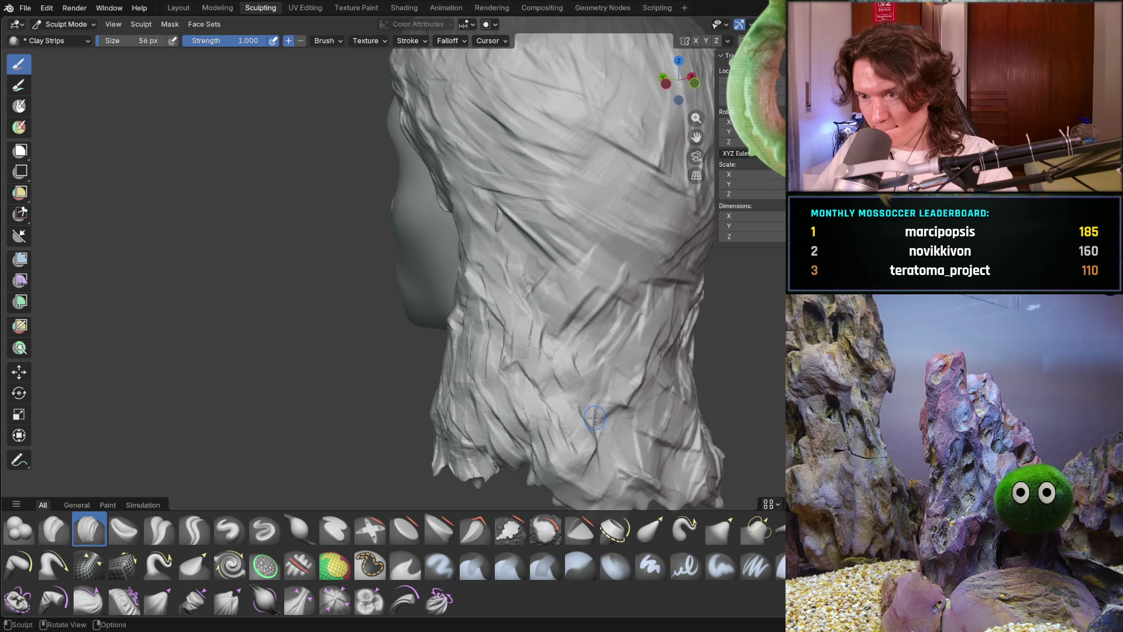
left_click_drag(515, 251, 647, 460)
left_click_drag(503, 281, 602, 410)
left_click_drag(585, 330, 623, 442)
left_click_drag(544, 310, 585, 407)
left_click_drag(509, 322, 582, 389)
mouse_move(559, 287)
left_mouse_down()
mouse_move(629, 351)
mouse_move(655, 416)
left_mouse_up()
left_click_drag(559, 342, 629, 424)
left_click_drag(553, 374, 640, 462)
left_click_drag(500, 357, 579, 444)
Re-sculpt the lower hair tips, side hair and the hair behind the ear.
mouse_move(472, 316)
middle_mouse_down()
mouse_move(421, 403)
mouse_move(390, 413)
mouse_move(359, 380)
middle_mouse_up()
middle_click_drag(366, 440, 328, 462)
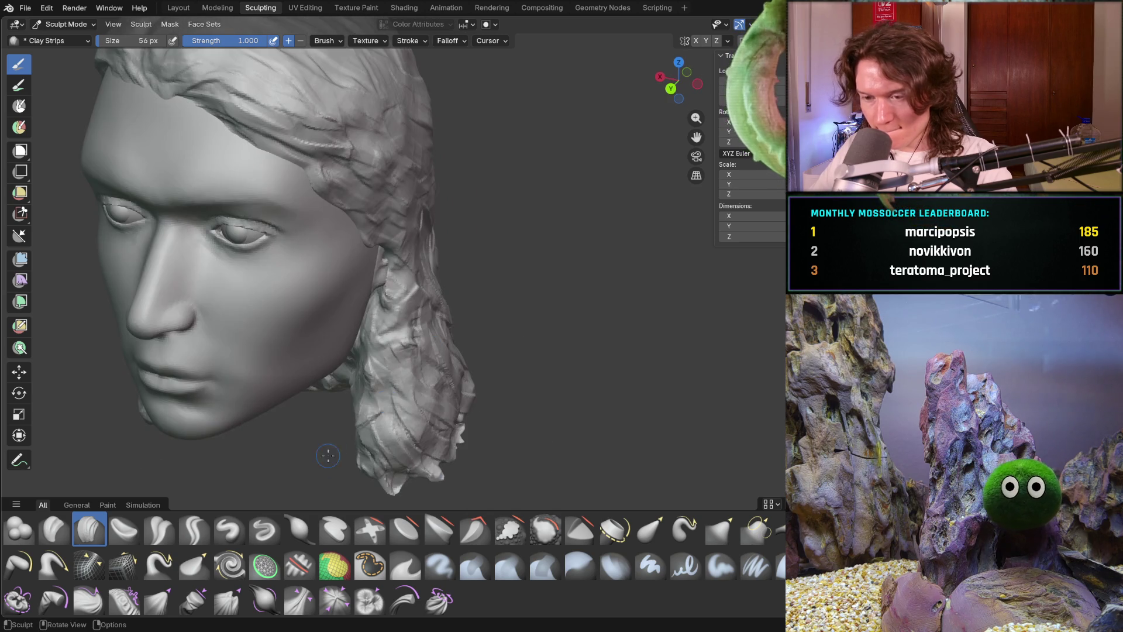
middle_click_drag(451, 368, 400, 398)
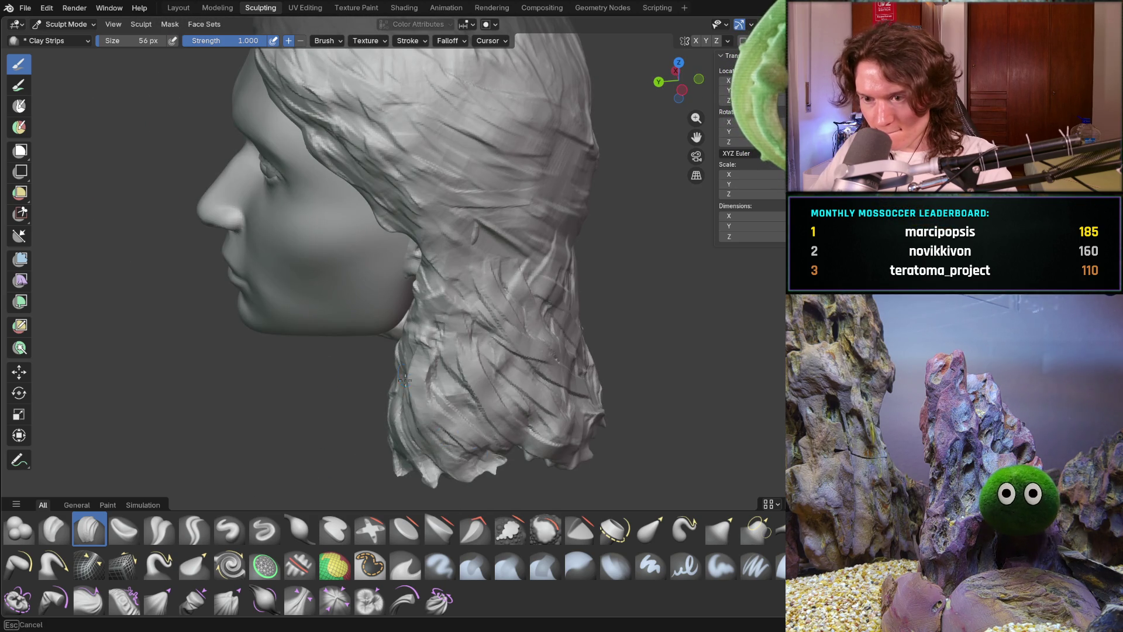
left_click_drag(403, 375, 492, 456)
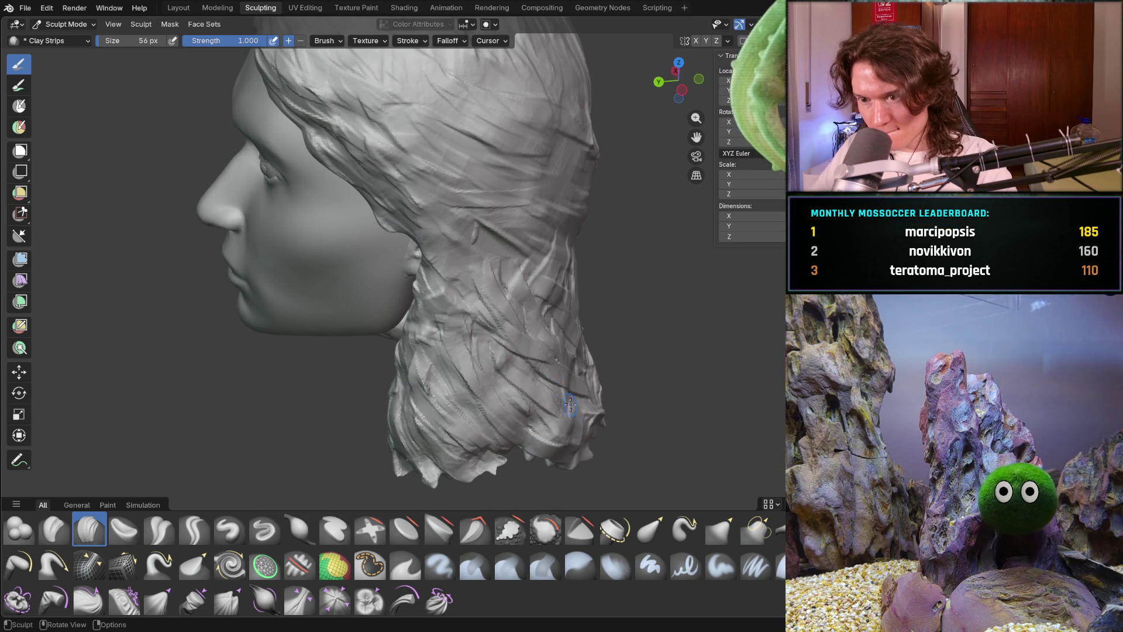
middle_click_drag(495, 368, 449, 340)
mouse_move(474, 364)
left_mouse_down()
mouse_move(527, 462)
mouse_move(462, 351)
mouse_move(480, 374)
left_mouse_up()
middle_click_drag(480, 375, 568, 369)
mouse_move(462, 357)
left_mouse_down()
mouse_move(468, 275)
mouse_move(491, 234)
mouse_move(462, 205)
mouse_move(506, 269)
left_mouse_up()
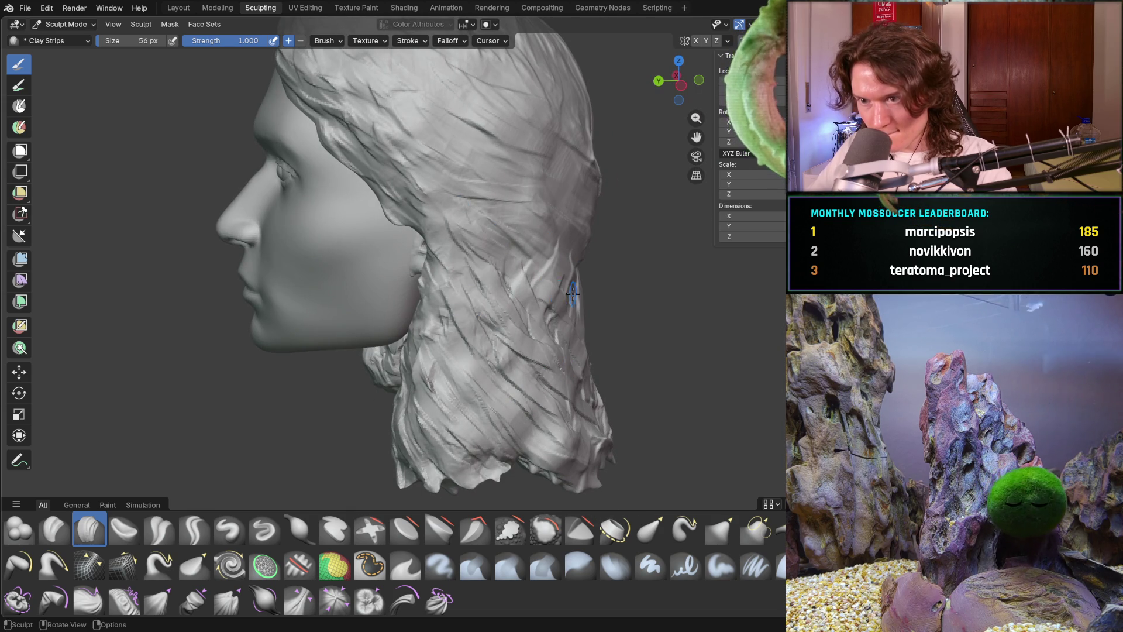
mouse_move(523, 298)
middle_mouse_down()
mouse_move(596, 289)
mouse_move(572, 306)
mouse_move(467, 263)
middle_mouse_up()
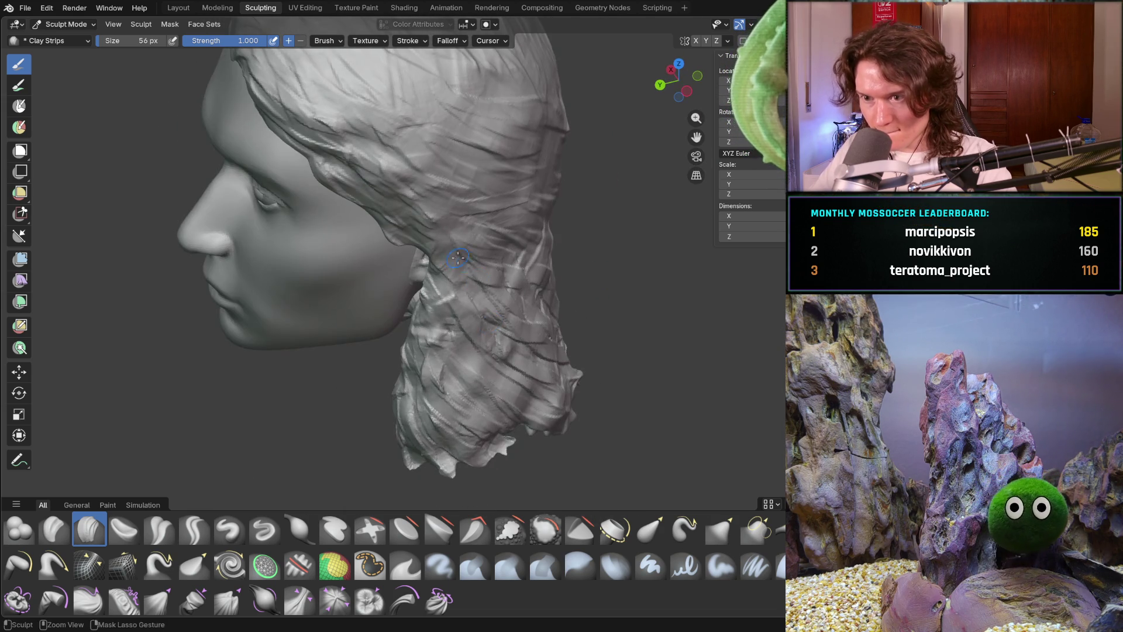
mouse_move(459, 340)
left_mouse_down()
mouse_move(465, 425)
mouse_move(506, 439)
left_mouse_up()
mouse_move(506, 438)
middle_mouse_down()
mouse_move(503, 398)
mouse_move(451, 374)
mouse_move(442, 352)
middle_mouse_up()
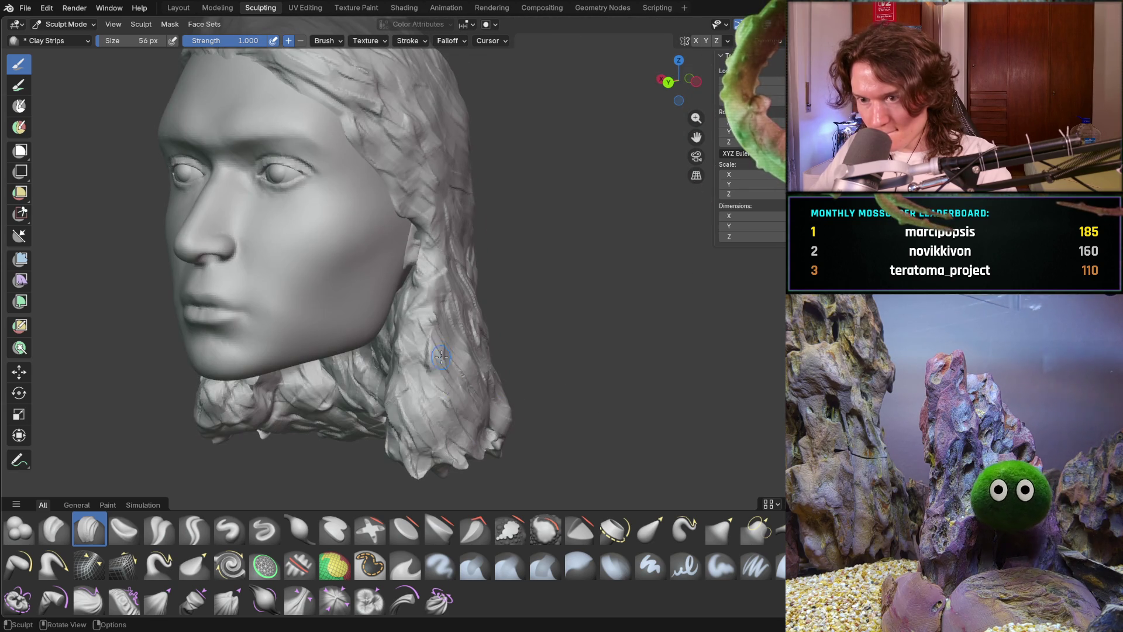
Orbit from the front to the back of the head to inspect the strands.
mouse_move(462, 433)
middle_mouse_down()
mouse_move(413, 389)
mouse_move(404, 410)
middle_mouse_up()
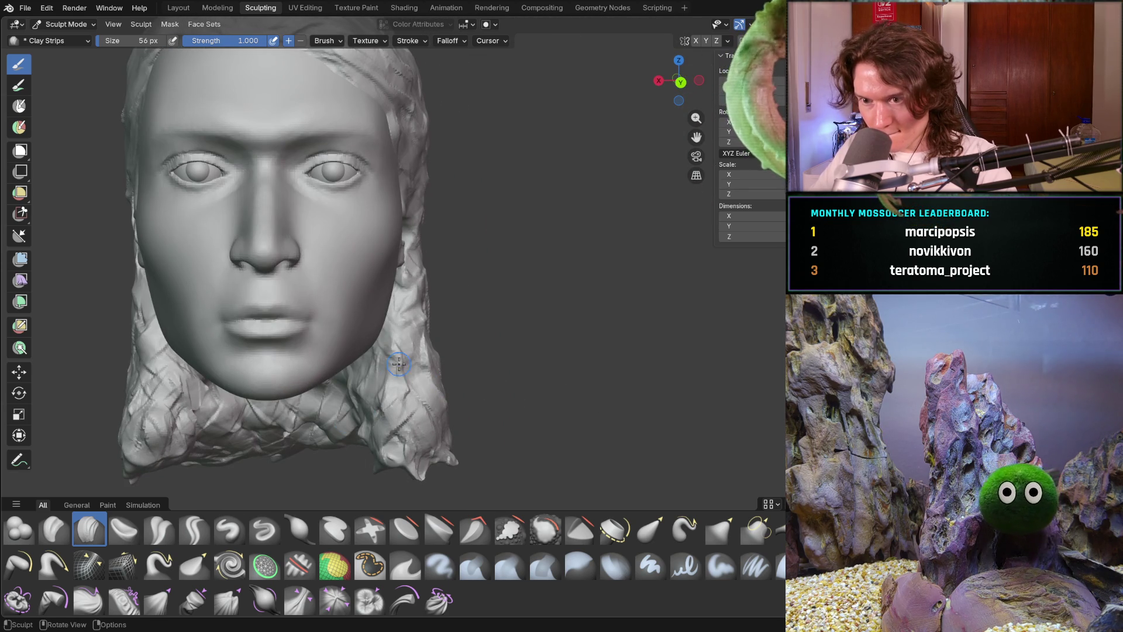
middle_click_drag(394, 304, 392, 310)
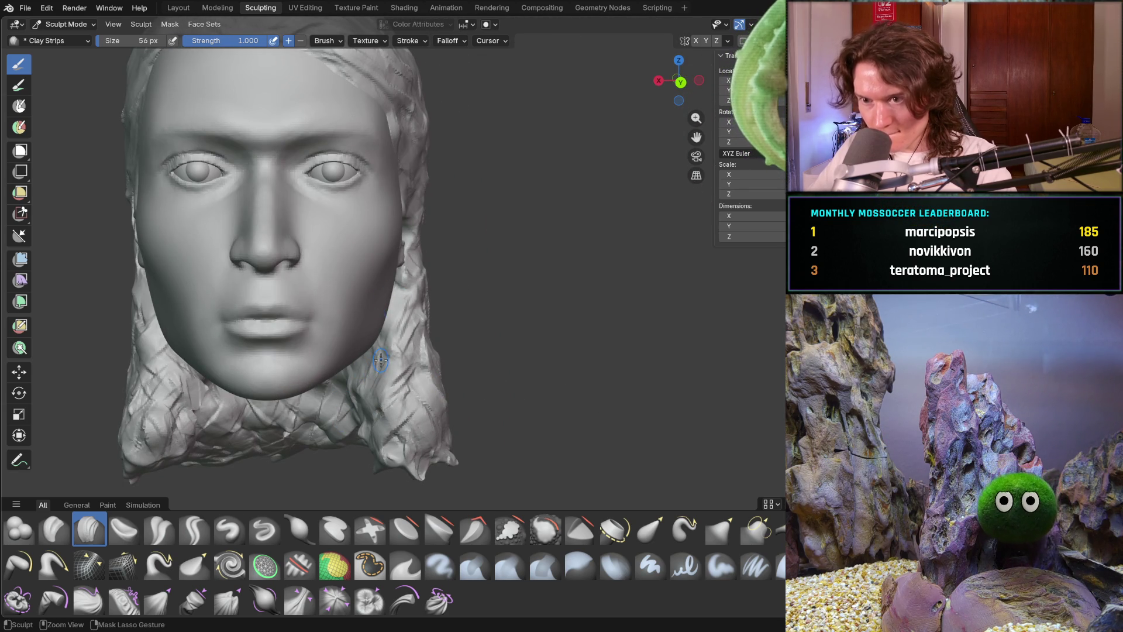
middle_click_drag(397, 403, 427, 410)
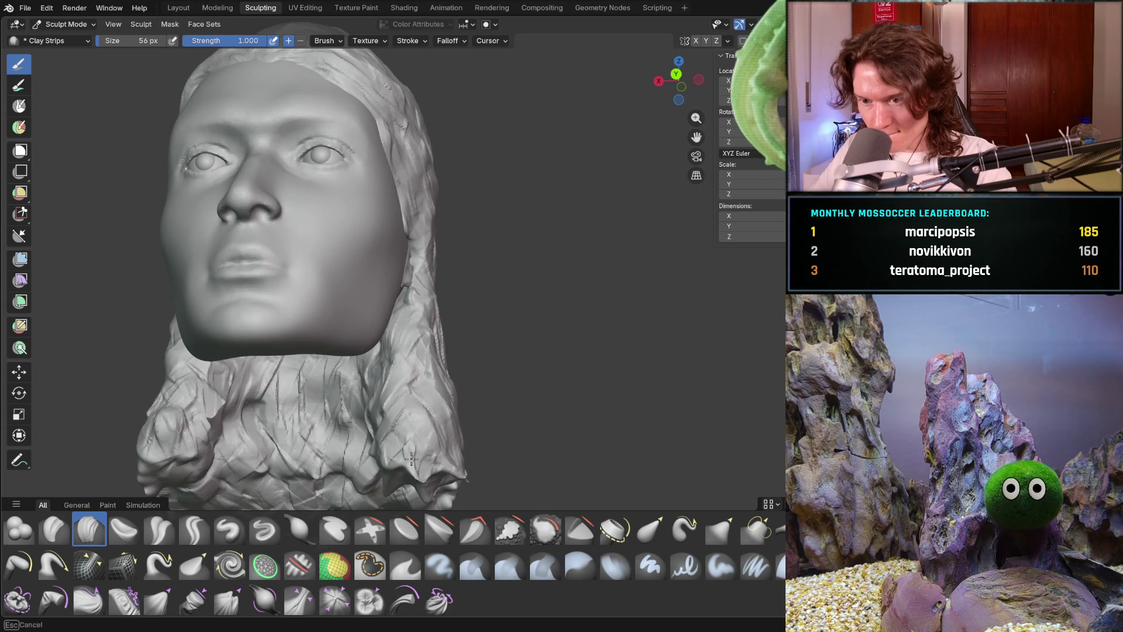
mouse_move(474, 495)
middle_mouse_down()
mouse_move(458, 378)
mouse_move(563, 441)
middle_mouse_up()
mouse_move(585, 399)
middle_mouse_down()
mouse_move(577, 422)
mouse_move(590, 430)
mouse_move(641, 380)
middle_mouse_up()
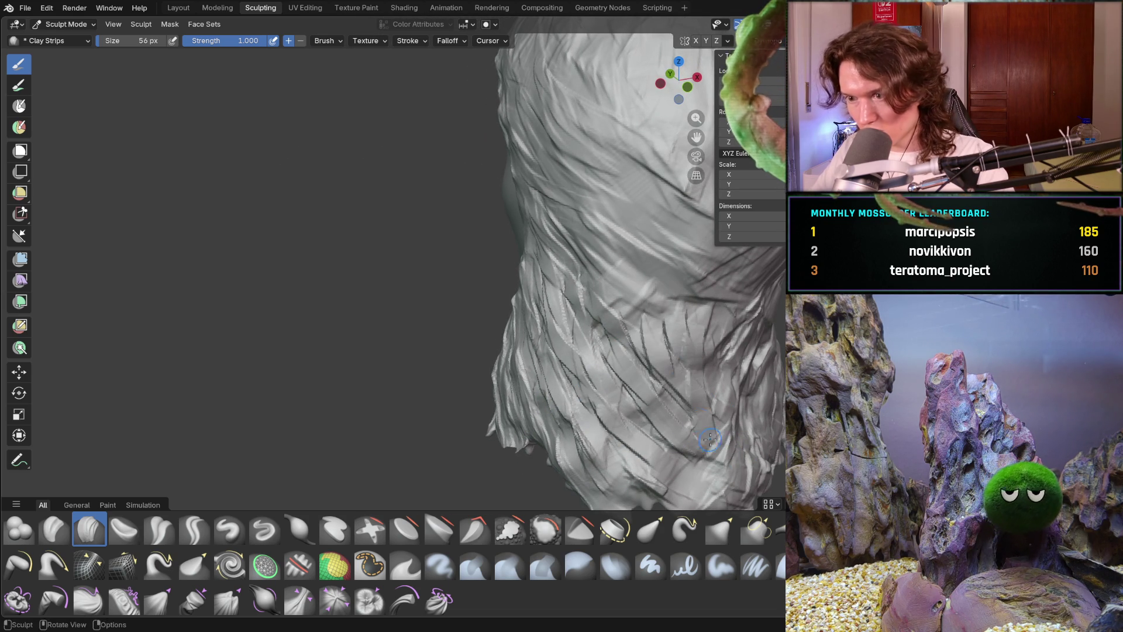
Layer clay-strip strands down the back and middle of the hair and its lower left side.
mouse_move(702, 486)
middle_mouse_down("shift")
mouse_move(647, 370)
mouse_move(439, 327)
middle_mouse_up("shift")
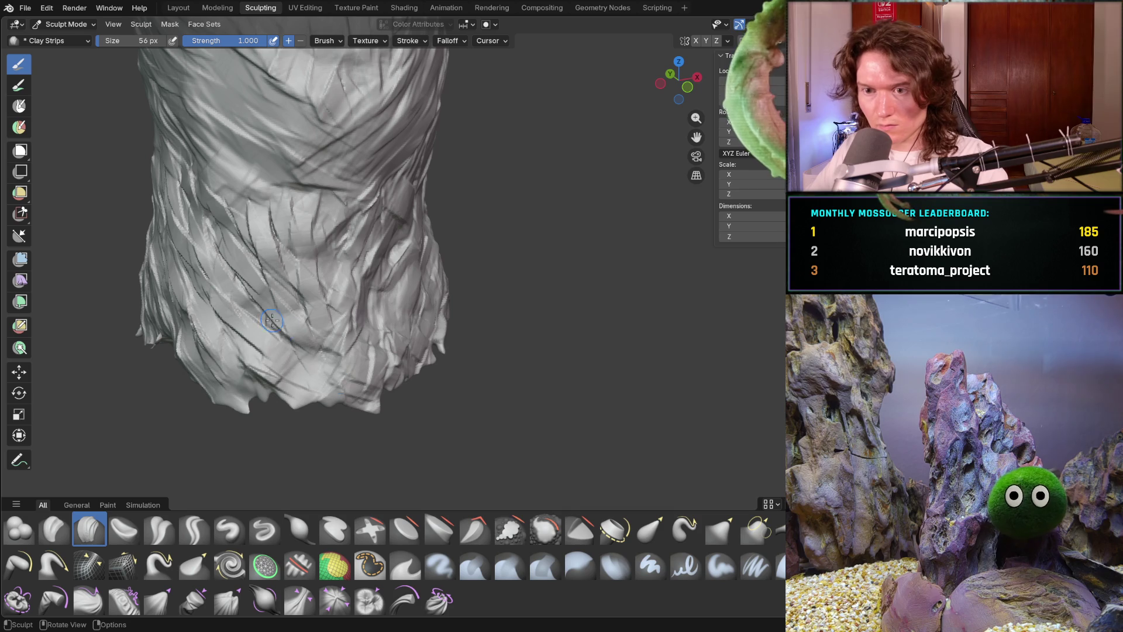
mouse_move(264, 354)
left_mouse_down()
mouse_move(296, 375)
mouse_move(297, 392)
left_mouse_up()
mouse_move(345, 351)
left_mouse_down()
mouse_move(389, 258)
mouse_move(375, 328)
left_mouse_up()
mouse_move(351, 264)
left_mouse_down()
mouse_move(367, 201)
mouse_move(337, 204)
mouse_move(313, 261)
left_mouse_up()
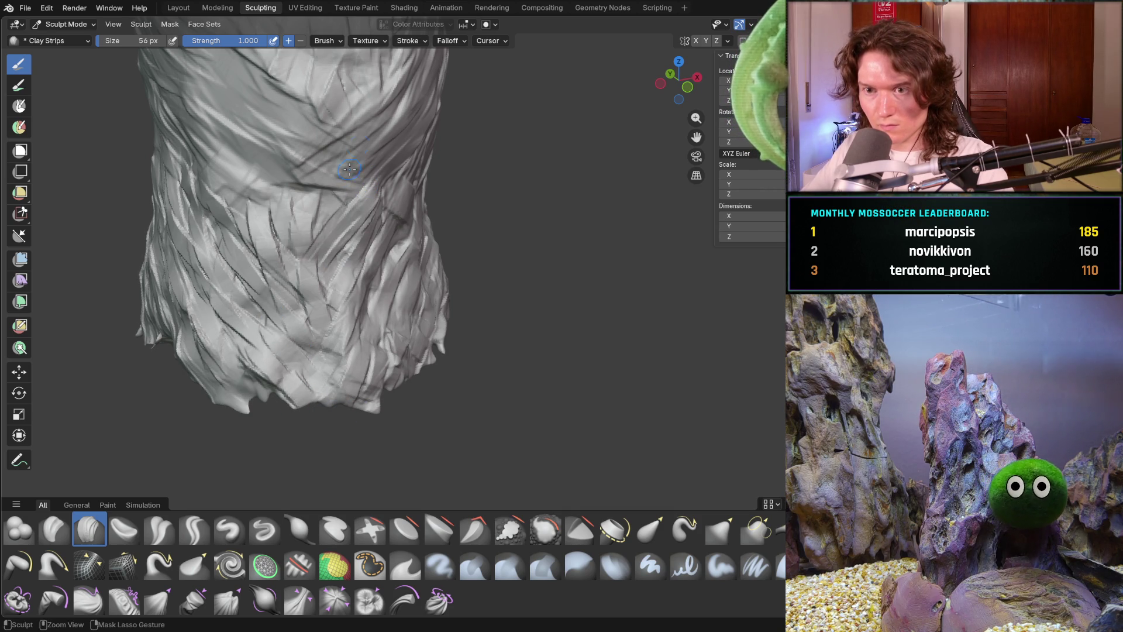
mouse_move(293, 176)
left_mouse_down()
mouse_move(275, 193)
mouse_move(278, 251)
left_mouse_up()
left_click_drag(287, 310, 266, 240)
mouse_move(221, 272)
left_mouse_down()
mouse_move(187, 316)
mouse_move(202, 374)
left_mouse_up()
mouse_move(199, 328)
left_mouse_down()
mouse_move(248, 421)
mouse_move(239, 386)
left_mouse_up()
left_click_drag(205, 307, 186, 216)
left_click_drag(176, 287, 245, 199)
mouse_move(234, 316)
left_mouse_down()
mouse_move(275, 213)
mouse_move(292, 357)
left_mouse_up()
Fill gaps and add strands to the lower hair ends on the ear side.
middle_click_drag(375, 293, 356, 328)
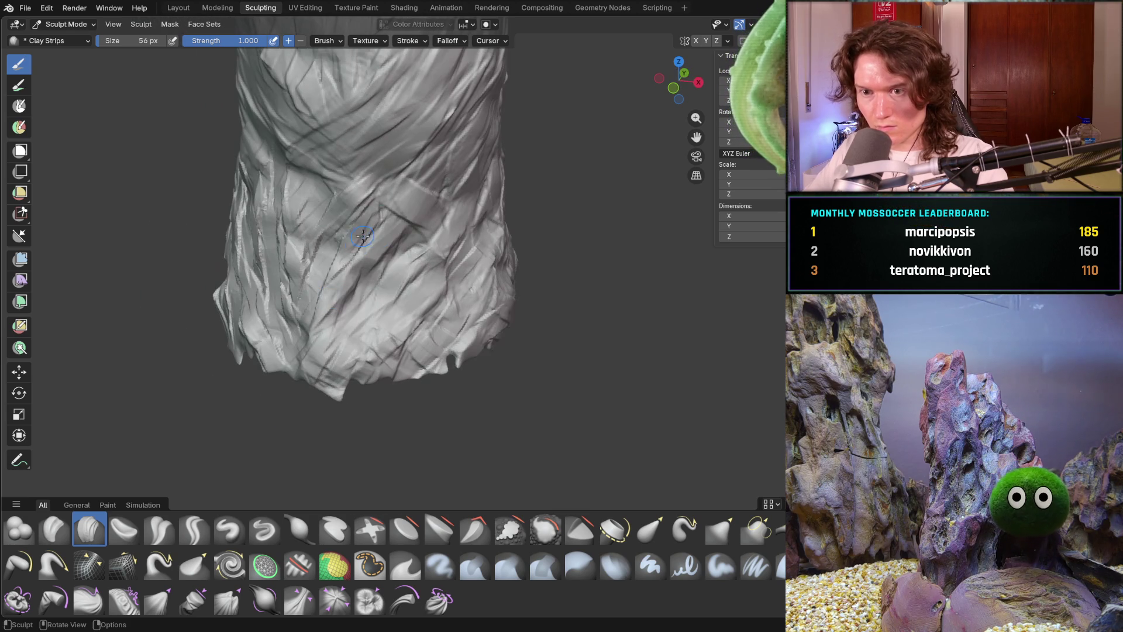
left_click_drag(350, 362, 362, 249)
middle_click_drag(448, 268, 404, 390)
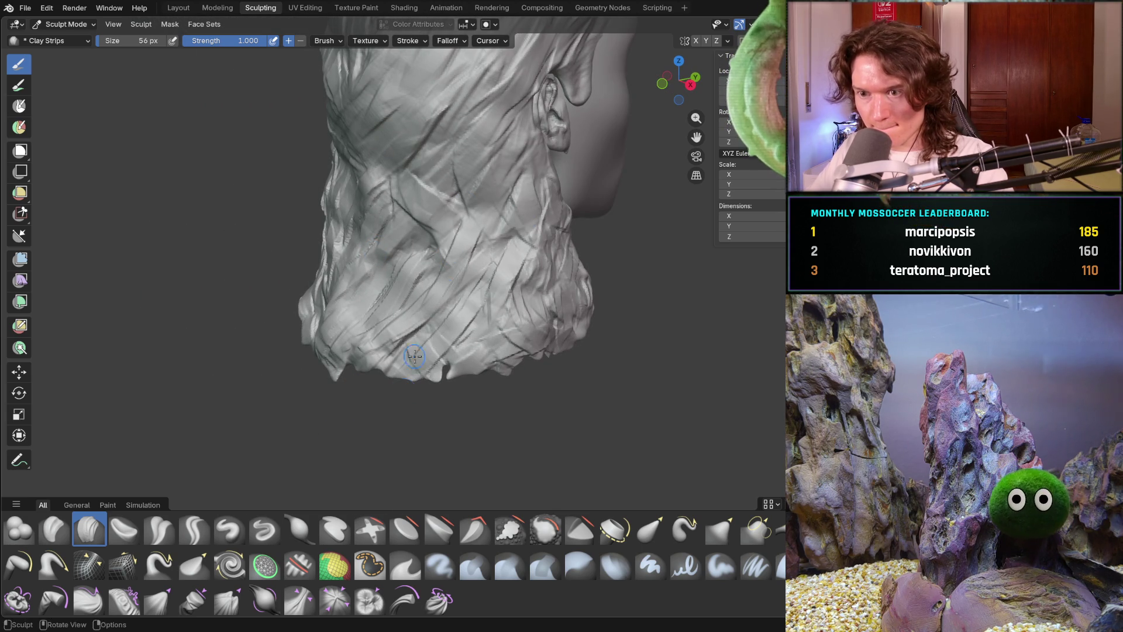
mouse_move(500, 328)
left_mouse_down()
mouse_move(489, 264)
mouse_move(509, 304)
mouse_move(555, 264)
left_mouse_up()
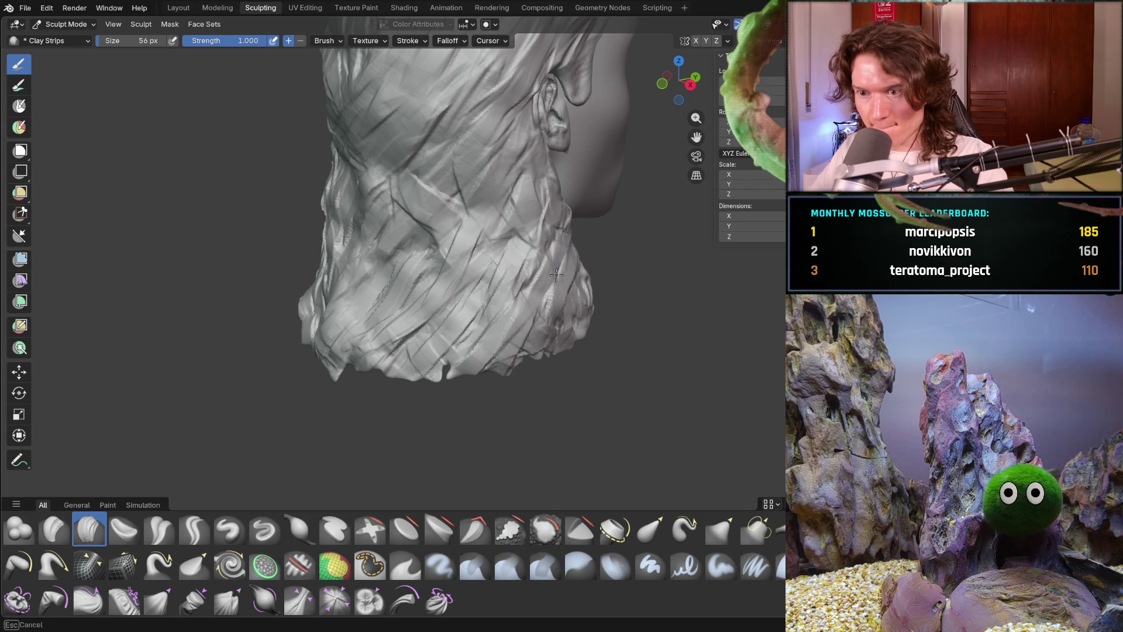
middle_click_drag(556, 263, 414, 308)
left_click_drag(585, 252, 597, 327)
left_click_drag(609, 269, 621, 334)
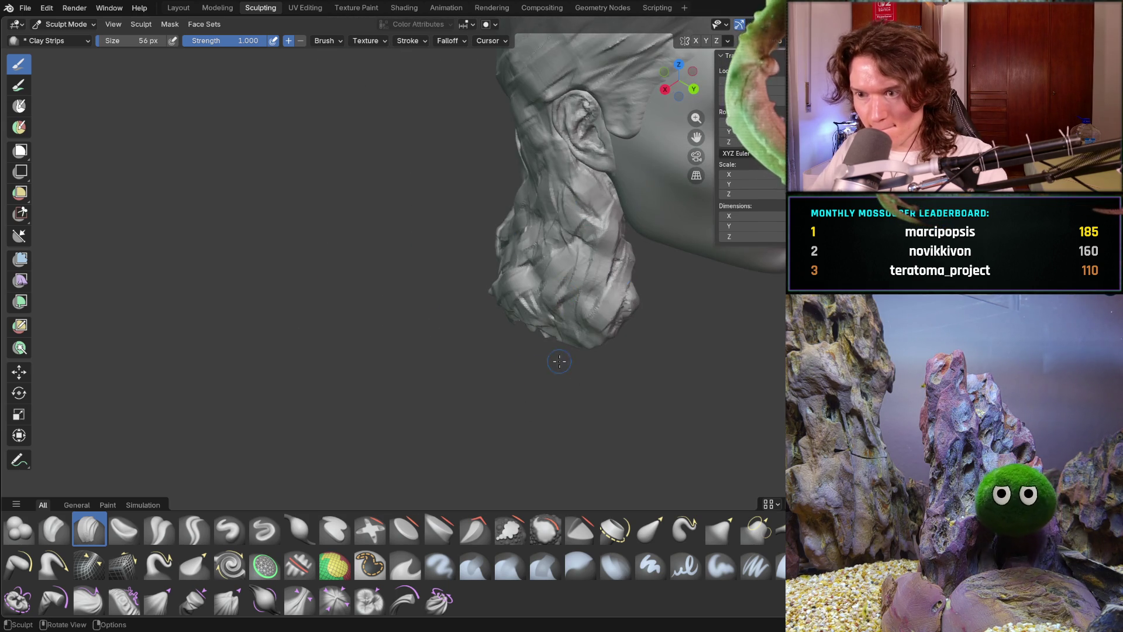
middle_click_drag(614, 334, 512, 207)
mouse_move(611, 255)
left_mouse_down()
mouse_move(643, 354)
mouse_move(652, 351)
left_mouse_up()
left_click_drag(650, 257, 703, 403)
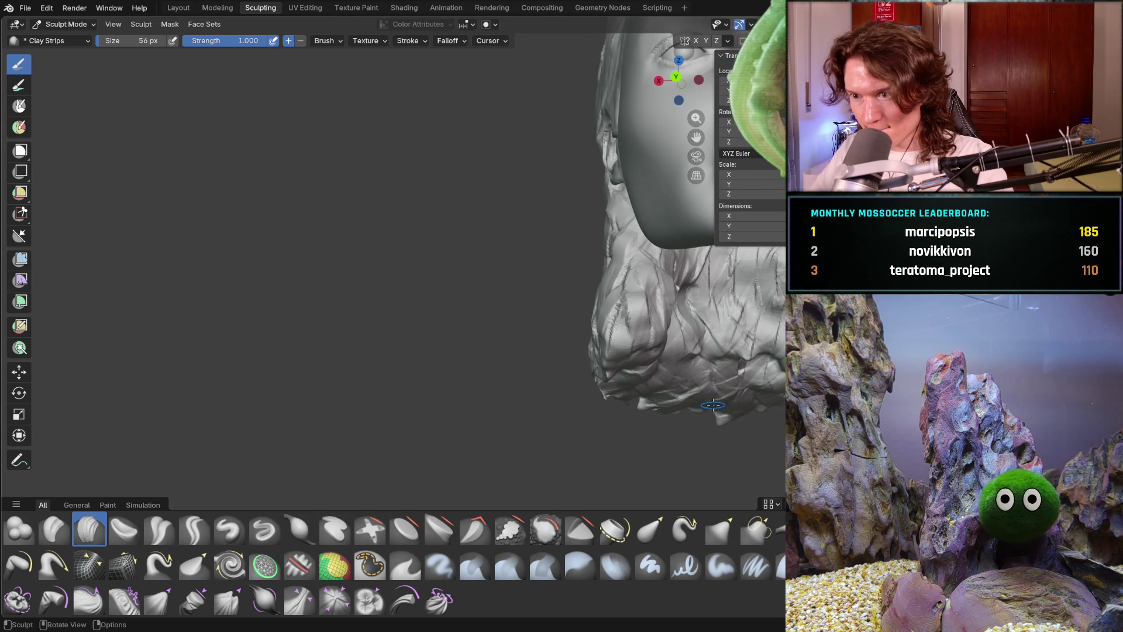
Carve strands into the hair below the chin, viewing the head from underneath.
middle_click_drag(689, 283, 561, 251)
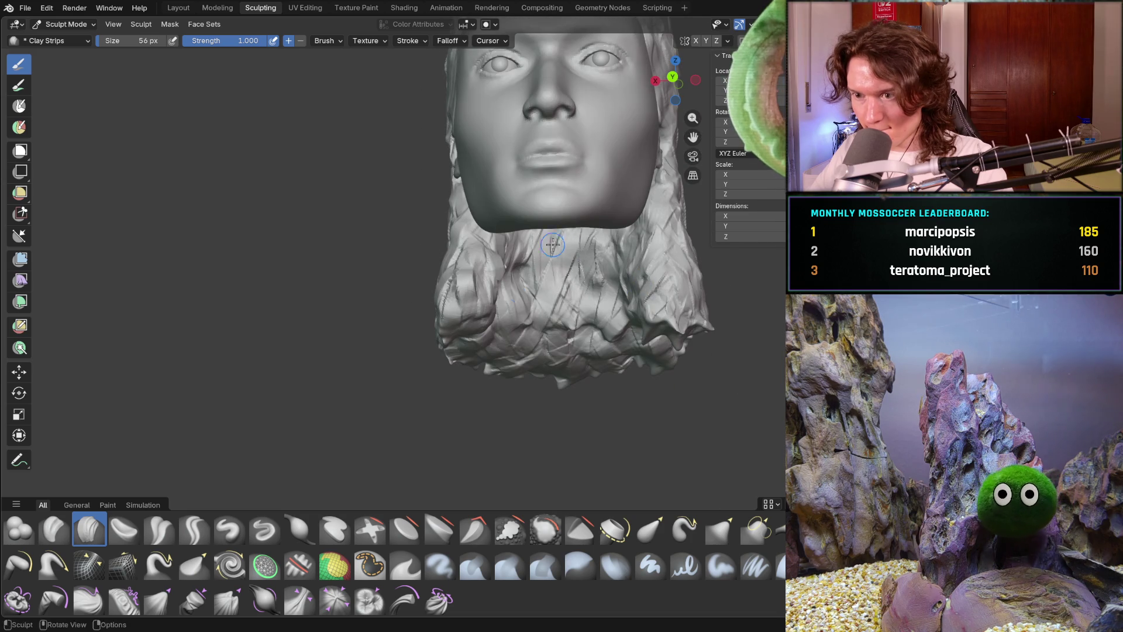
mouse_move(556, 246)
left_mouse_down()
mouse_move(555, 286)
mouse_move(585, 357)
mouse_move(615, 357)
left_mouse_up()
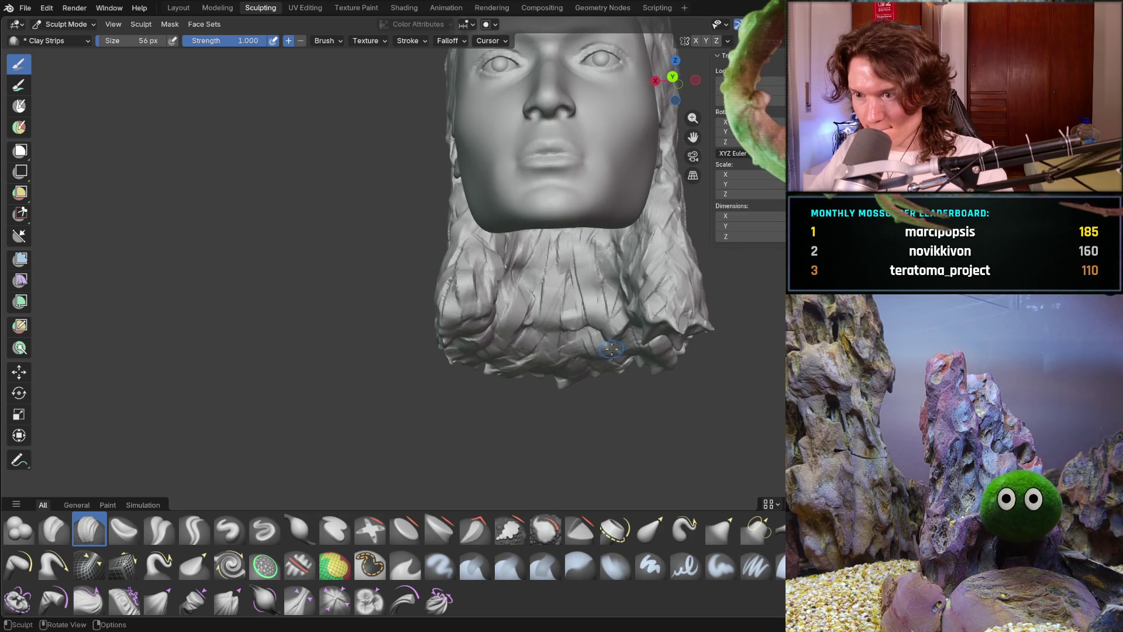
left_click_drag(603, 234, 620, 311)
middle_click_drag(614, 237, 612, 223)
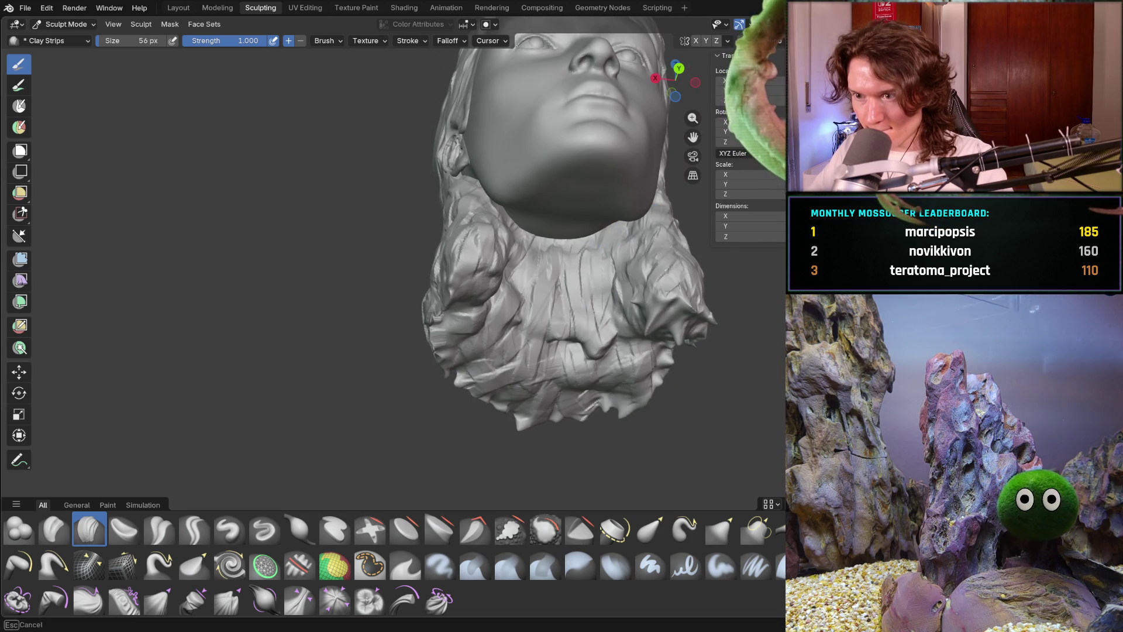
left_click_drag(622, 240, 622, 301)
left_click_drag(606, 240, 616, 338)
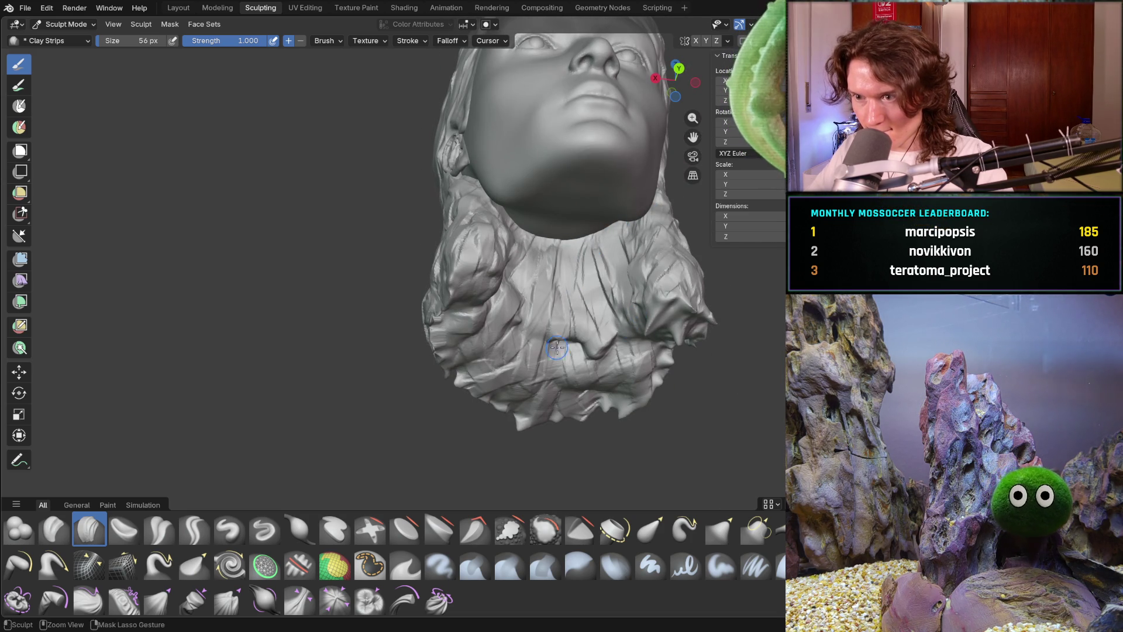
middle_click_drag(538, 257, 483, 319)
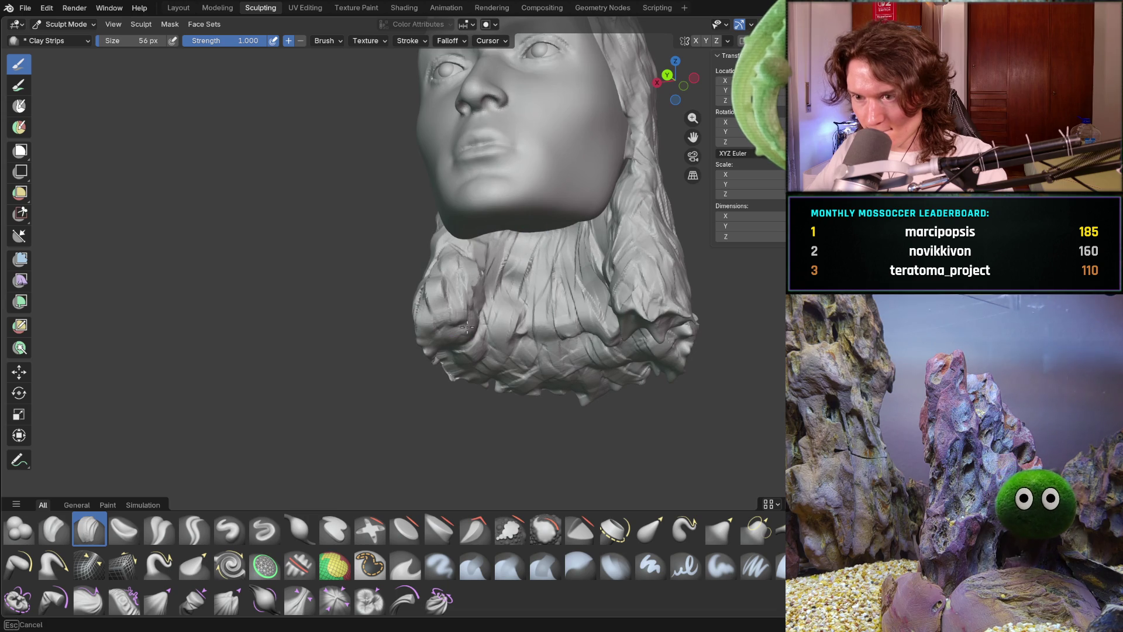
middle_click_drag(464, 363, 473, 297)
mouse_move(466, 296)
left_mouse_down()
mouse_move(524, 284)
mouse_move(512, 275)
mouse_move(520, 262)
left_mouse_up()
Add another strand to the back hair, then settle on an exact side profile view.
mouse_move(521, 263)
middle_mouse_down()
mouse_move(541, 304)
mouse_move(563, 283)
middle_mouse_up()
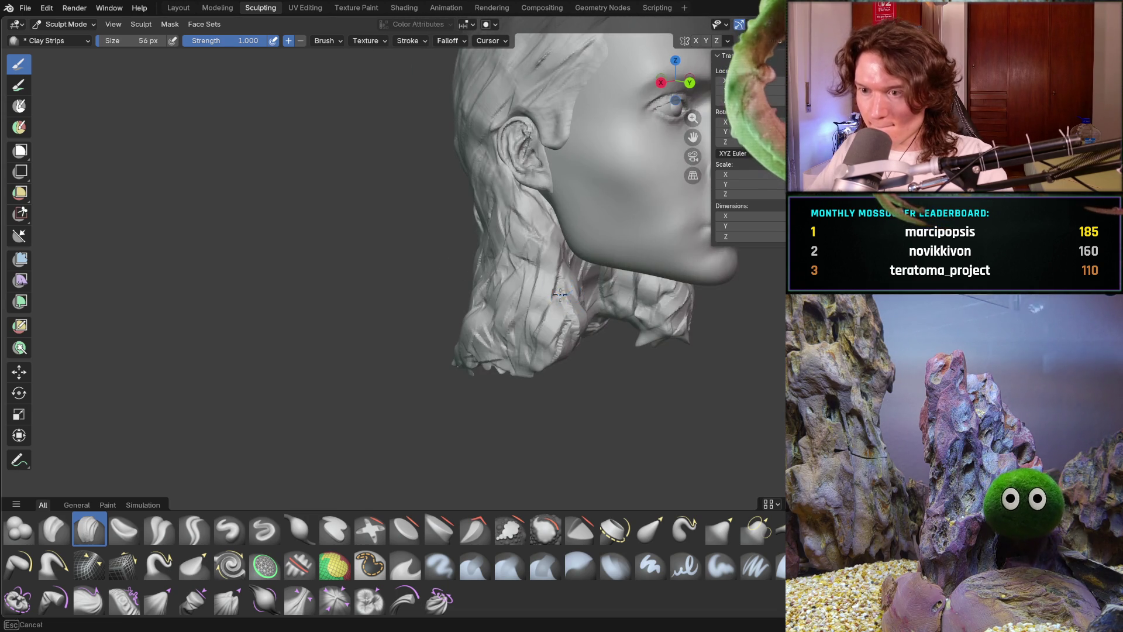
mouse_move(580, 325)
middle_mouse_down()
mouse_move(484, 302)
mouse_move(581, 328)
middle_mouse_up()
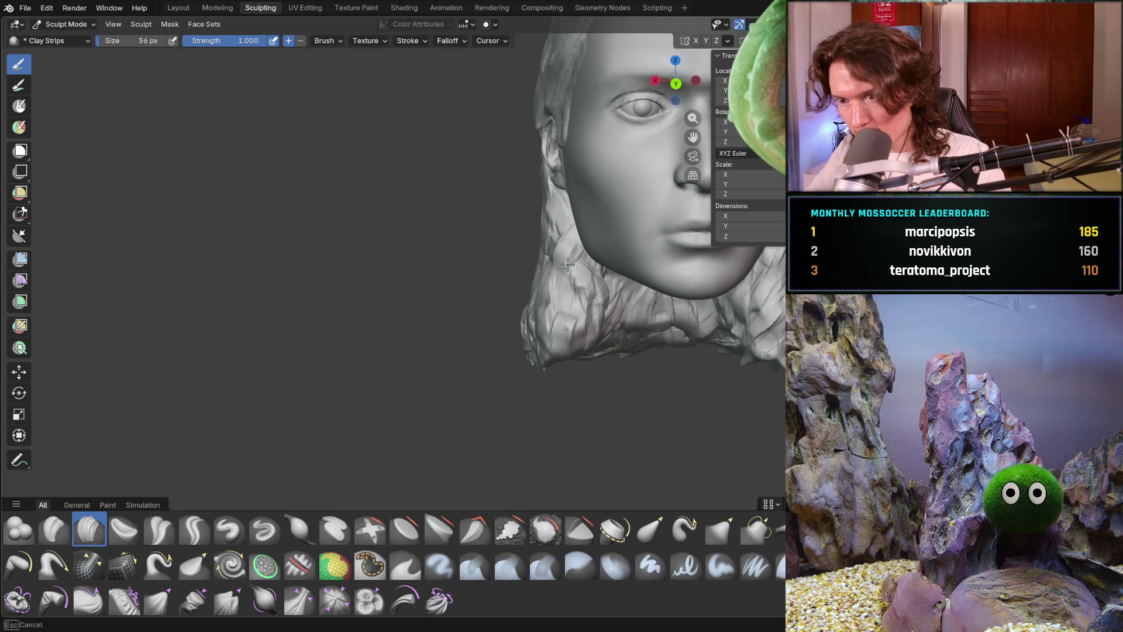
mouse_move(603, 335)
middle_mouse_down()
mouse_move(535, 296)
mouse_move(542, 284)
middle_mouse_up()
mouse_move(544, 316)
left_mouse_down()
mouse_move(515, 369)
mouse_move(444, 275)
left_mouse_up()
middle_click_drag(361, 336, 413, 326)
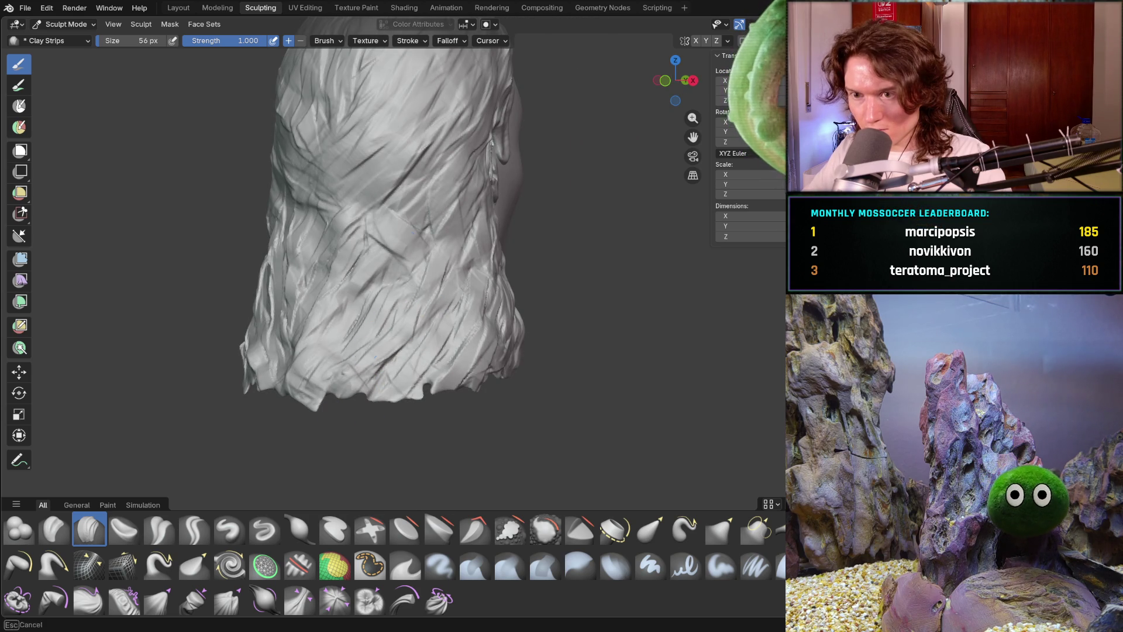
middle_click_drag(326, 291, 281, 375)
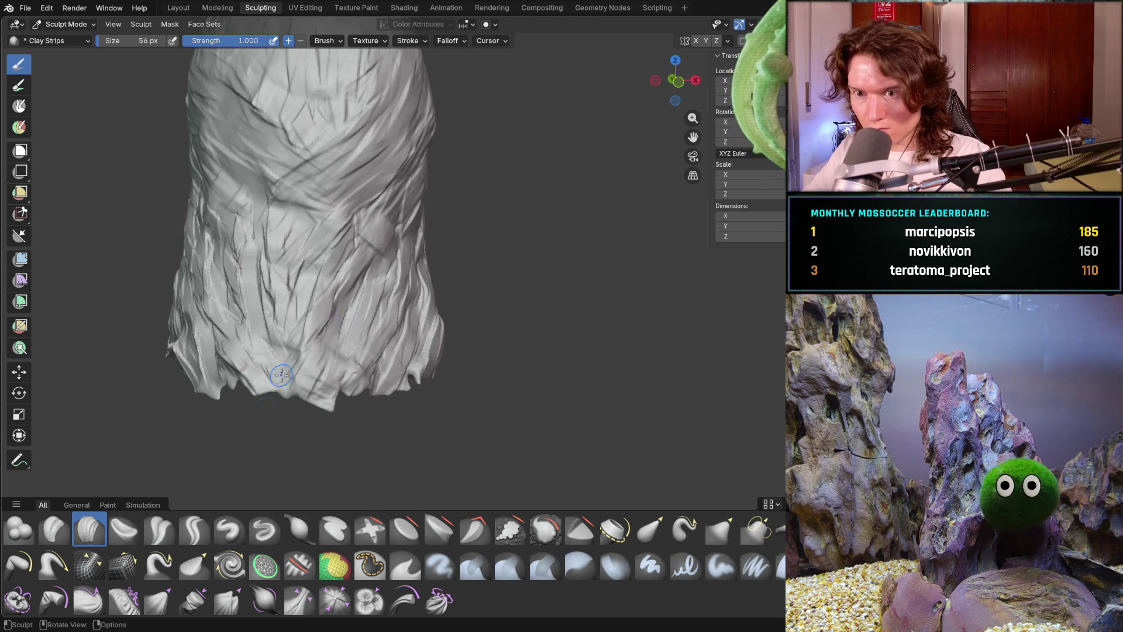
mouse_move(217, 363)
middle_mouse_down()
mouse_move(253, 285)
mouse_move(288, 274)
mouse_move(319, 326)
middle_mouse_up()
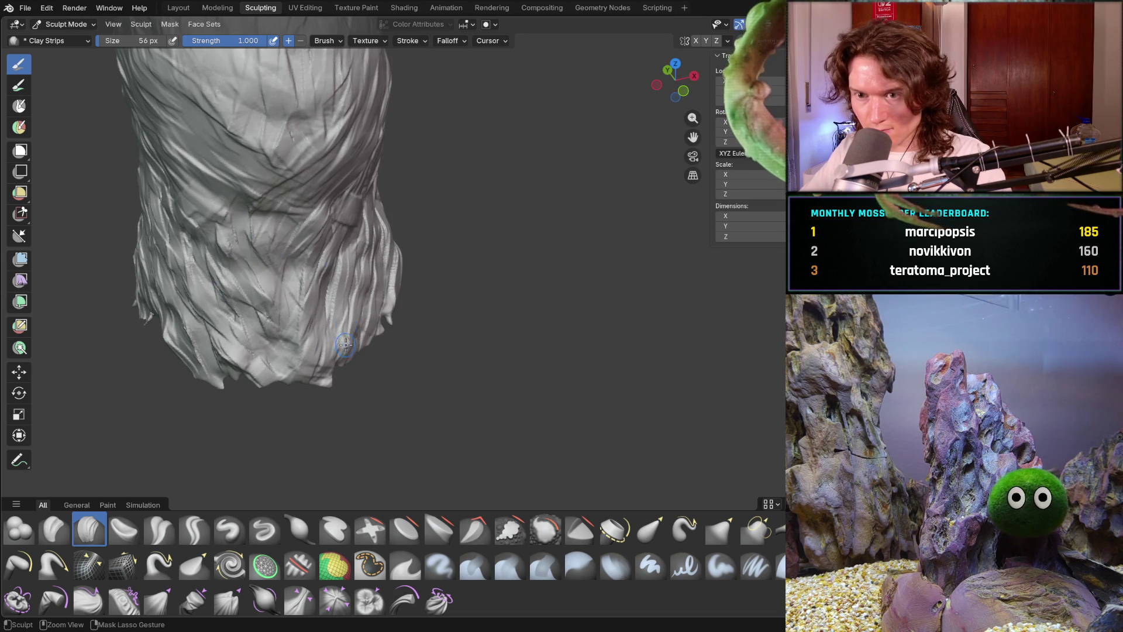
middle_click_drag(340, 331, 349, 304)
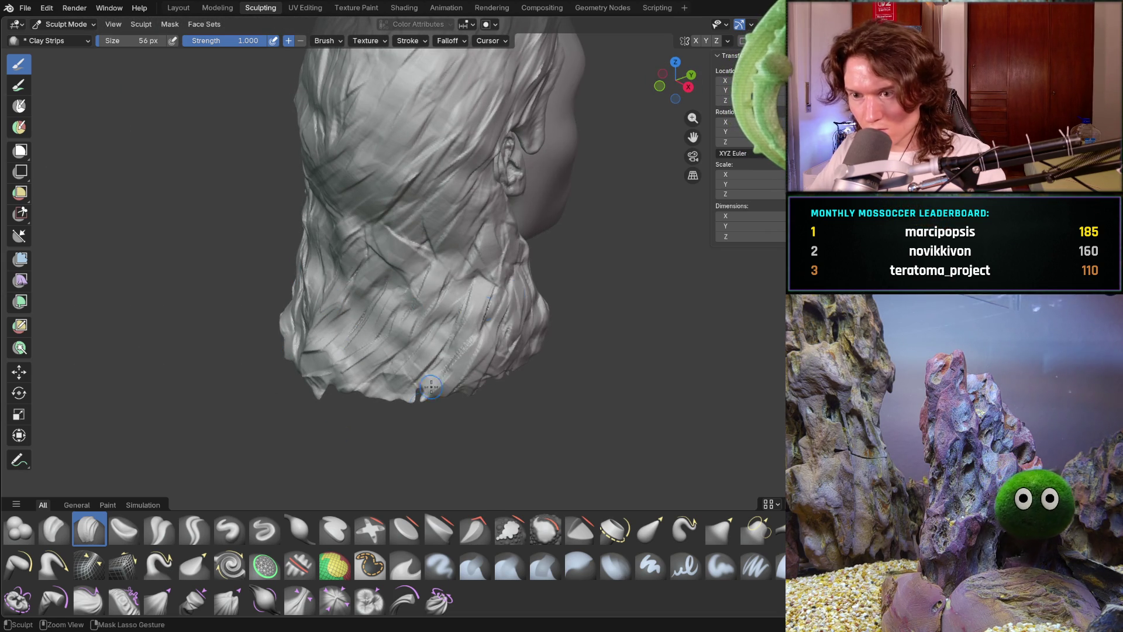
mouse_move(520, 327)
middle_mouse_down()
mouse_move(623, 301)
mouse_move(646, 334)
middle_mouse_up()
key("ctrl+KP_3")
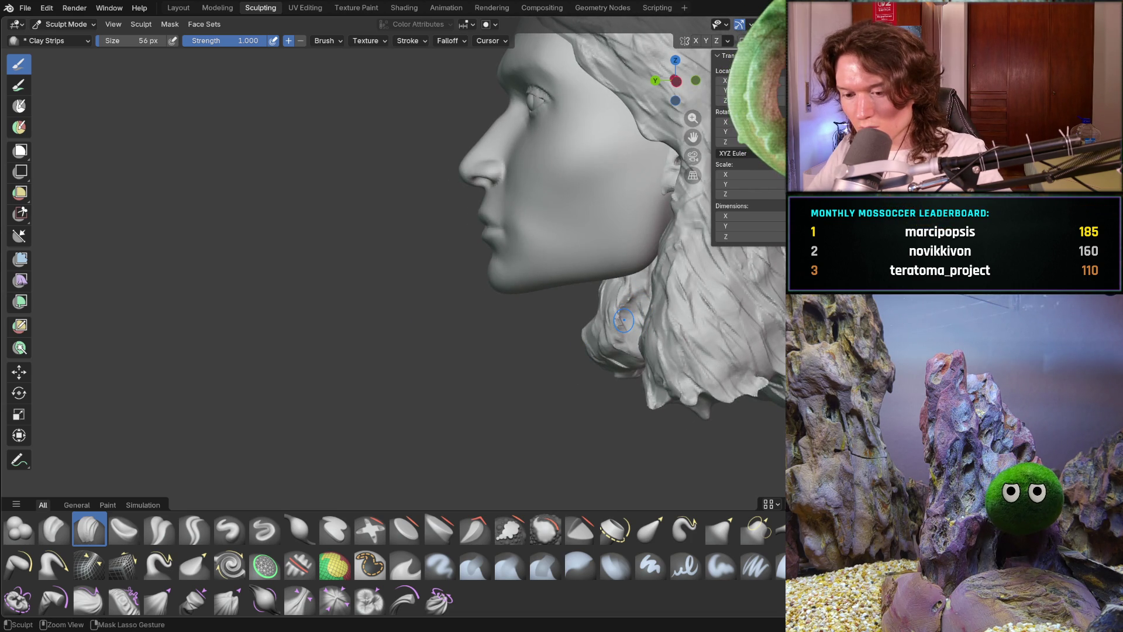
Sculpt a stroke over the front hair and a diagonal strand across the back of the head.
mouse_move(623, 320)
middle_mouse_down("ctrl")
mouse_move(629, 310)
mouse_move(640, 326)
mouse_move(546, 369)
mouse_move(533, 395)
middle_mouse_up("ctrl")
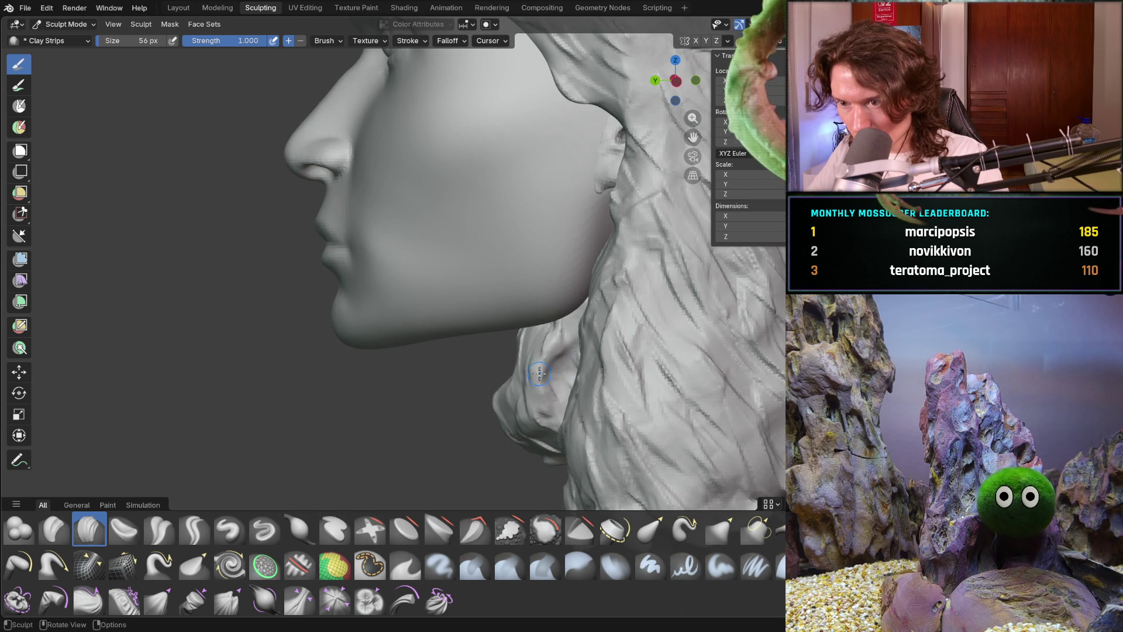
scroll(551, 339, "down", 3)
mouse_move(552, 338)
middle_mouse_down()
mouse_move(633, 367)
mouse_move(655, 345)
mouse_move(601, 329)
mouse_move(556, 351)
mouse_move(369, 344)
mouse_move(283, 313)
mouse_move(301, 326)
mouse_move(366, 304)
mouse_move(450, 325)
mouse_move(540, 387)
mouse_move(513, 314)
middle_mouse_up()
scroll(515, 348, "up", 2)
left_click_drag(452, 320, 547, 246)
middle_click_drag(493, 307, 544, 242)
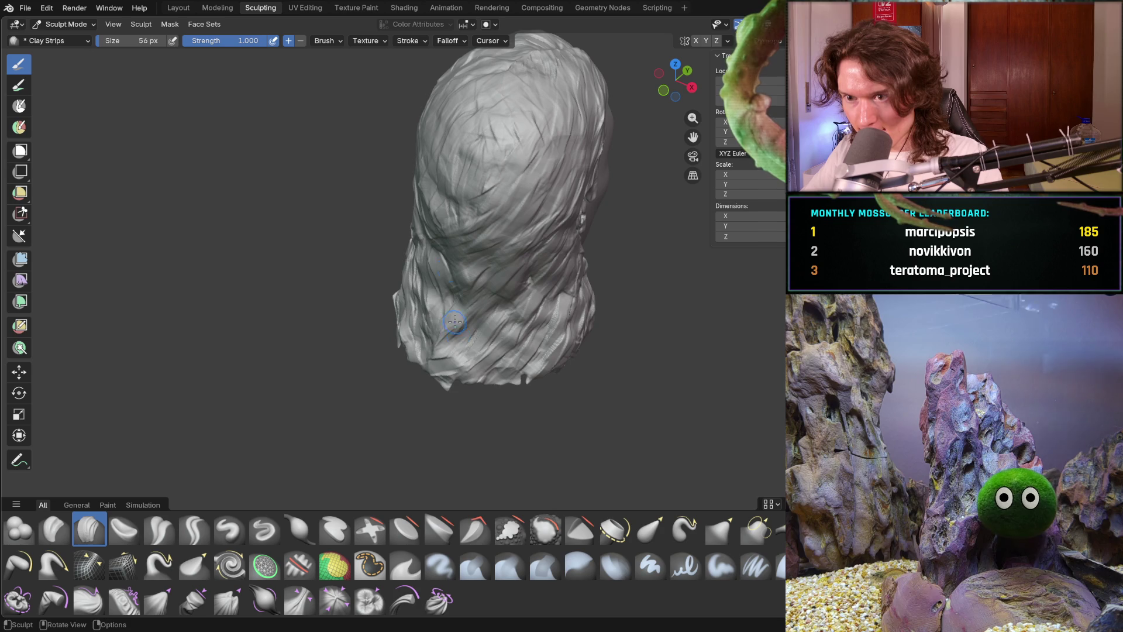
mouse_move(432, 252)
middle_mouse_down()
mouse_move(421, 234)
mouse_move(450, 270)
middle_mouse_up()
mouse_move(450, 269)
left_mouse_down()
mouse_move(468, 263)
mouse_move(386, 217)
mouse_move(418, 213)
mouse_move(421, 186)
mouse_move(436, 214)
mouse_move(410, 202)
mouse_move(434, 273)
left_mouse_up()
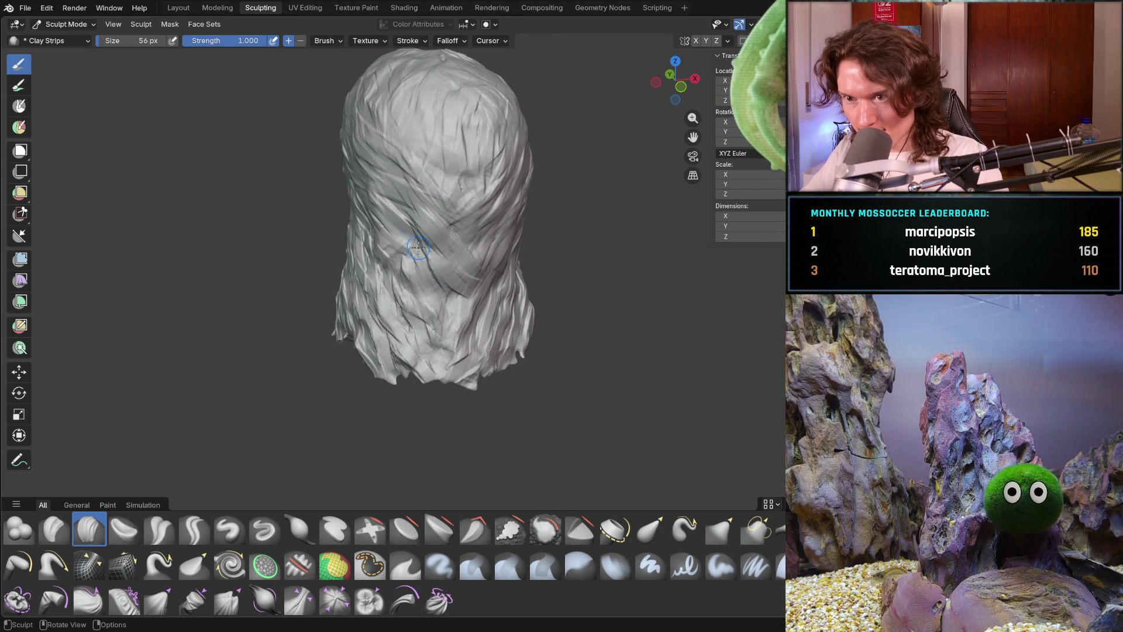
Orbit over the top and around to review the head in profile and from the front.
mouse_move(445, 245)
middle_mouse_down()
mouse_move(455, 261)
mouse_move(457, 212)
middle_mouse_up()
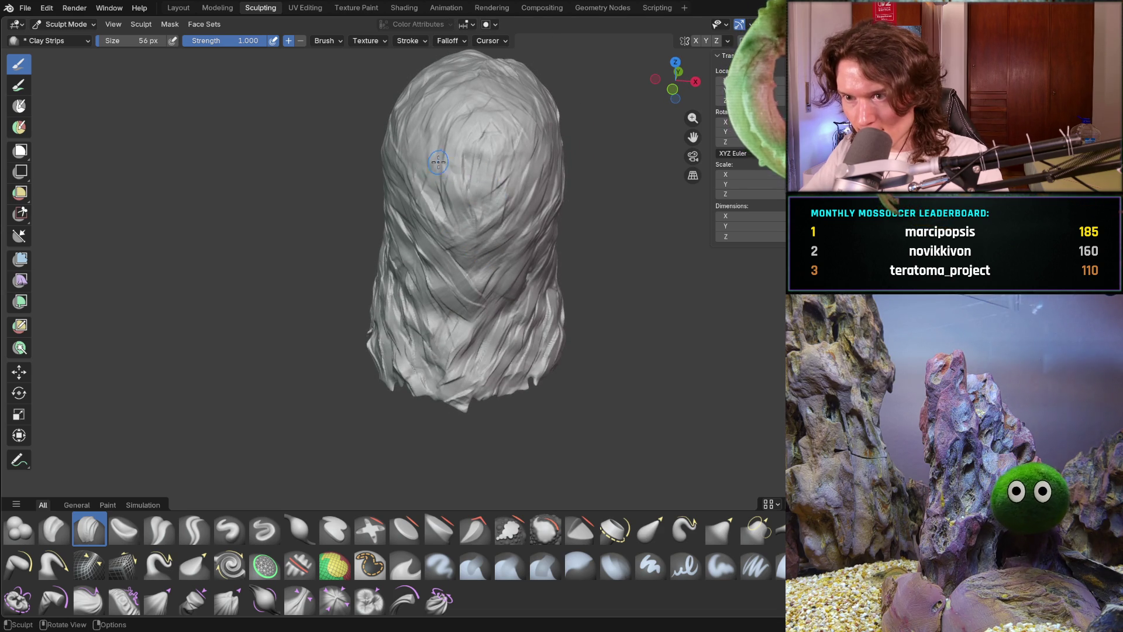
middle_click_drag(483, 263, 451, 281)
mouse_move(462, 386)
middle_mouse_down()
mouse_move(409, 306)
mouse_move(482, 359)
mouse_move(596, 379)
mouse_move(725, 374)
middle_mouse_up()
scroll(481, 358, "down", 5)
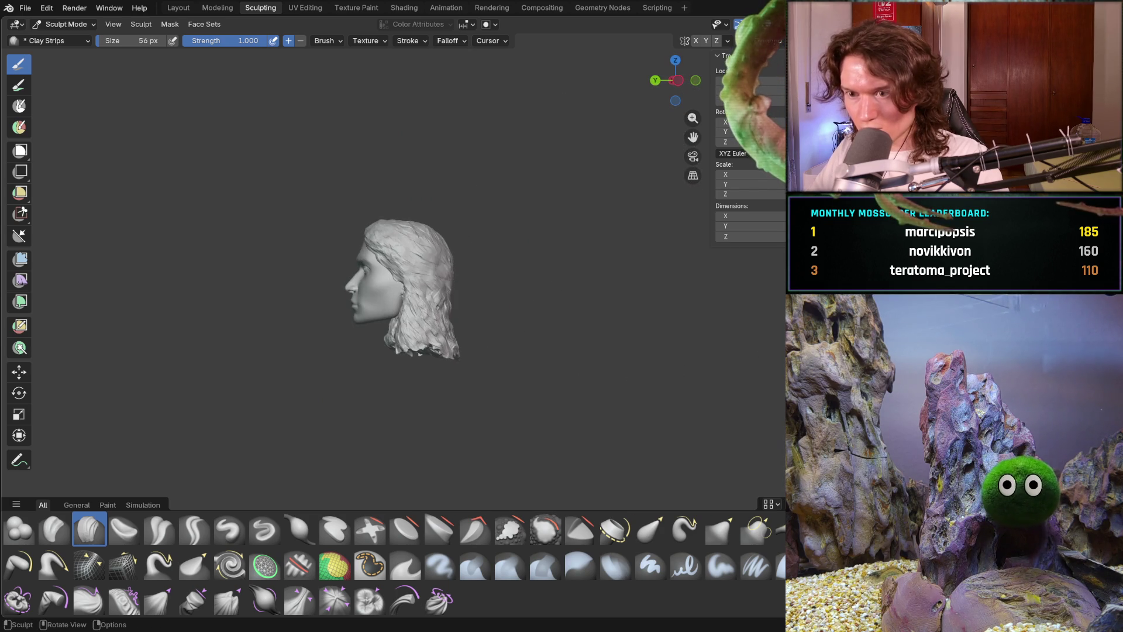
mouse_move(589, 343)
middle_mouse_down()
mouse_move(720, 359)
mouse_move(657, 351)
mouse_move(632, 371)
mouse_move(562, 371)
mouse_move(611, 379)
middle_mouse_up()
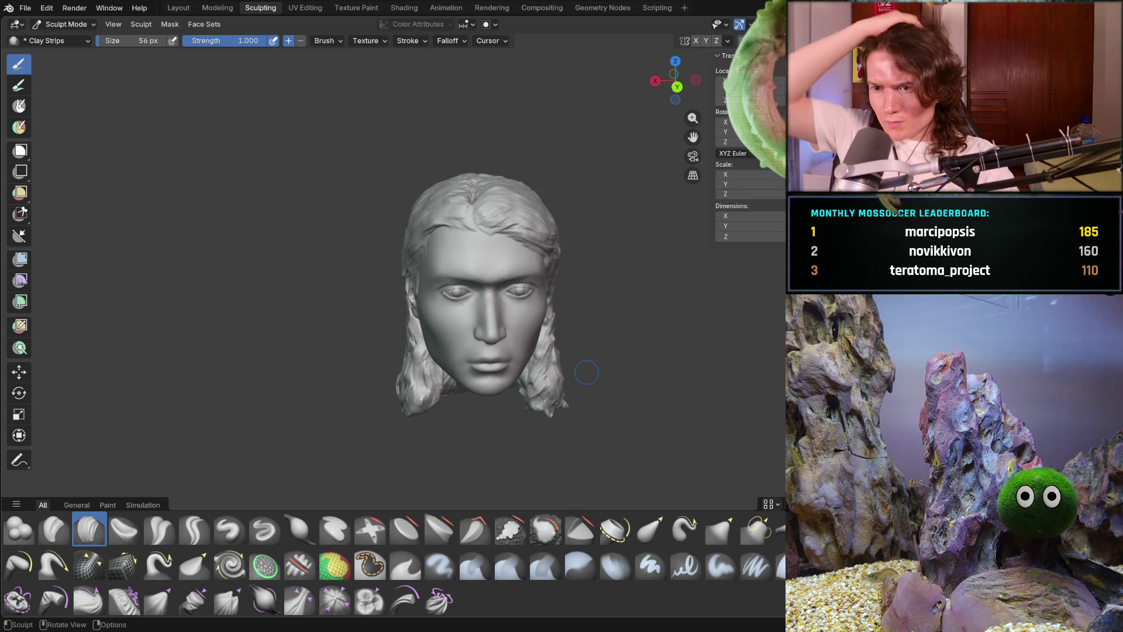
Add a clay-strip strand along the lower hair, viewed from slightly above.
mouse_move(407, 325)
middle_mouse_down()
mouse_move(425, 394)
mouse_move(405, 368)
middle_mouse_up()
scroll(405, 367, "up", 2)
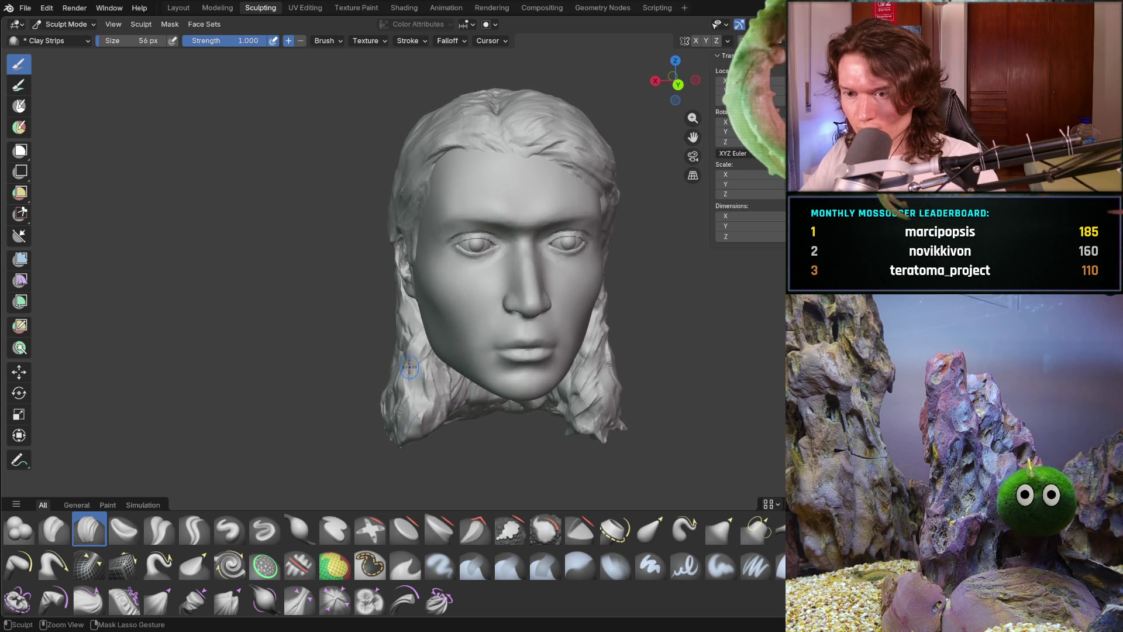
mouse_move(434, 388)
middle_mouse_down()
mouse_move(448, 382)
mouse_move(423, 409)
mouse_move(444, 403)
middle_mouse_up()
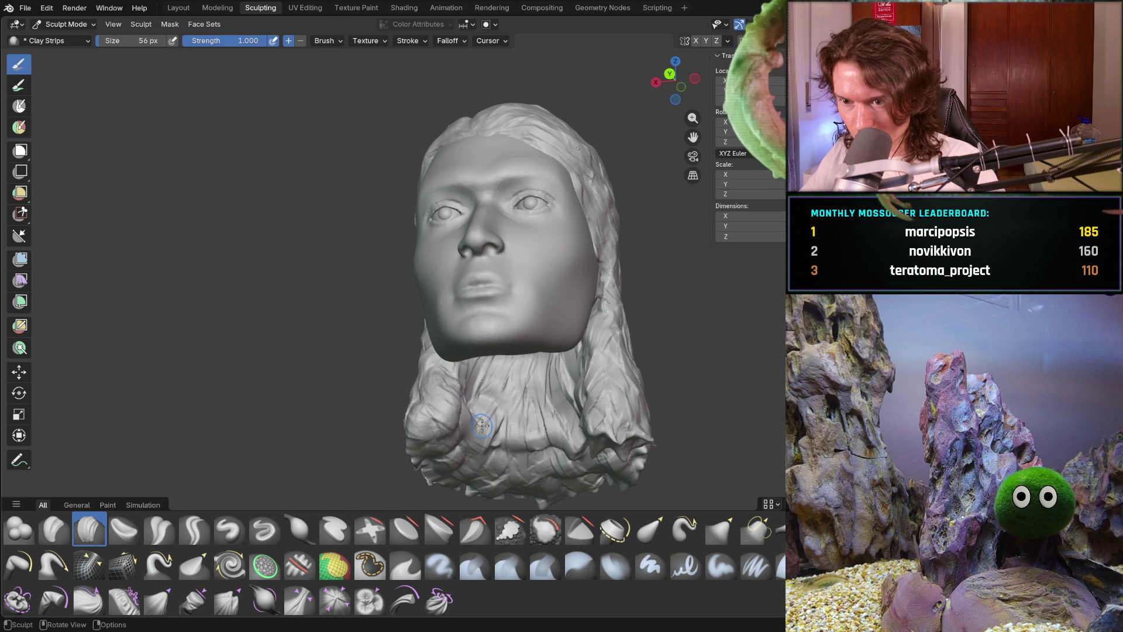
left_click_drag(452, 382, 506, 406)
mouse_move(591, 386)
middle_mouse_down()
mouse_move(580, 410)
mouse_move(493, 410)
middle_mouse_up()
From a front view, reshape strands on the model's right side, then check both sides.
key("ctrl+KP_1")
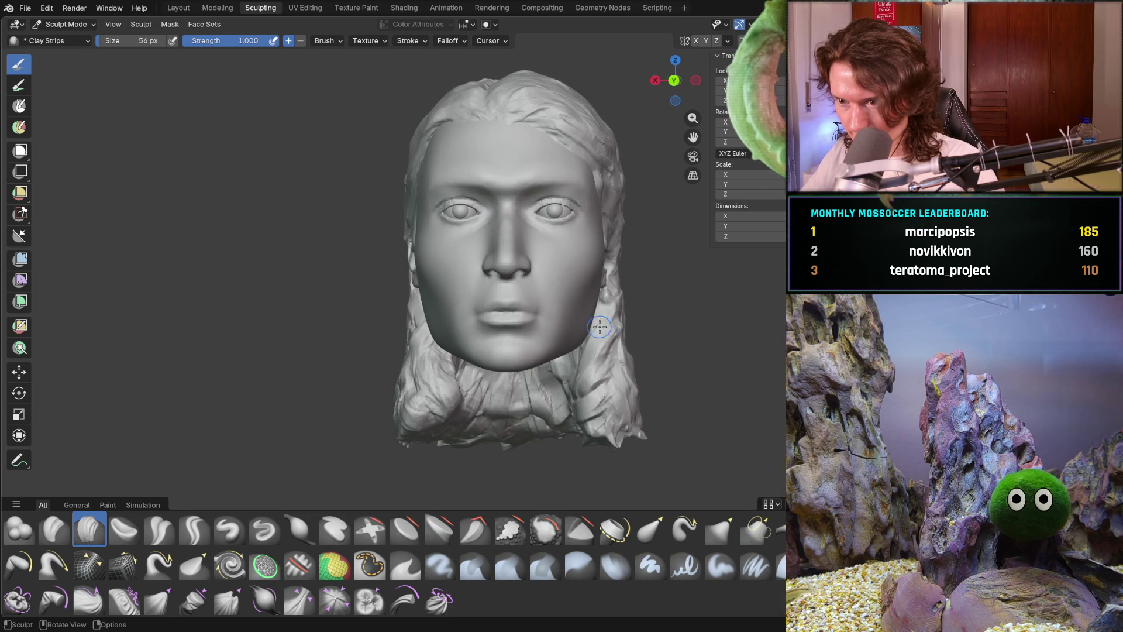
left_click_drag(548, 373, 612, 383)
mouse_move(612, 383)
middle_mouse_down()
mouse_move(646, 335)
mouse_move(689, 329)
mouse_move(667, 313)
middle_mouse_up()
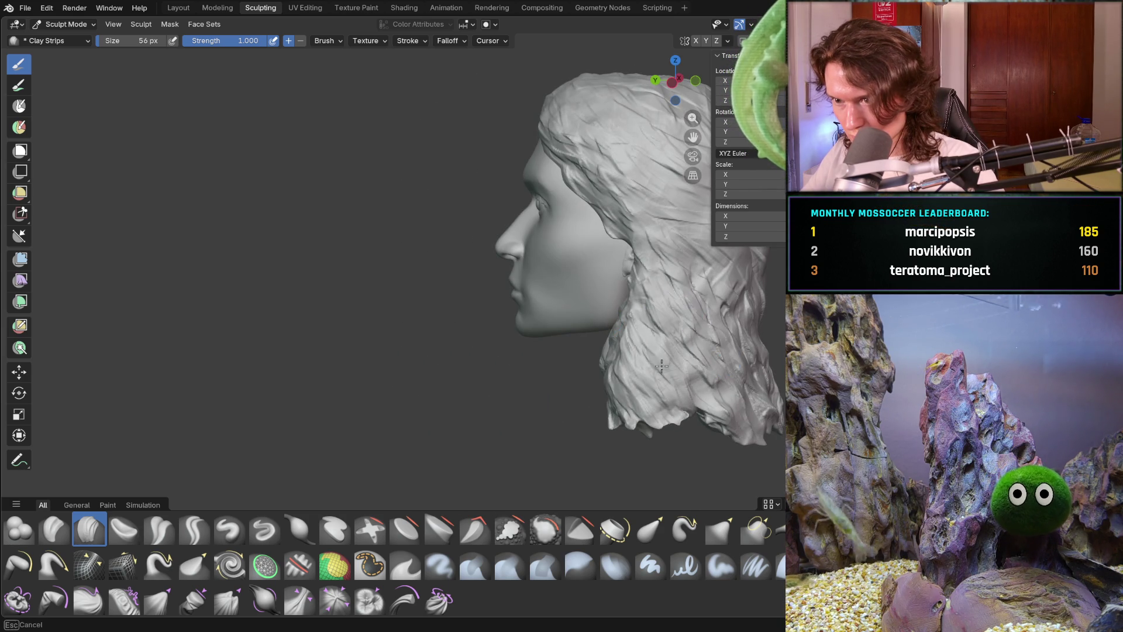
mouse_move(553, 318)
middle_mouse_down()
mouse_move(703, 319)
mouse_move(661, 319)
mouse_move(672, 306)
middle_mouse_up()
scroll(661, 319, "down", 3)
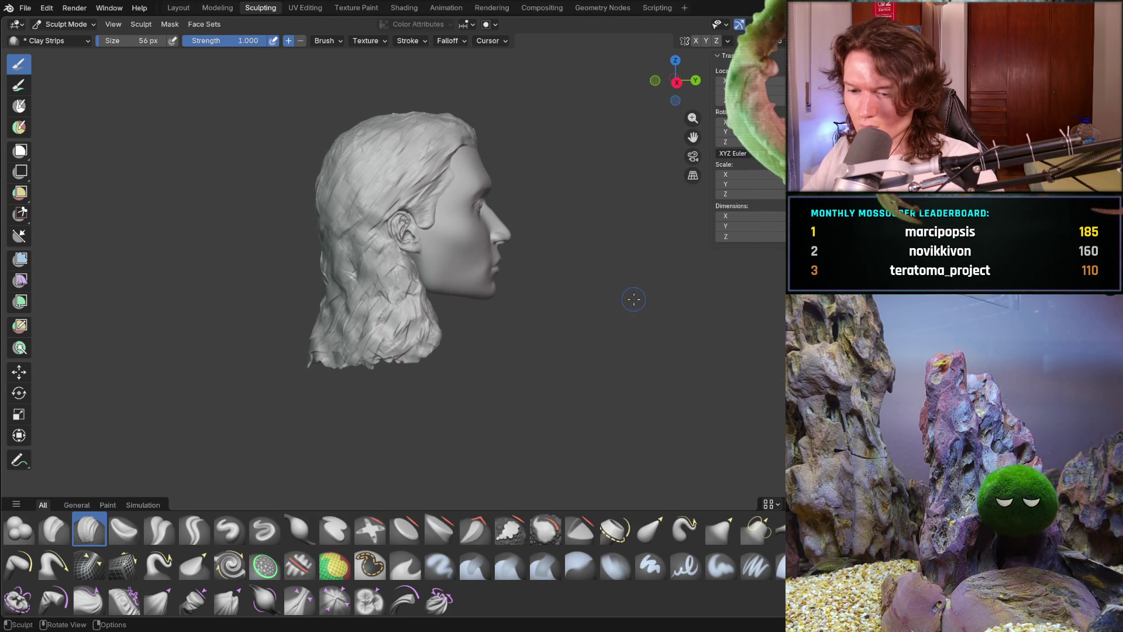
mouse_move(562, 287)
middle_mouse_down()
mouse_move(318, 258)
mouse_move(280, 269)
mouse_move(193, 259)
mouse_move(328, 292)
middle_mouse_up()
scroll(351, 328, "up", 5)
middle_click_drag(393, 358, 401, 332, "shift")
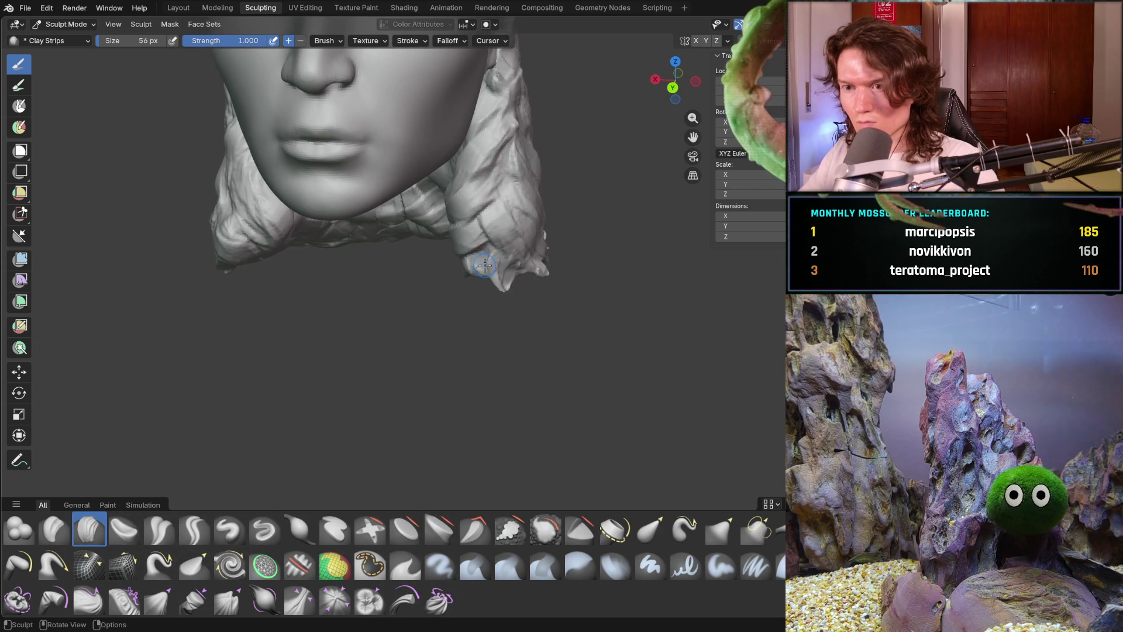
scroll(419, 329, "down", 8)
mouse_move(456, 295)
middle_mouse_down()
mouse_move(564, 293)
mouse_move(465, 228)
mouse_move(401, 240)
mouse_move(428, 265)
mouse_move(377, 280)
mouse_move(430, 257)
middle_mouse_up()
scroll(564, 292, "up", 6)
scroll(445, 237, "down", 6)
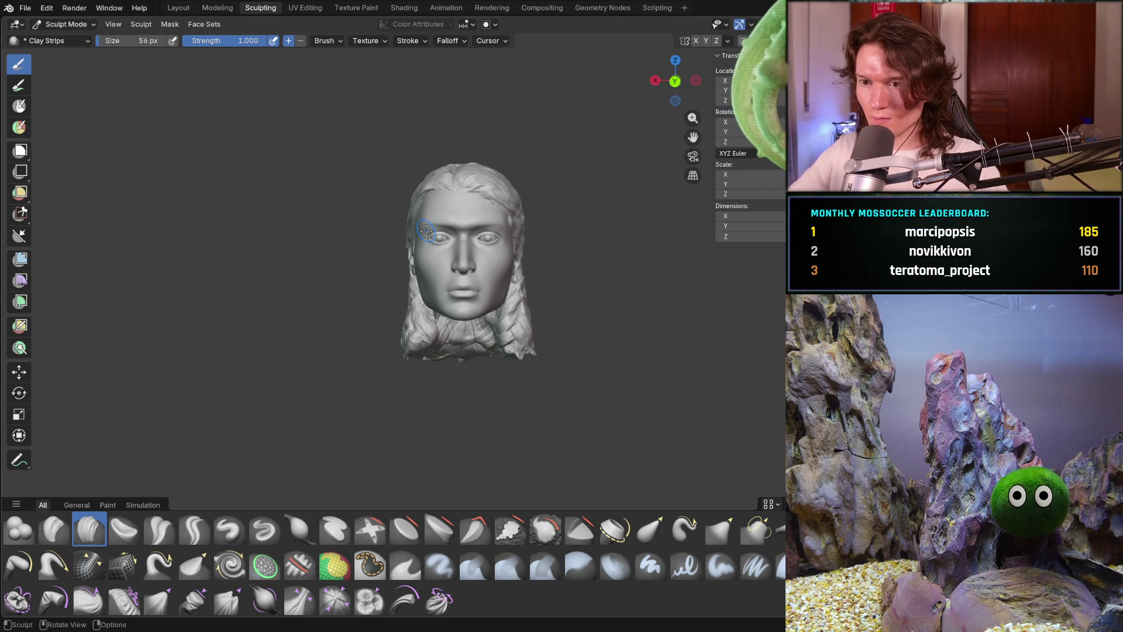
Turn the view slightly toward the head.
middle_click_drag(331, 360, 386, 322)
Switch to the Grab brush at 362 px and pull the hair near the ear into shape.
scroll(394, 316, "up", 4)
key("g")
key("f")
left_click(456, 304)
middle_click_drag(456, 304, 459, 251)
mouse_move(436, 176)
left_mouse_down()
mouse_move(431, 155)
mouse_move(421, 201)
left_mouse_up()
Push the left-side hair outward below the ear and reshape its lower ends.
mouse_move(421, 201)
middle_mouse_down()
mouse_move(363, 208)
mouse_move(433, 243)
middle_mouse_up()
mouse_move(425, 282)
left_mouse_down()
mouse_move(417, 304)
mouse_move(437, 345)
mouse_move(421, 363)
mouse_move(424, 410)
left_mouse_up()
middle_click_drag(444, 94, 445, 106)
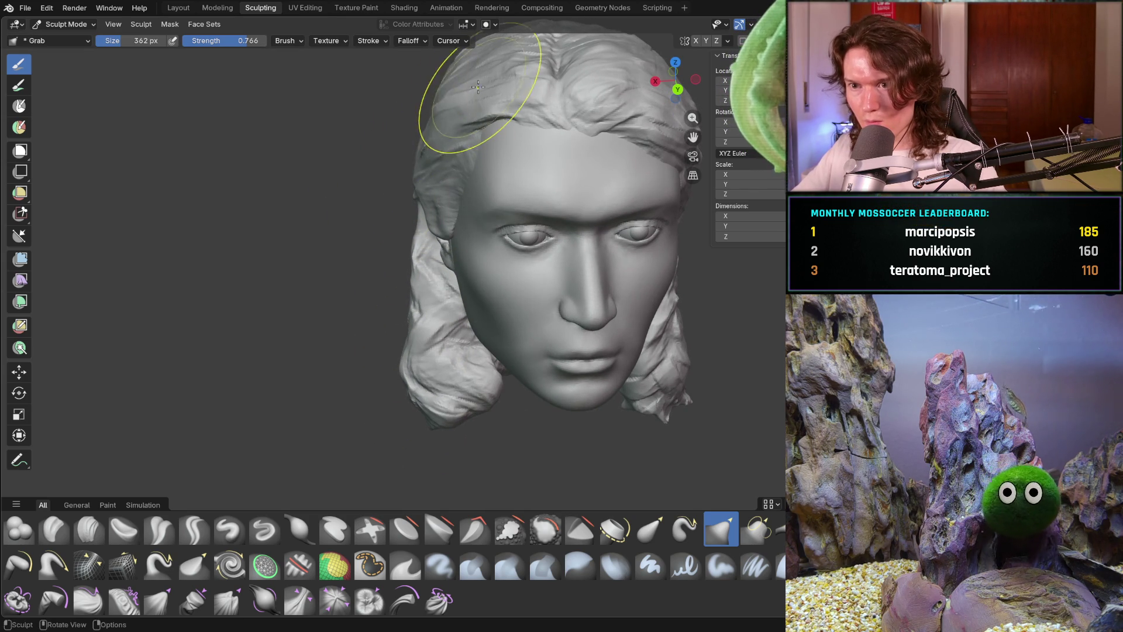
mouse_move(449, 153)
middle_mouse_down()
mouse_move(453, 137)
mouse_move(458, 233)
mouse_move(661, 242)
middle_mouse_up()
middle_click_drag(575, 280, 451, 313)
scroll(462, 298, "up", 5)
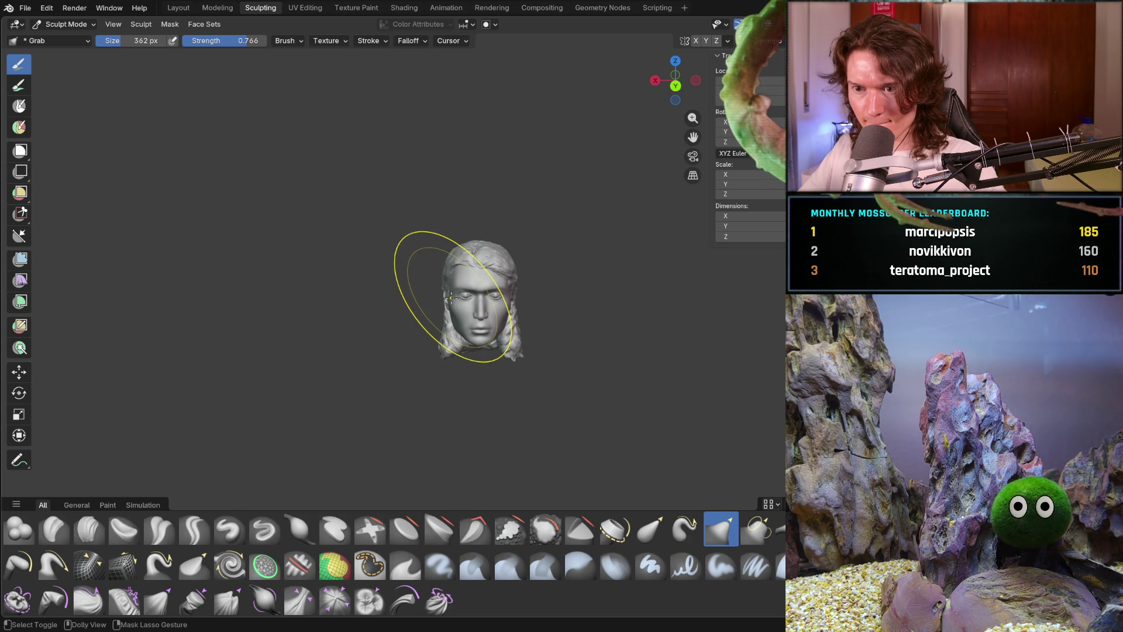
mouse_move(450, 298)
middle_mouse_down()
mouse_move(445, 278)
mouse_move(389, 264)
middle_mouse_up()
scroll(443, 271, "up", 5)
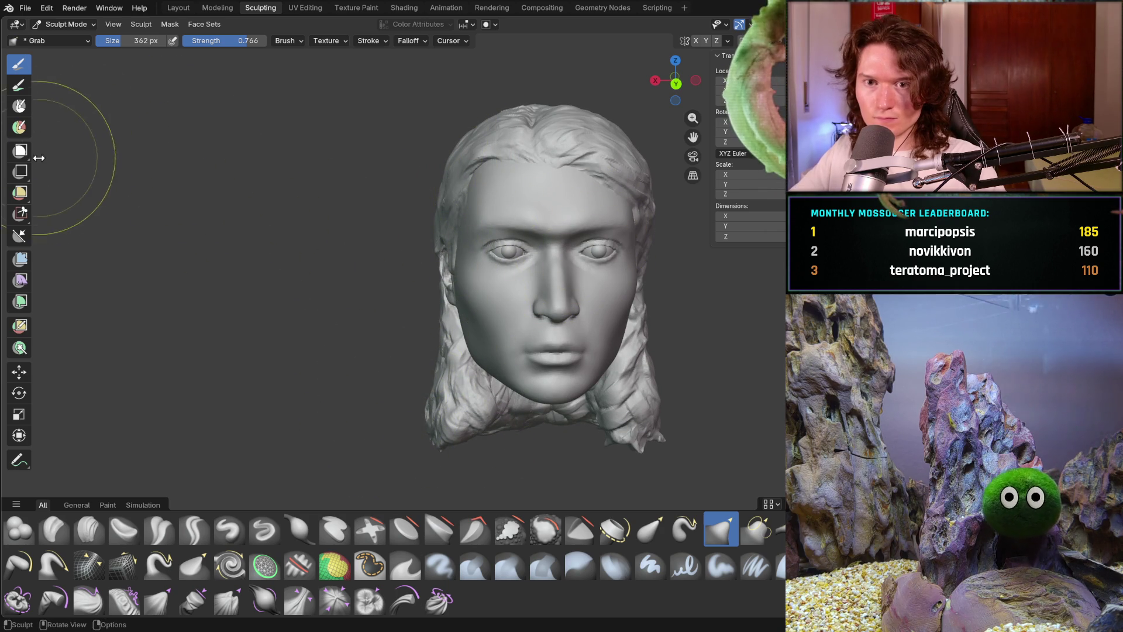
Switch to Object Mode and scale the hair uniformly to 1.075.
left_click(68, 40)
left_click(74, 24)
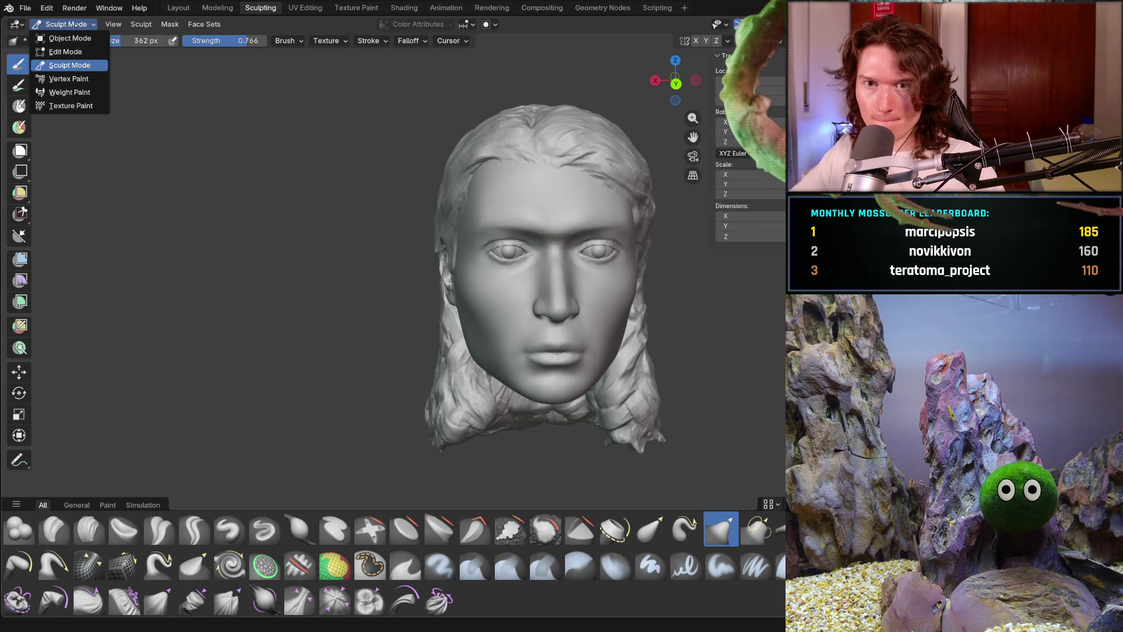
left_click(82, 37)
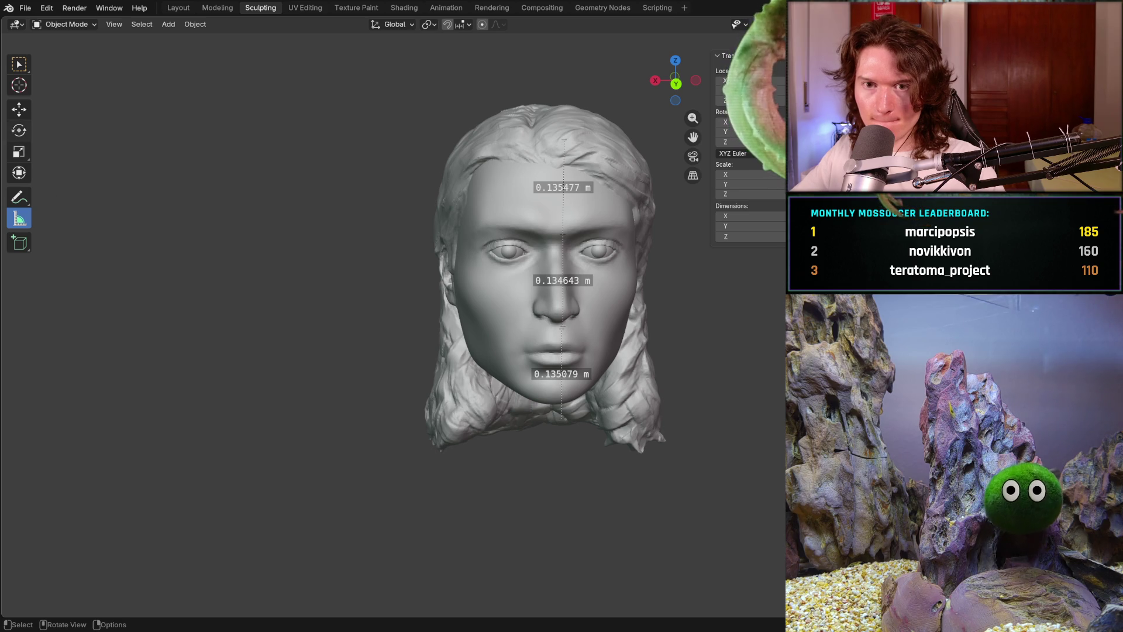
left_click(19, 151)
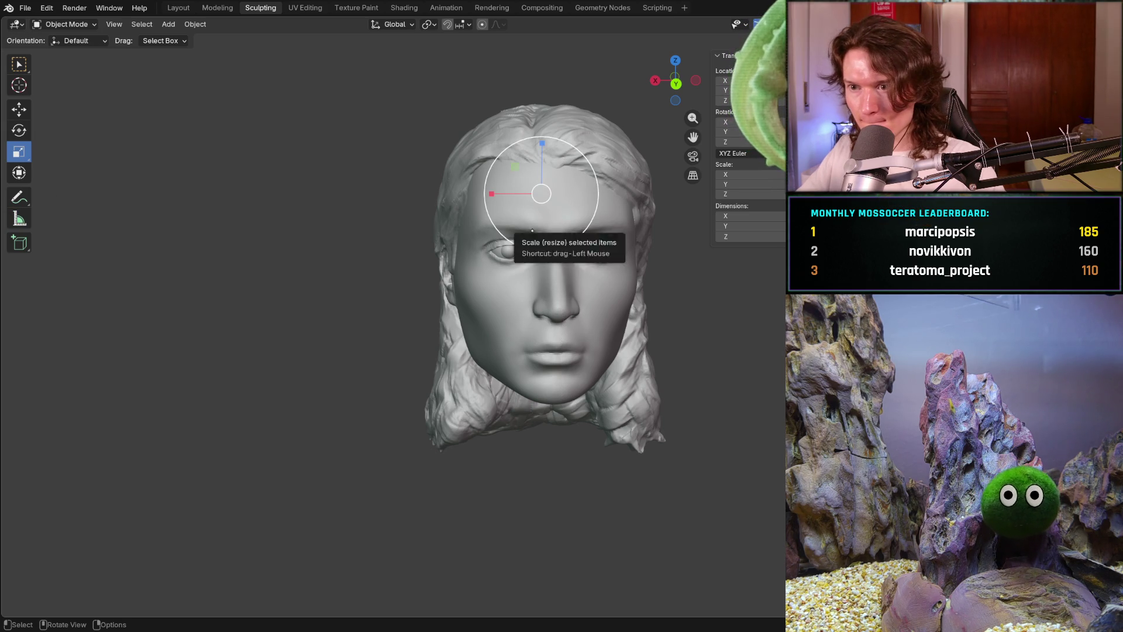
key("s")
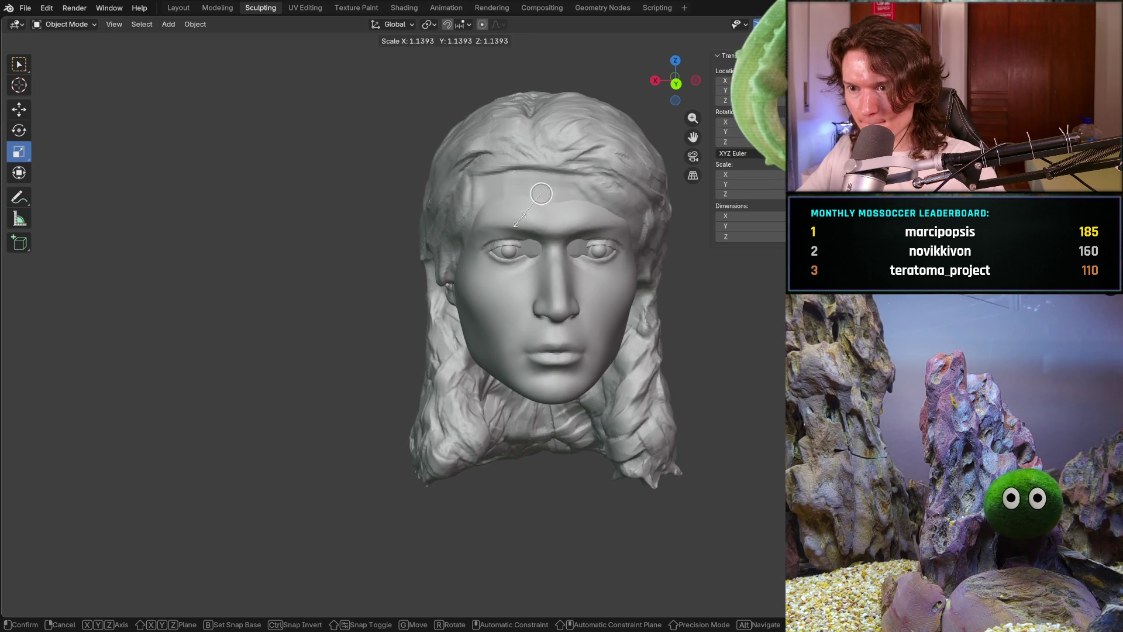
left_click(517, 218)
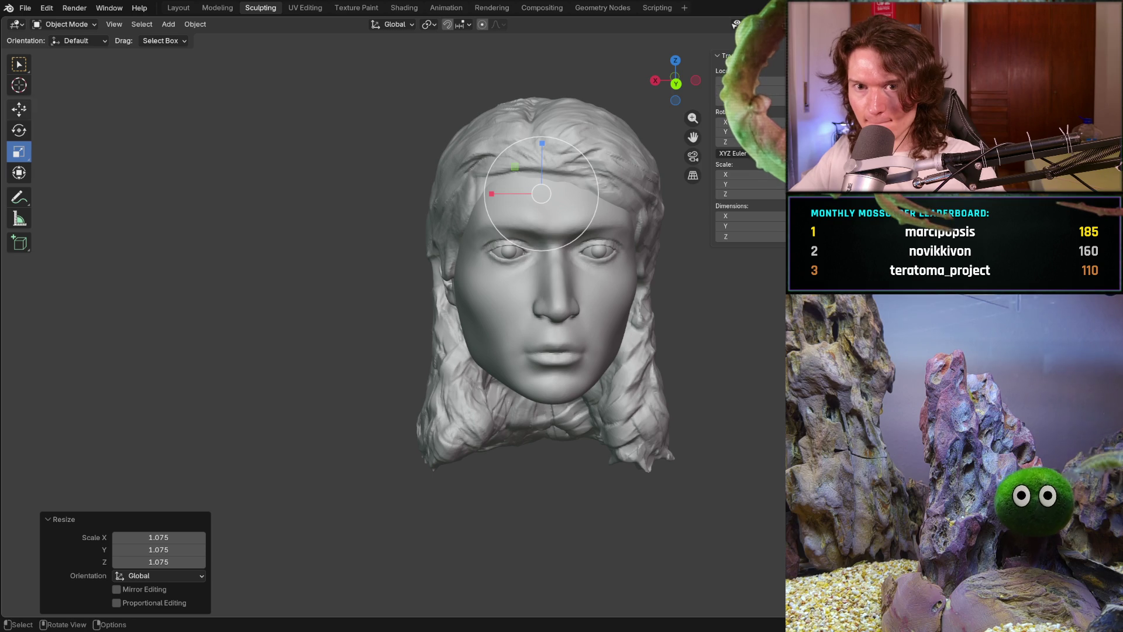
Move the hair slightly up along Z and back along Y, then return to Sculpt Mode.
left_click(19, 109)
left_click_drag(542, 151, 541, 143)
middle_click_drag(500, 270, 478, 213)
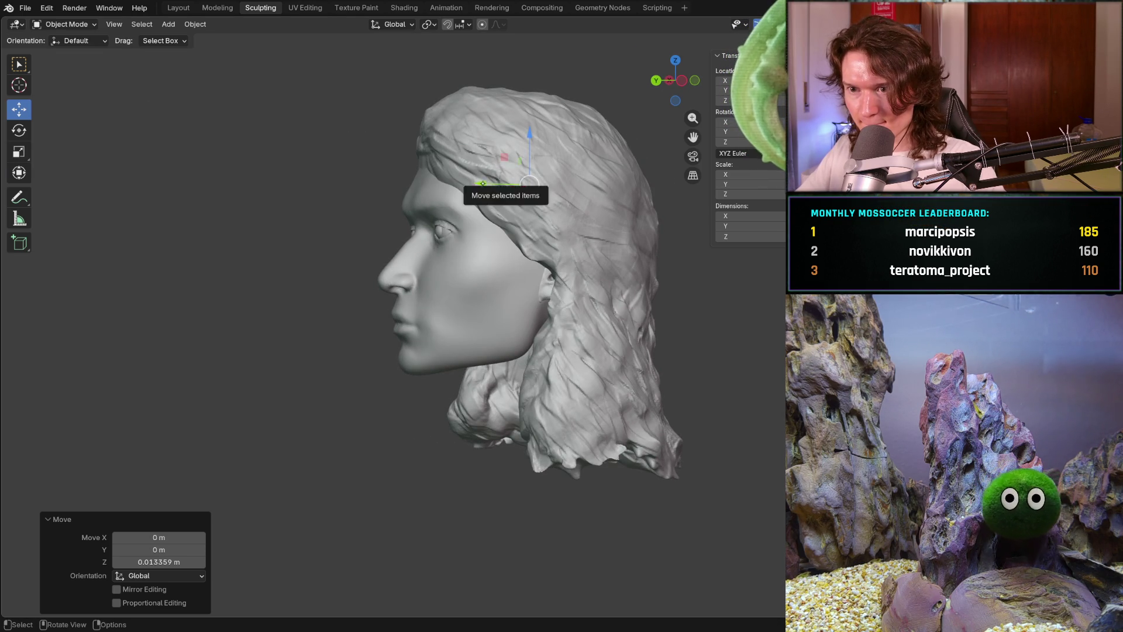
left_click_drag(487, 178, 510, 183)
mouse_move(510, 183)
middle_mouse_down()
mouse_move(570, 269)
mouse_move(550, 266)
mouse_move(568, 281)
mouse_move(563, 308)
mouse_move(646, 286)
mouse_move(587, 286)
middle_mouse_up()
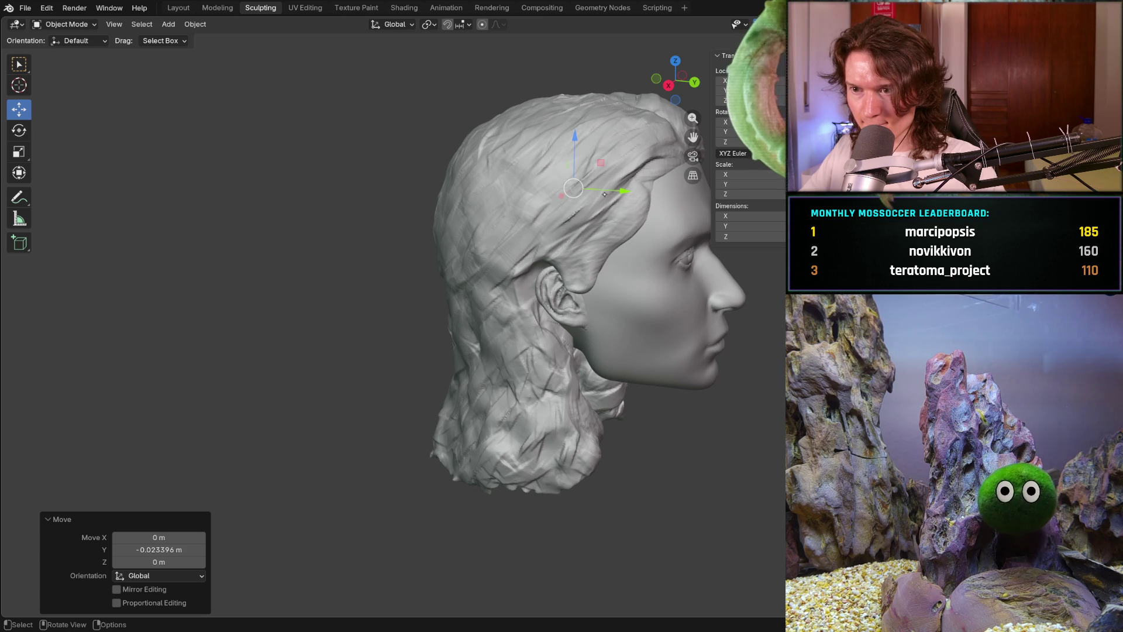
middle_click_drag(583, 217, 568, 228)
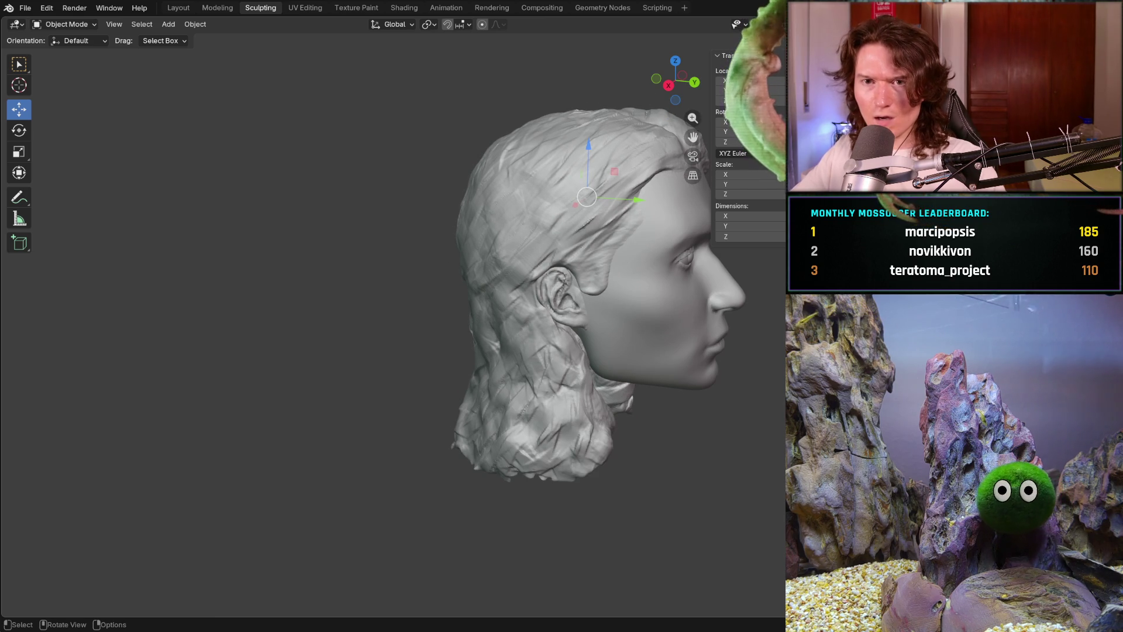
left_click(63, 25)
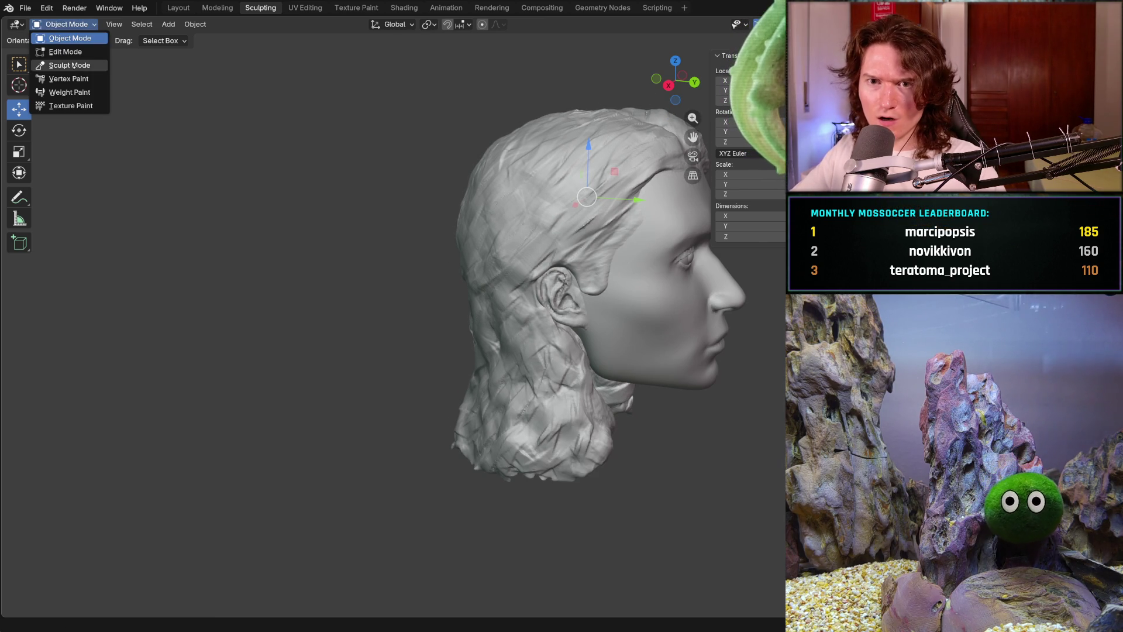
left_click(61, 66)
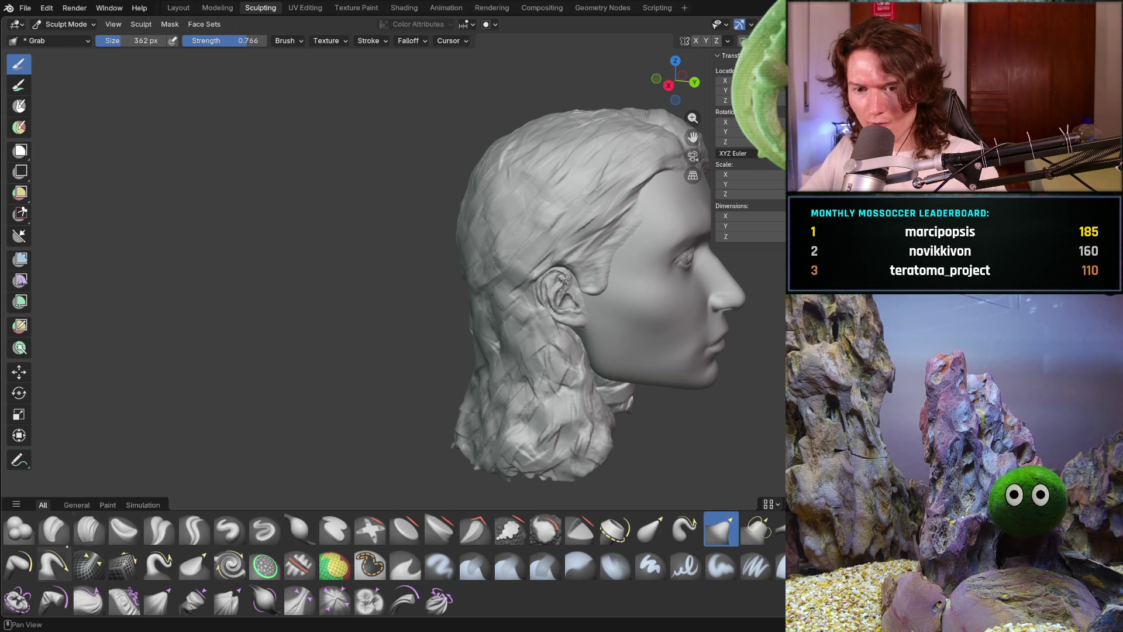
Select the Clay Strips brush and shrink its radius to 236, then 174 px.
left_click(89, 528)
key("f")
left_click(537, 289)
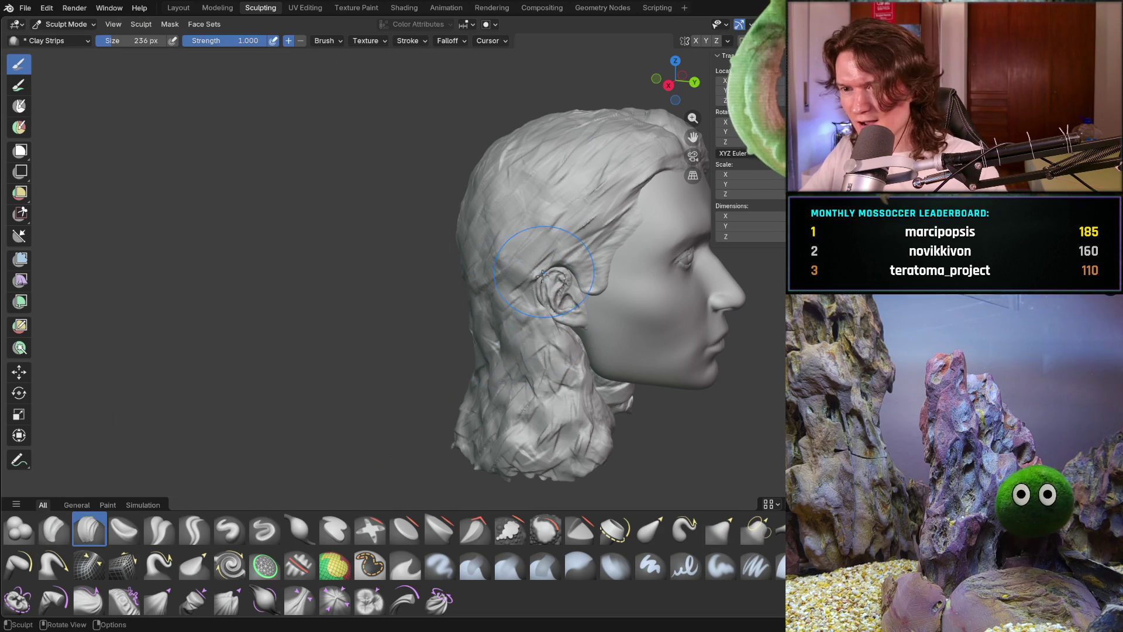
key("f")
left_click(538, 305)
mouse_move(538, 304)
middle_mouse_down()
mouse_move(458, 271)
mouse_move(513, 282)
mouse_move(462, 310)
mouse_move(484, 316)
mouse_move(381, 378)
mouse_move(350, 372)
middle_mouse_up()
mouse_move(396, 406)
middle_mouse_down()
mouse_move(433, 412)
mouse_move(388, 393)
mouse_move(486, 401)
mouse_move(454, 419)
mouse_move(412, 346)
middle_mouse_up()
scroll(410, 341, "up", 4)
Lay 174 px clay strips across the back hair.
mouse_move(484, 272)
left_mouse_down()
mouse_move(427, 181)
mouse_move(404, 223)
mouse_move(468, 263)
mouse_move(518, 369)
left_mouse_up()
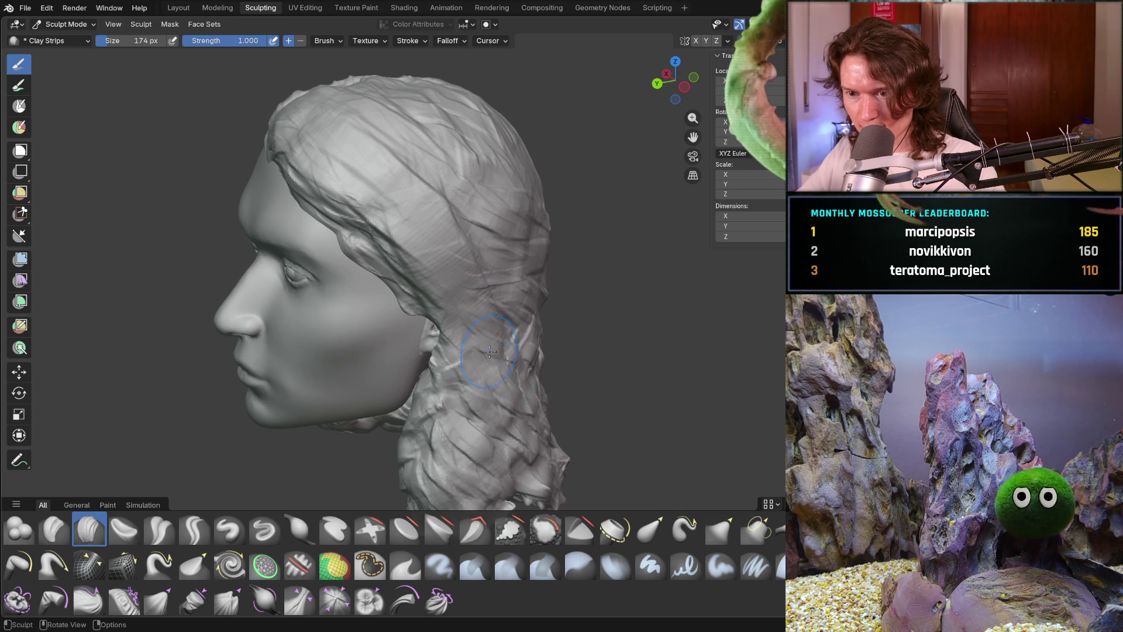
middle_click_drag(518, 370, 535, 410)
mouse_move(468, 210)
left_mouse_down()
mouse_move(571, 301)
mouse_move(503, 176)
mouse_move(582, 376)
mouse_move(504, 323)
left_mouse_up()
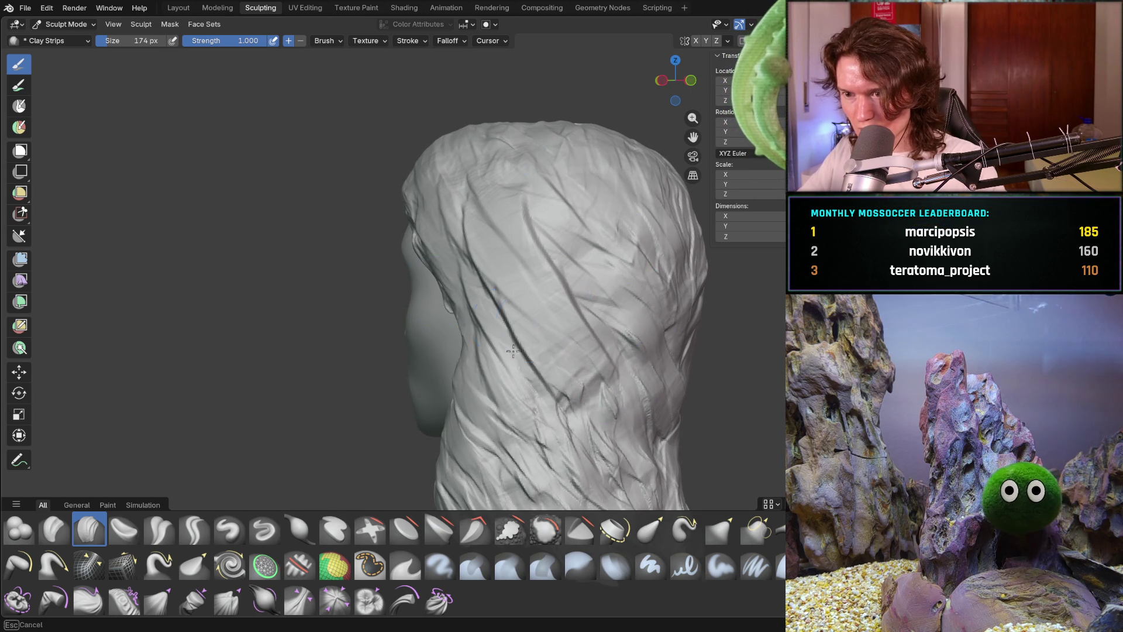
middle_click_drag(588, 401, 642, 371)
scroll(642, 371, "down", 5)
mouse_move(639, 326)
middle_mouse_down()
mouse_move(624, 357)
mouse_move(632, 343)
mouse_move(527, 381)
middle_mouse_up()
scroll(515, 392, "up", 6)
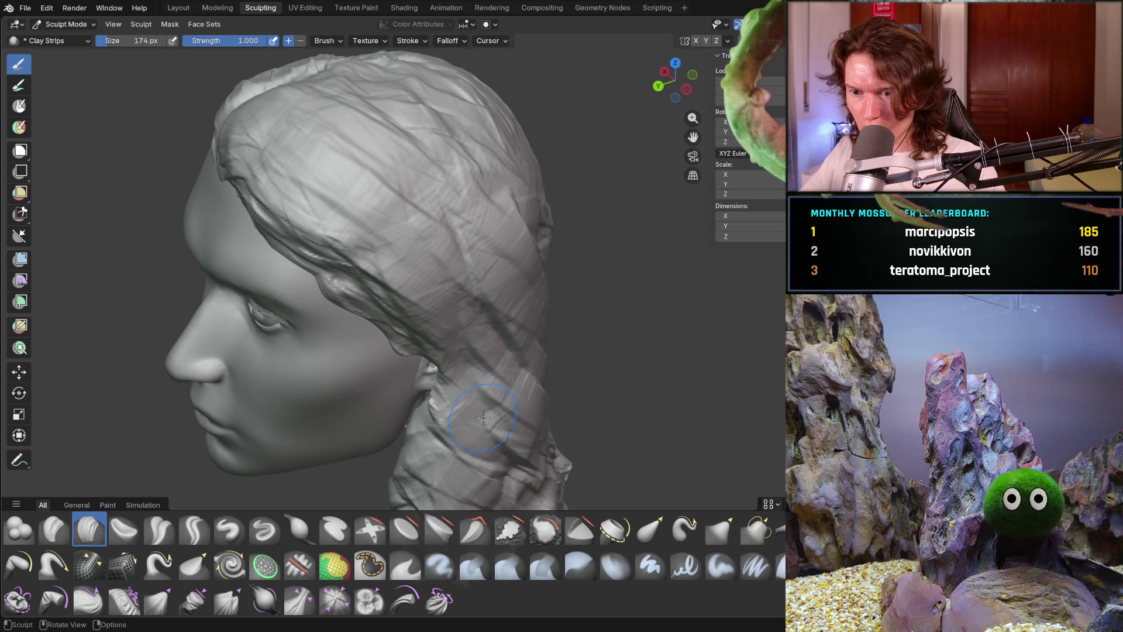
middle_click_drag(482, 414, 487, 402)
mouse_move(570, 306)
middle_mouse_down()
mouse_move(594, 304)
mouse_move(590, 275)
mouse_move(536, 169)
middle_mouse_up()
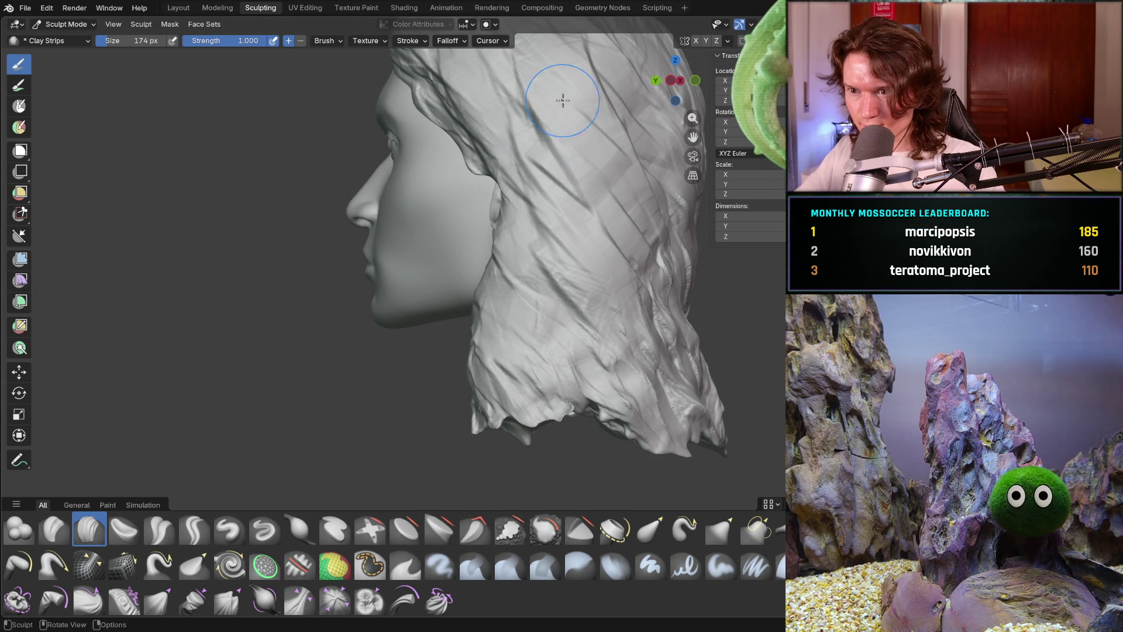
middle_click_drag(602, 125, 593, 145)
Reduce the brush to 118 px and draw strands down the side and back hair.
key("f")
left_click(579, 150)
mouse_move(562, 117)
left_mouse_down()
mouse_move(527, 152)
mouse_move(509, 222)
left_mouse_up()
left_click_drag(540, 275, 491, 322)
mouse_move(491, 322)
middle_mouse_down()
mouse_move(483, 272)
mouse_move(576, 183)
mouse_move(460, 204)
mouse_move(579, 65)
middle_mouse_up()
scroll(577, 184, "up", 3)
mouse_move(579, 65)
left_mouse_down()
mouse_move(580, 270)
mouse_move(644, 464)
left_mouse_up()
Frame the whole head in view and orbit to a left side profile.
mouse_move(585, 439)
middle_mouse_down()
mouse_move(568, 328)
mouse_move(425, 326)
middle_mouse_up()
scroll(576, 351, "down", 5)
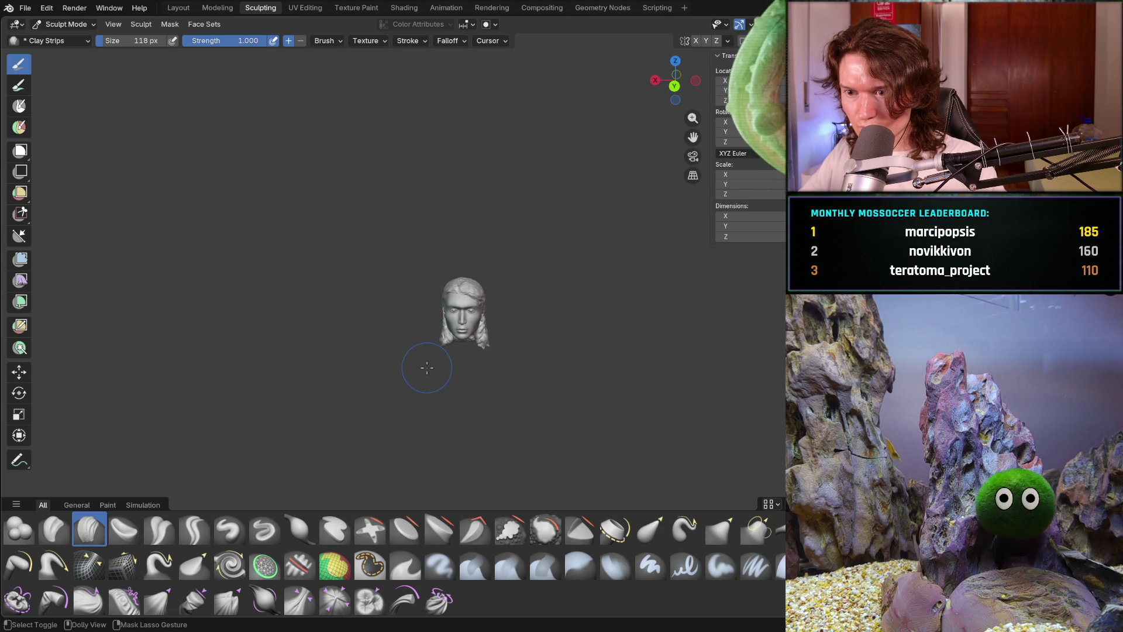
key("KP_Decimal")
middle_click_drag(513, 318, 372, 338)
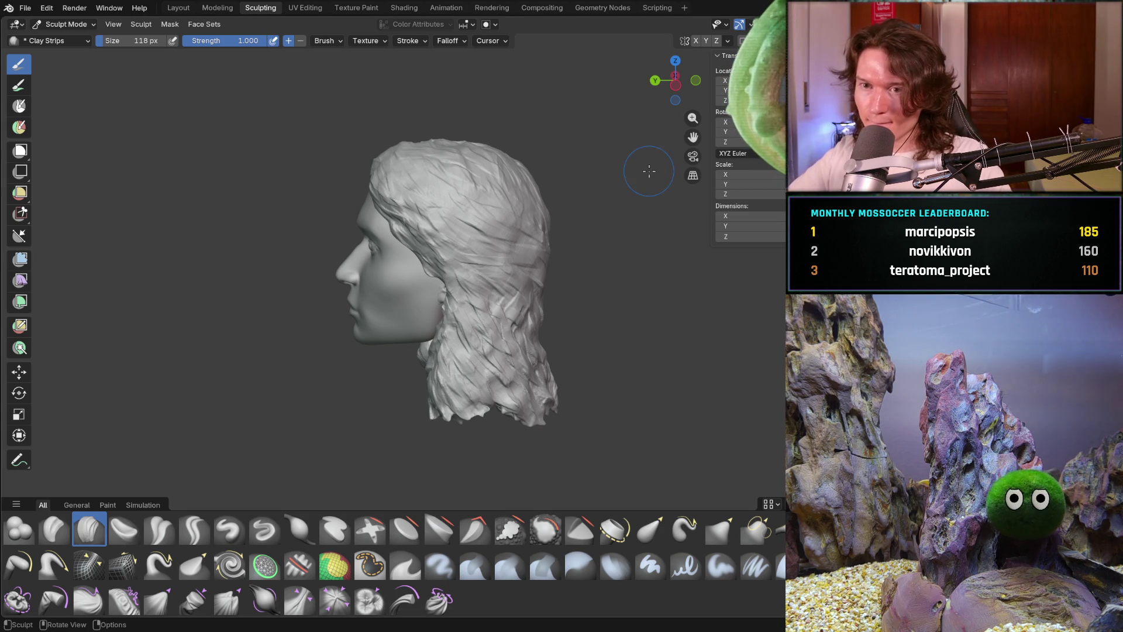
left_click(64, 24)
In Object Mode, duplicate the hair object in place with a 0 m offset.
left_click(74, 37)
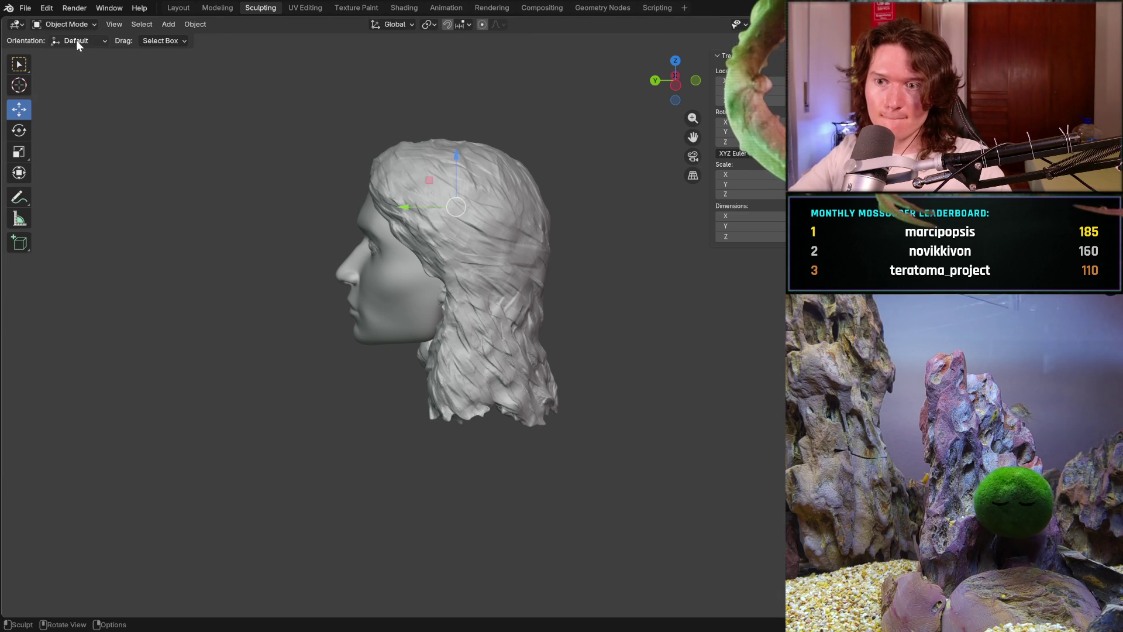
right_click(480, 228)
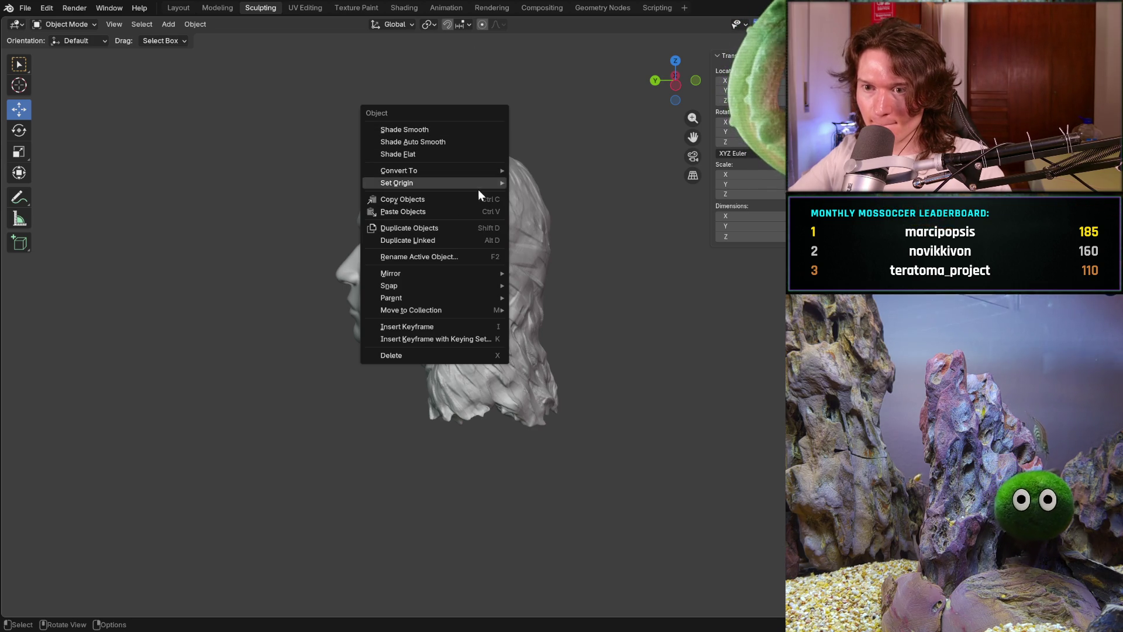
left_click(466, 228)
right_click(595, 235)
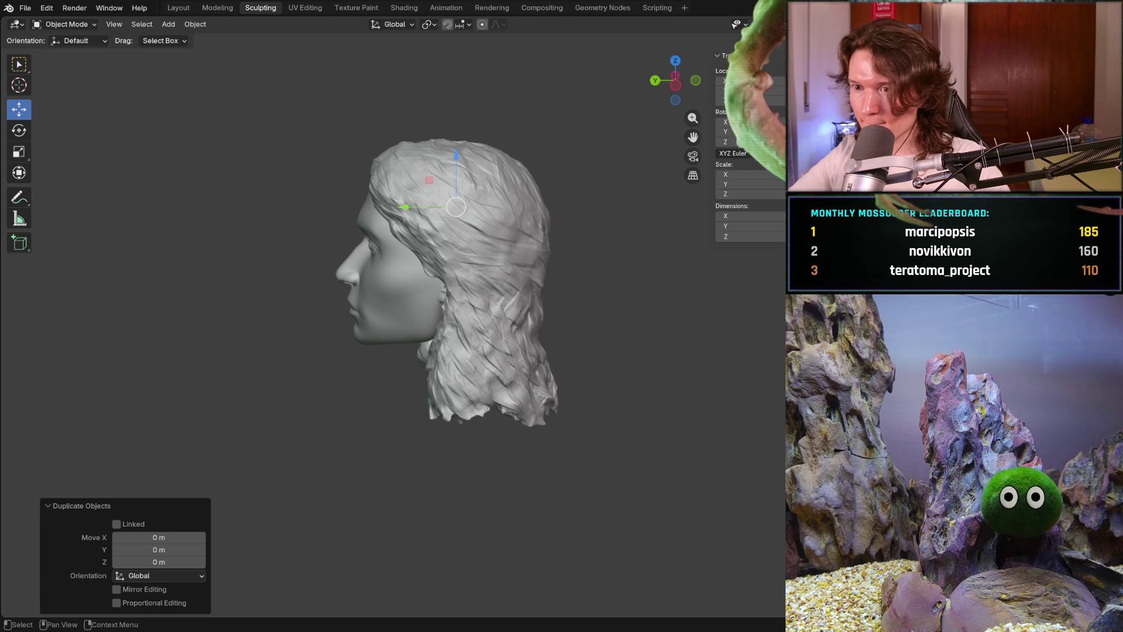
key("ctrl+z")
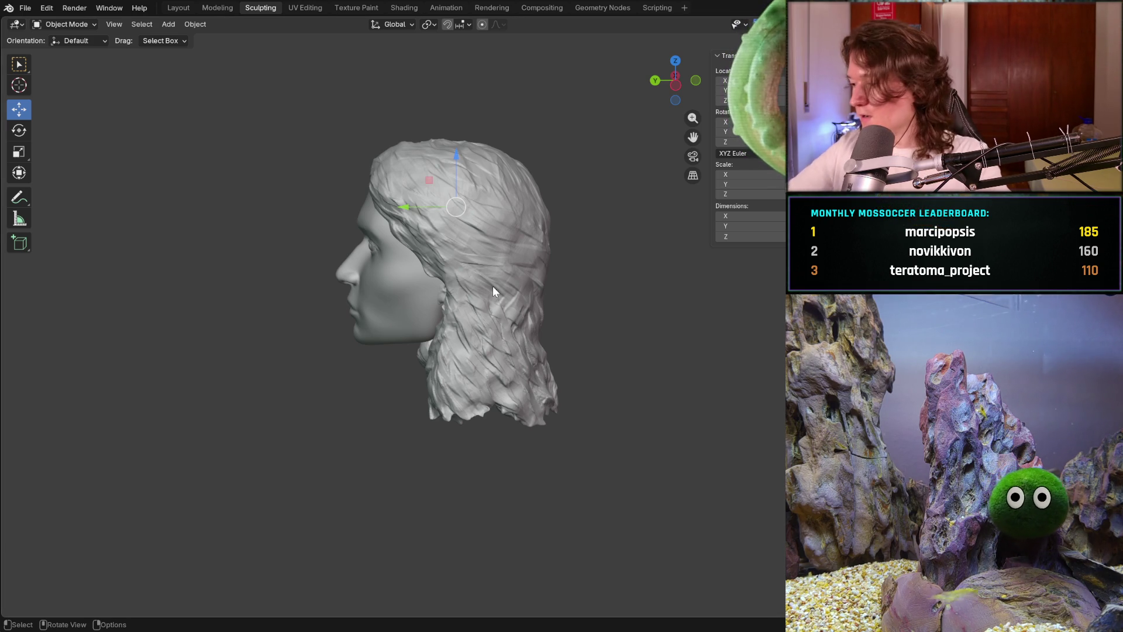
Orbit to a front view and switch back to Sculpt Mode.
mouse_move(493, 287)
middle_mouse_down()
mouse_move(558, 289)
mouse_move(542, 286)
middle_mouse_up()
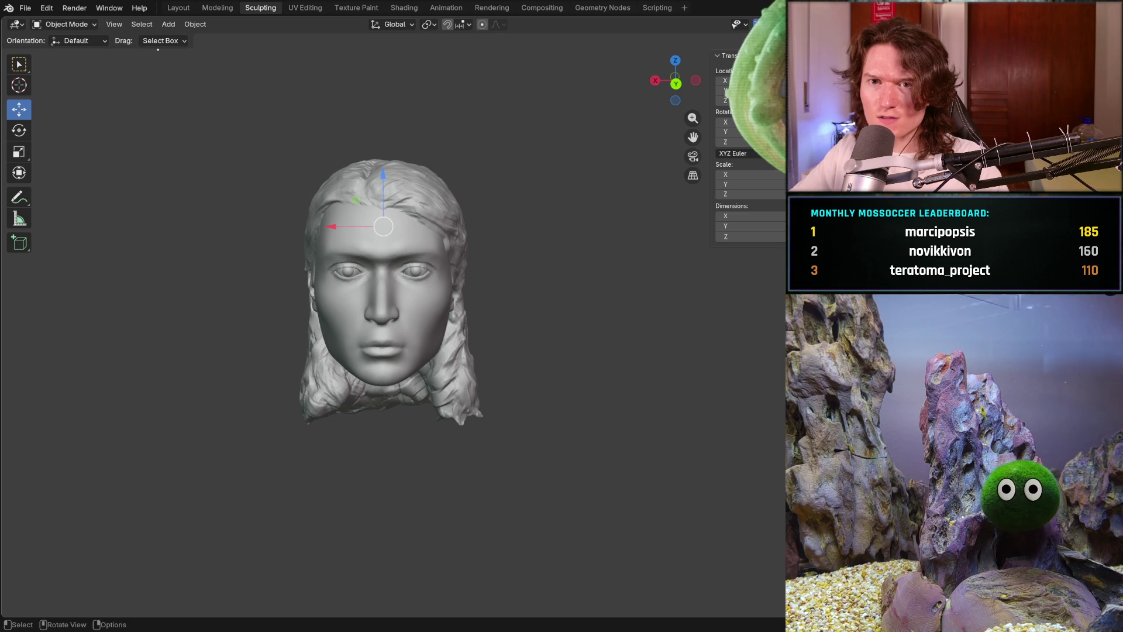
left_click(85, 25)
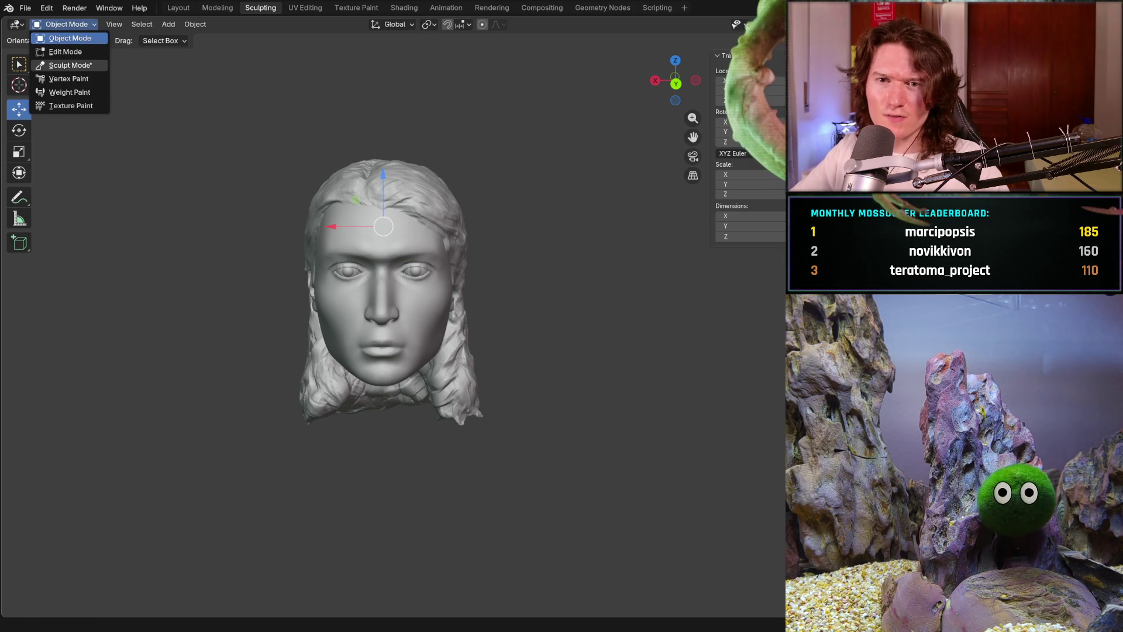
left_click(70, 65)
Lay clay-strip strands down the back hair to the neck and over the top of the head.
middle_click_drag(462, 330, 381, 238)
scroll(381, 238, "up", 2)
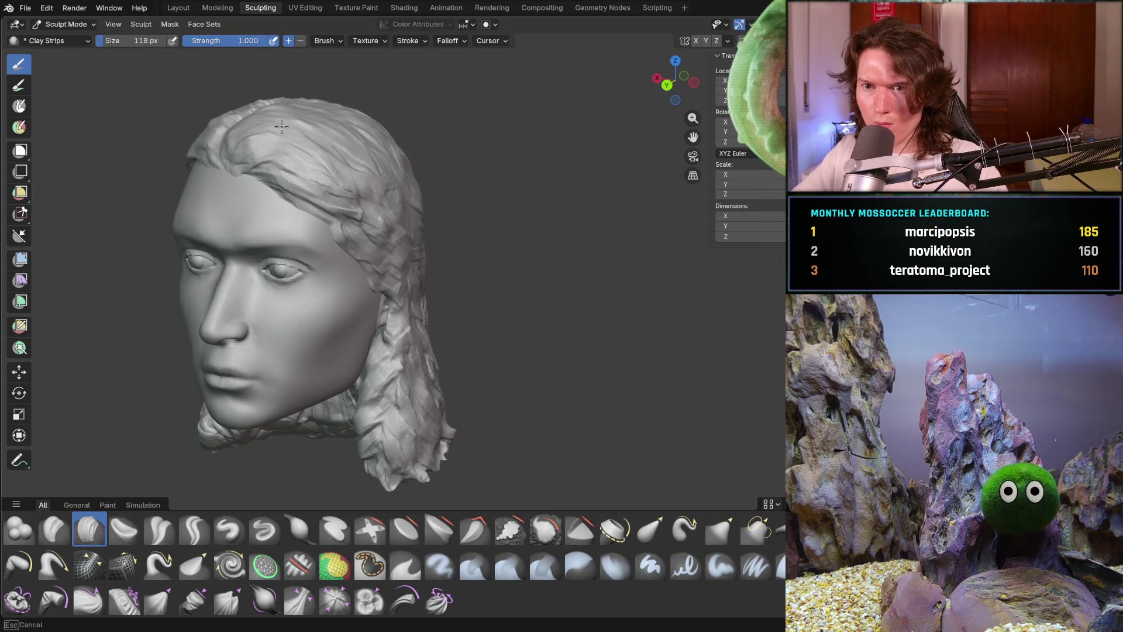
mouse_move(363, 164)
middle_mouse_down()
mouse_move(410, 246)
mouse_move(451, 285)
middle_mouse_up()
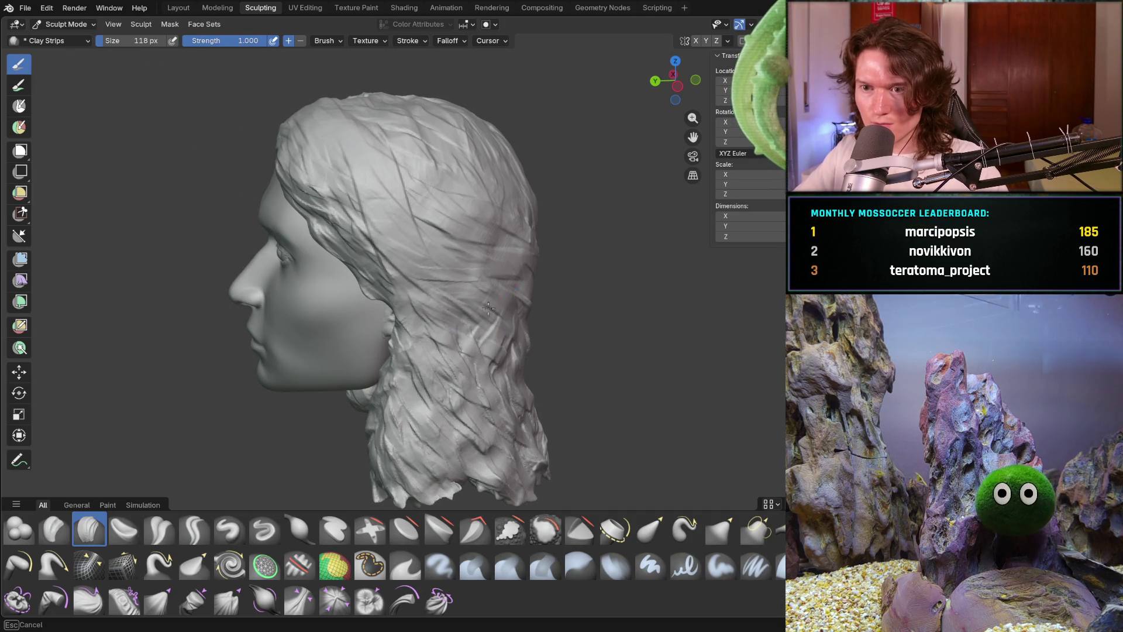
mouse_move(517, 334)
left_mouse_down()
mouse_move(421, 328)
mouse_move(402, 376)
mouse_move(409, 468)
mouse_move(442, 400)
mouse_move(436, 413)
mouse_move(468, 421)
left_mouse_up()
middle_click_drag(468, 422, 445, 287)
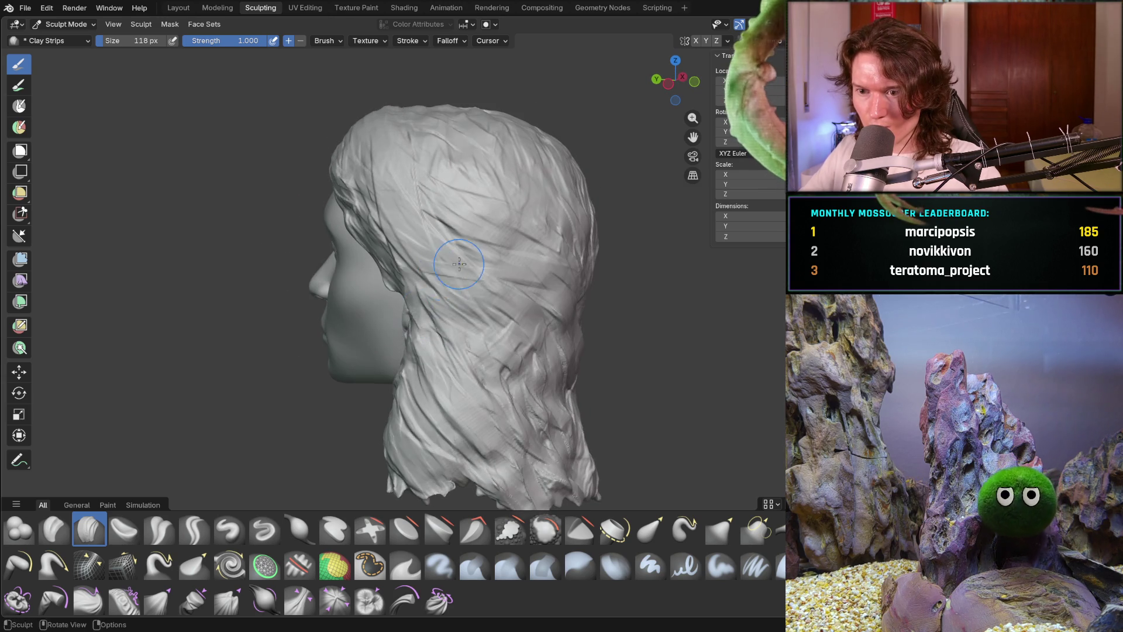
left_click_drag(433, 228, 503, 170)
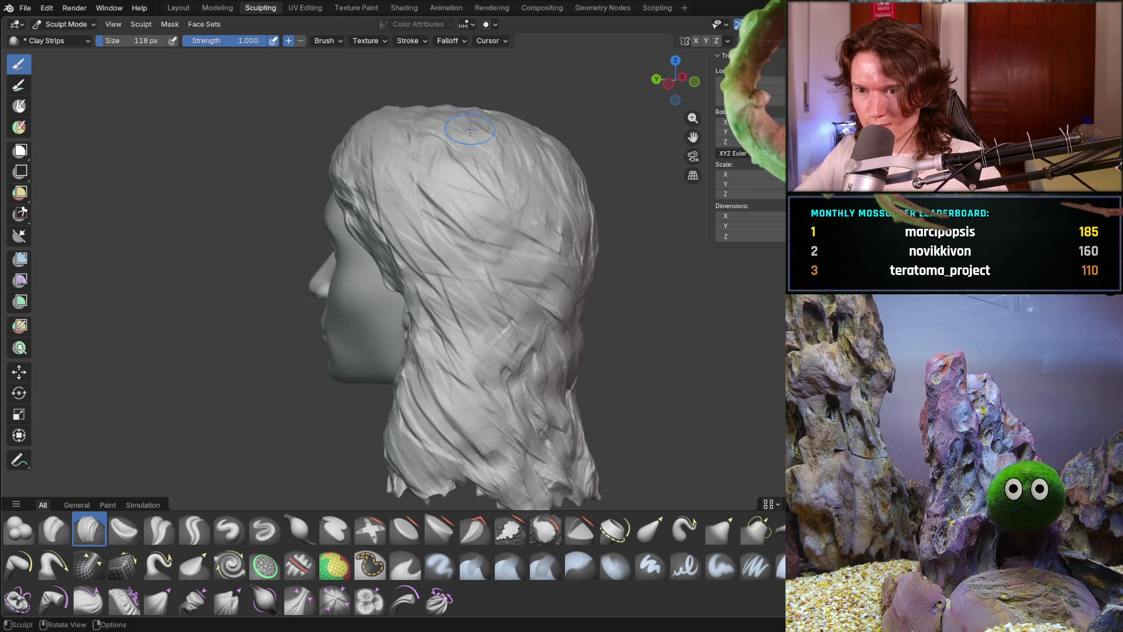
left_click_drag(479, 117, 425, 119)
mouse_move(515, 148)
left_mouse_down()
mouse_move(541, 319)
mouse_move(515, 462)
mouse_move(526, 474)
left_mouse_up()
Add more clay-strip strands across the upper hair and the top of the head.
mouse_move(458, 350)
middle_mouse_down()
mouse_move(572, 356)
mouse_move(556, 402)
mouse_move(528, 401)
mouse_move(514, 371)
mouse_move(434, 375)
mouse_move(462, 345)
middle_mouse_up()
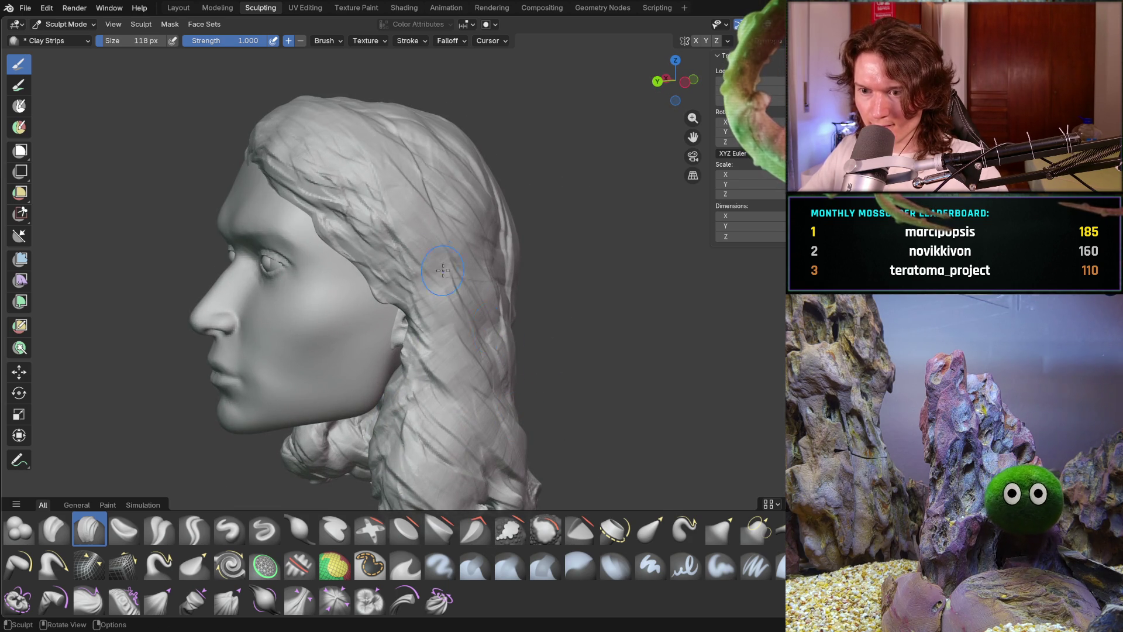
left_click_drag(368, 181, 404, 252)
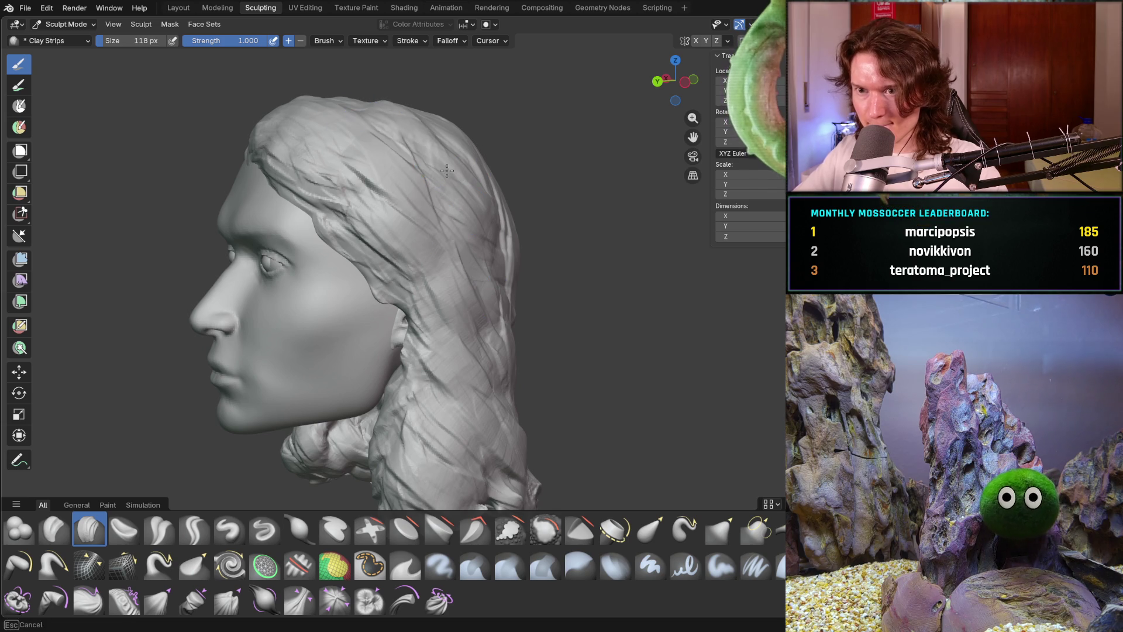
middle_click_drag(338, 132, 287, 99)
left_click_drag(309, 89, 416, 183)
middle_click_drag(429, 214, 408, 135)
left_click_drag(492, 249, 494, 257)
Add clay-strip strands running down the left side hair.
mouse_move(501, 374)
middle_mouse_down()
mouse_move(556, 290)
mouse_move(452, 351)
middle_mouse_up()
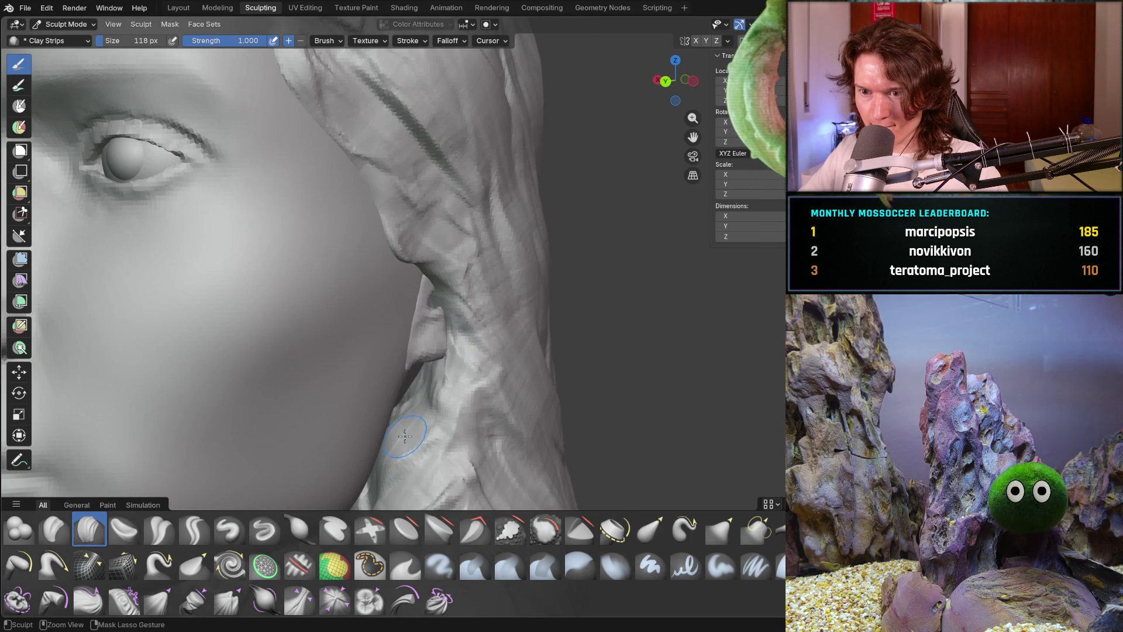
scroll(428, 330, "down", 8)
mouse_move(427, 329)
middle_mouse_down()
mouse_move(451, 351)
mouse_move(423, 345)
mouse_move(453, 206)
middle_mouse_up()
scroll(451, 351, "up", 8)
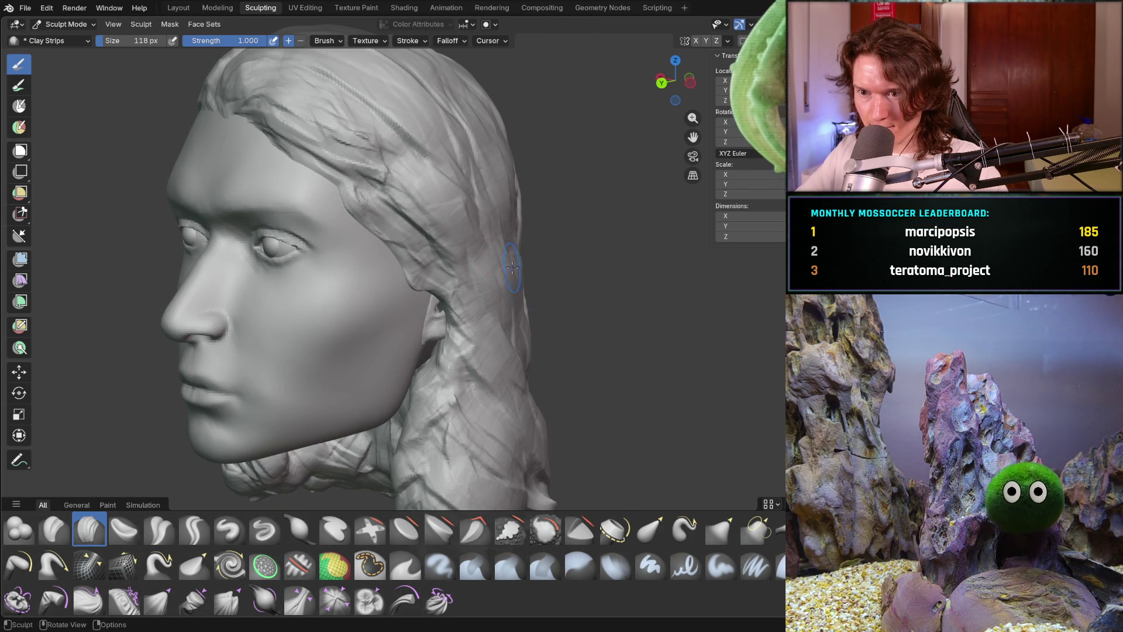
mouse_move(418, 175)
left_mouse_down()
mouse_move(403, 149)
mouse_move(412, 190)
mouse_move(474, 269)
mouse_move(468, 295)
left_mouse_up()
From full left profile, layer side-hair strands, including one from temple to behind the ear.
middle_click_drag(481, 202, 409, 204)
left_click_drag(410, 100, 514, 240)
mouse_move(515, 240)
middle_mouse_down()
mouse_move(573, 231)
mouse_move(569, 188)
mouse_move(464, 262)
middle_mouse_up()
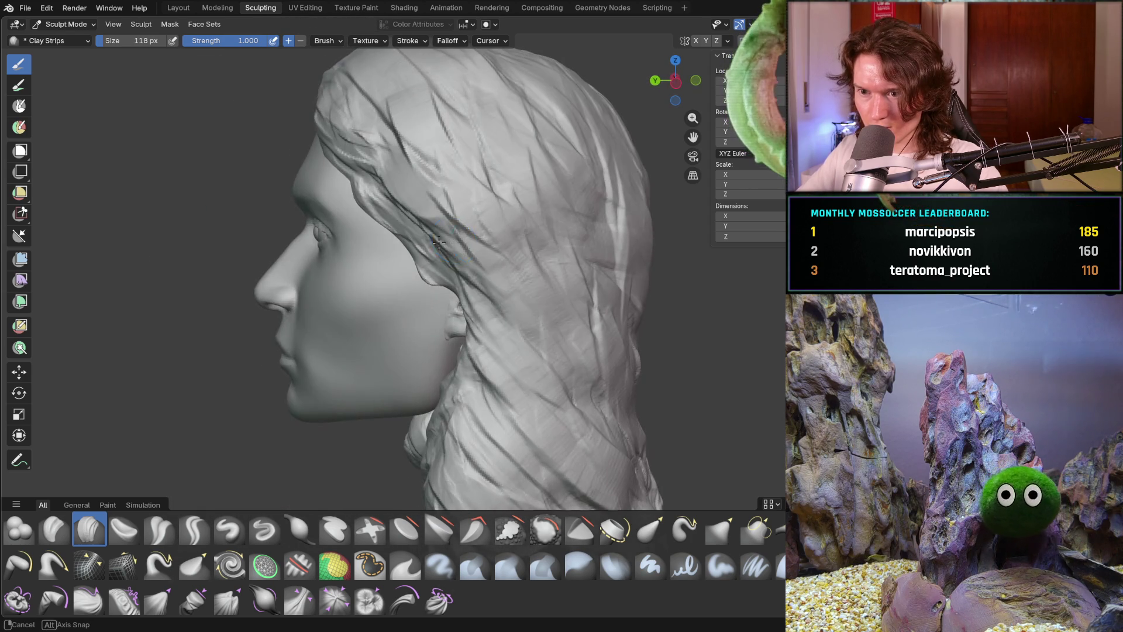
left_click_drag(388, 200, 468, 289)
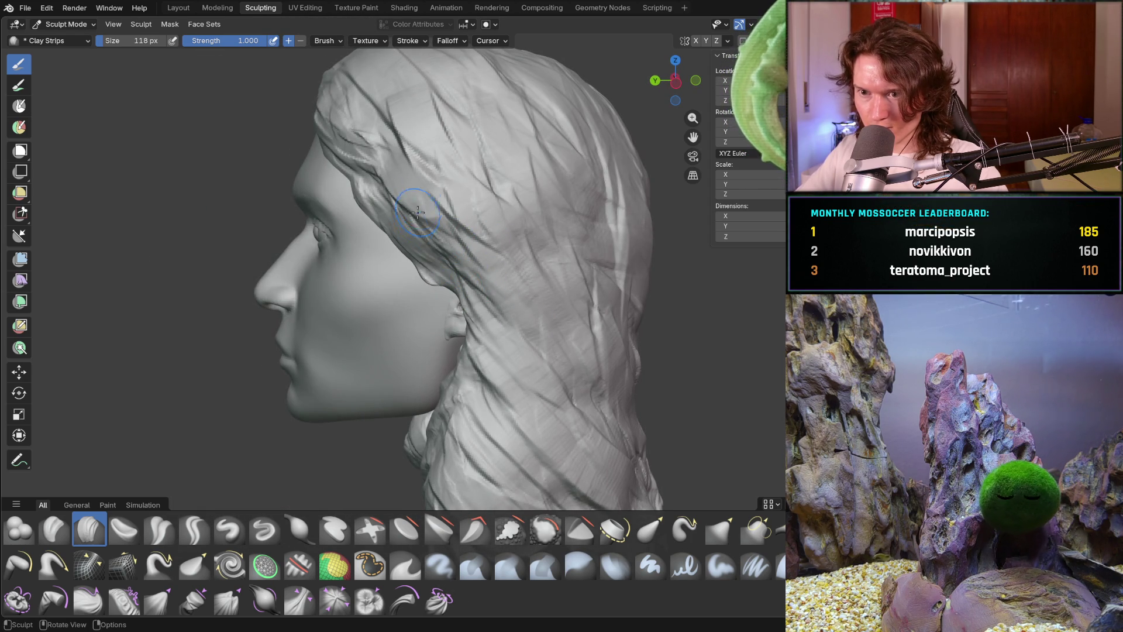
mouse_move(374, 199)
middle_mouse_down()
mouse_move(514, 195)
mouse_move(412, 202)
mouse_move(441, 214)
mouse_move(391, 193)
middle_mouse_up()
mouse_move(459, 204)
middle_mouse_down()
mouse_move(536, 205)
mouse_move(507, 251)
mouse_move(427, 93)
mouse_move(437, 129)
mouse_move(544, 257)
middle_mouse_up()
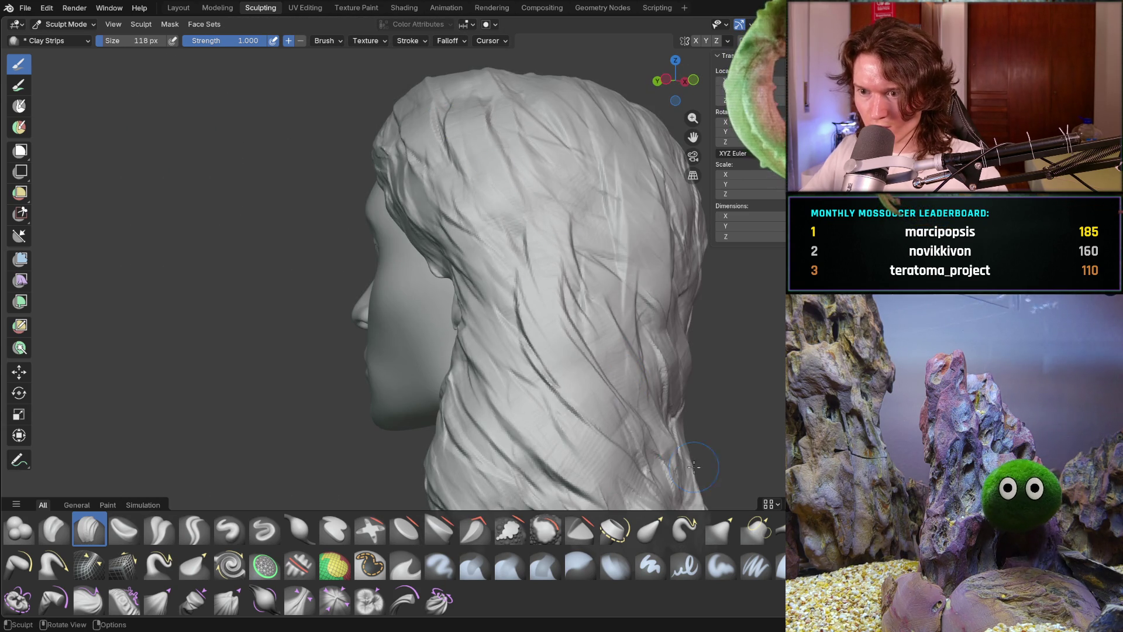
middle_click_drag(703, 398, 577, 314)
Add clay-strip strands on the back of the head and between the back and the ear.
scroll(544, 329, "down", 5)
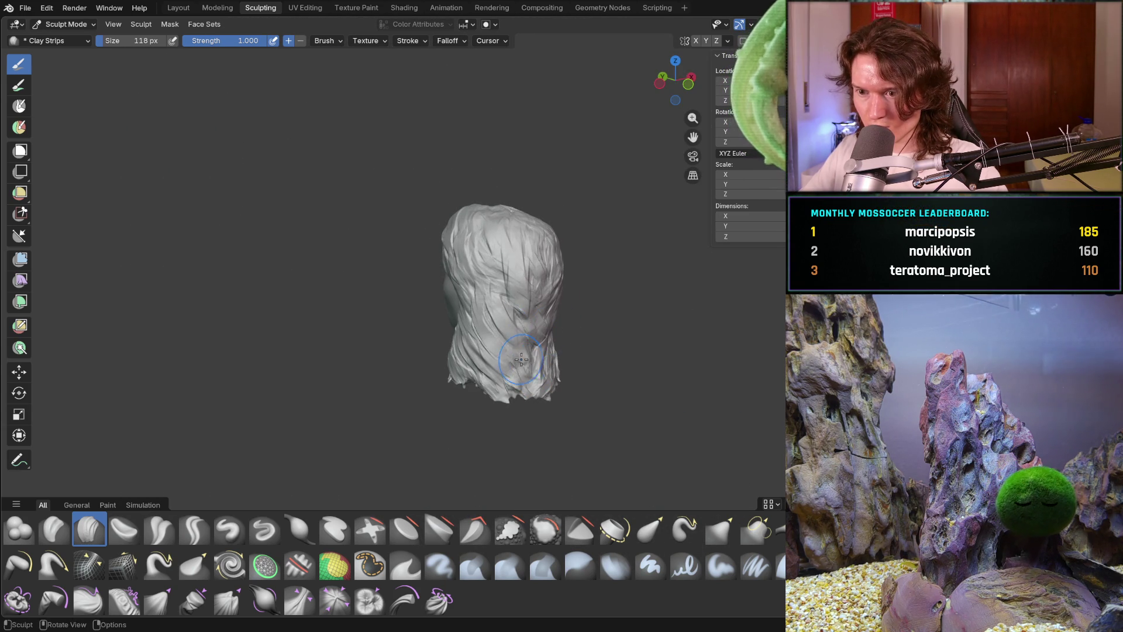
scroll(521, 359, "up", 4)
scroll(521, 358, "down", 1)
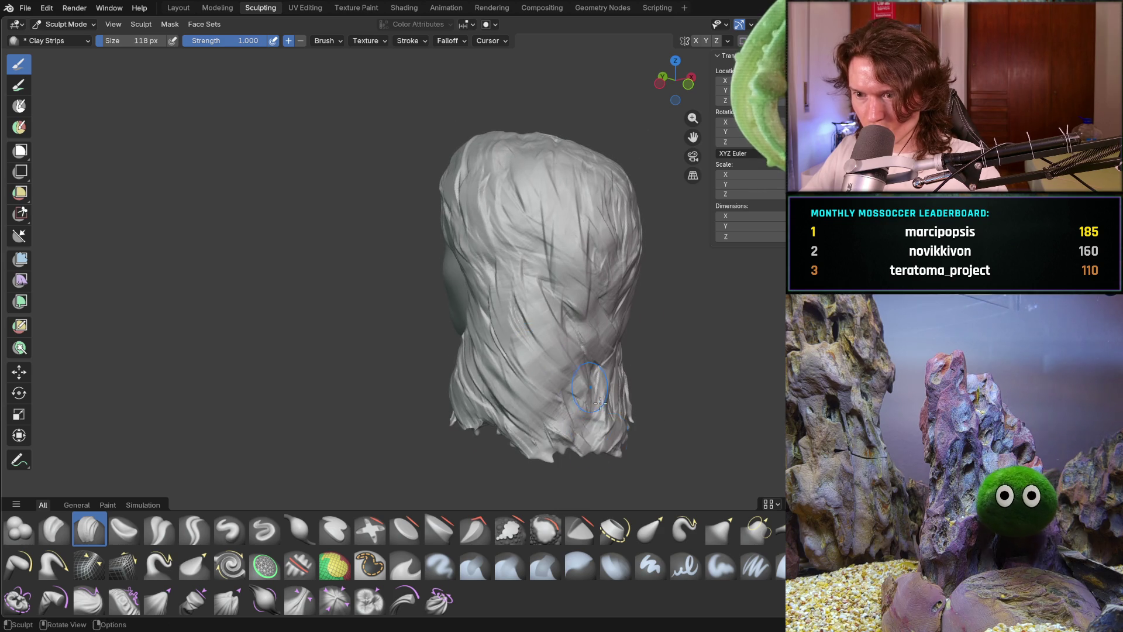
mouse_move(562, 331)
middle_mouse_down()
mouse_move(615, 351)
mouse_move(608, 293)
mouse_move(580, 363)
middle_mouse_up()
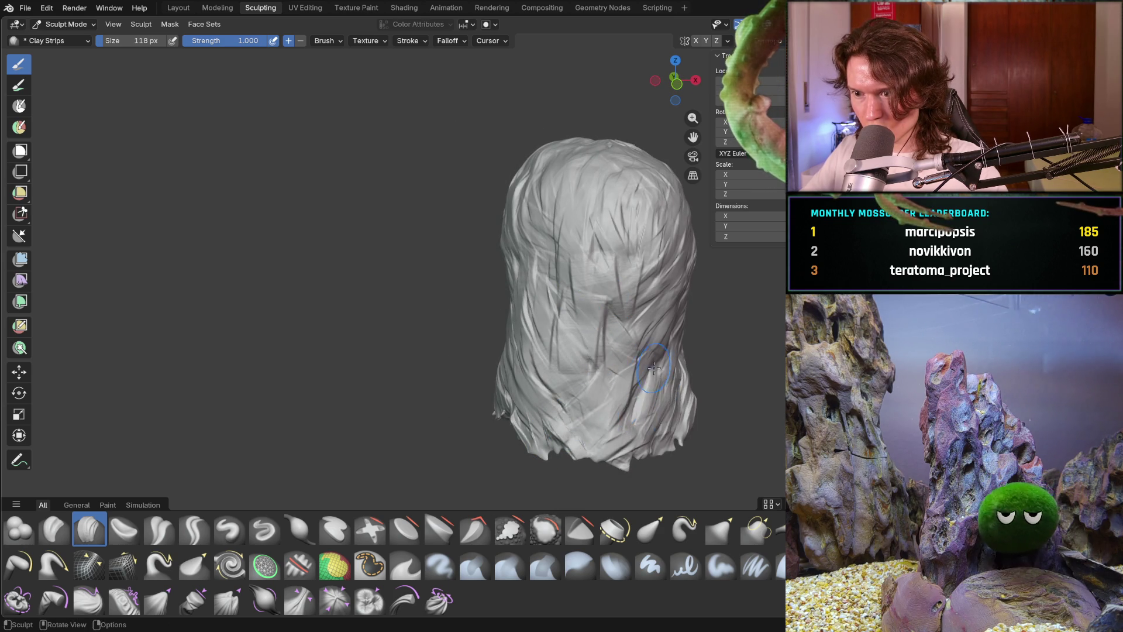
middle_click_drag(646, 374, 641, 409)
middle_click_drag(683, 368, 698, 381)
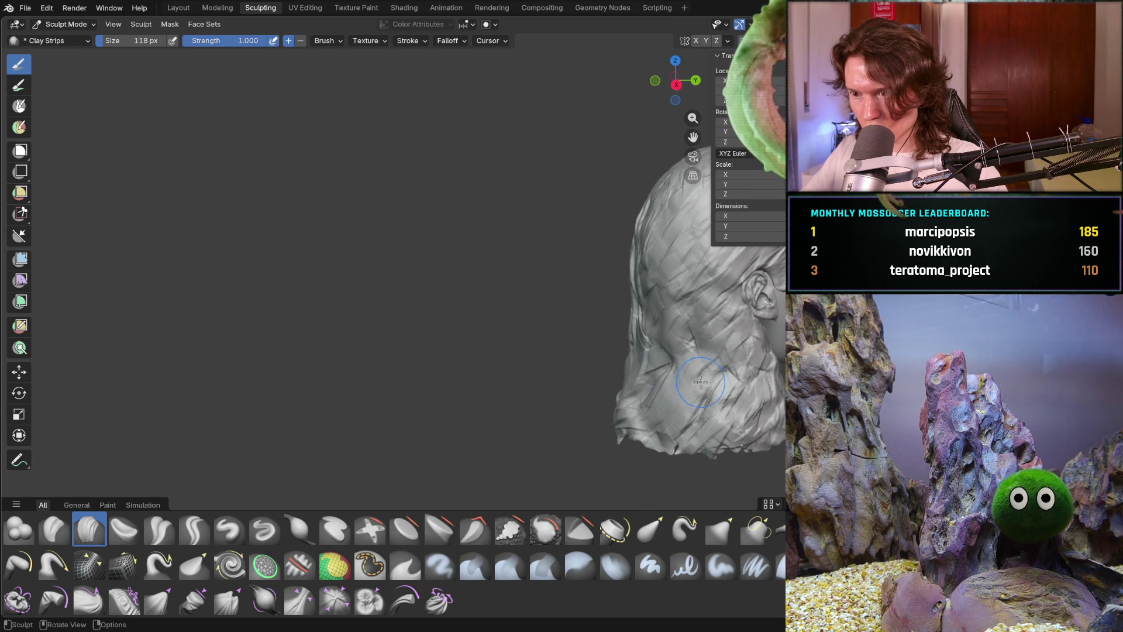
mouse_move(730, 366)
left_mouse_down()
mouse_move(682, 319)
mouse_move(609, 413)
left_mouse_up()
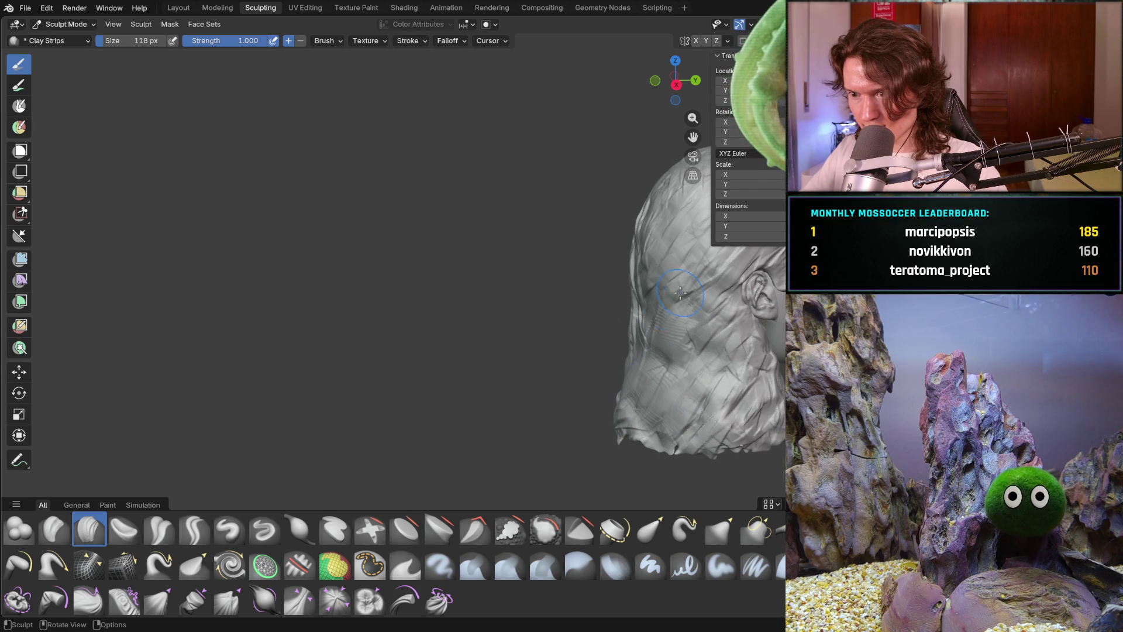
left_click_drag(608, 344, 721, 307)
From a top-down view, sculpt a clay-strip strand across the crown.
middle_click_drag(689, 422, 682, 313)
mouse_move(627, 249)
middle_mouse_down()
mouse_move(646, 233)
mouse_move(619, 238)
mouse_move(624, 185)
middle_mouse_up()
scroll(626, 275, "down", 5)
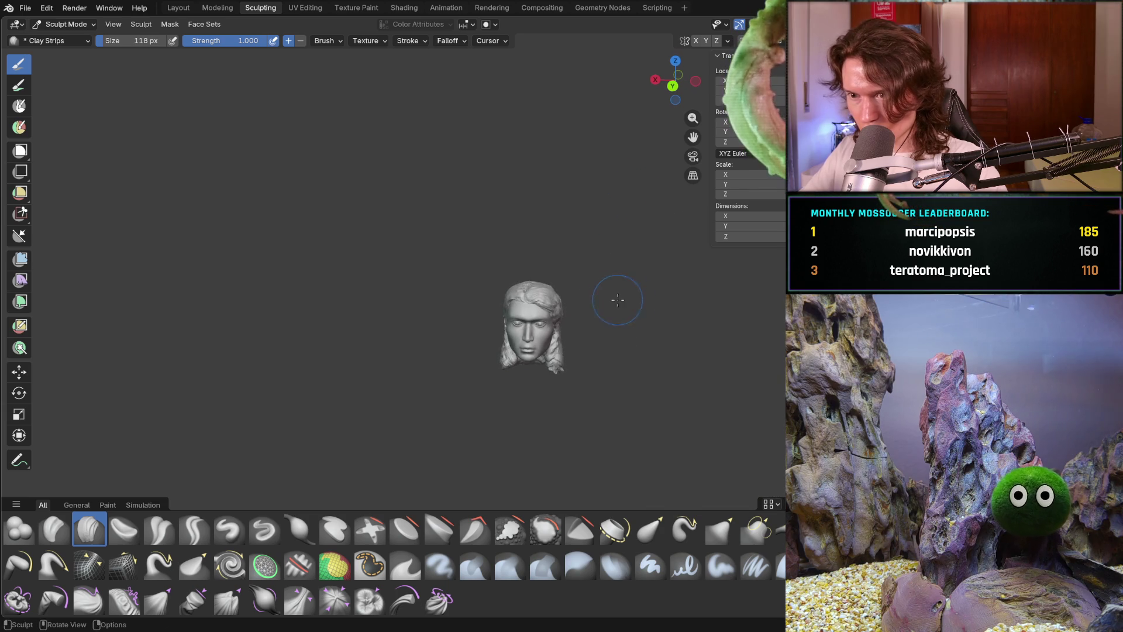
scroll(626, 275, "up", 8)
mouse_move(597, 261)
middle_mouse_down()
mouse_move(528, 357)
mouse_move(587, 283)
mouse_move(592, 241)
middle_mouse_up()
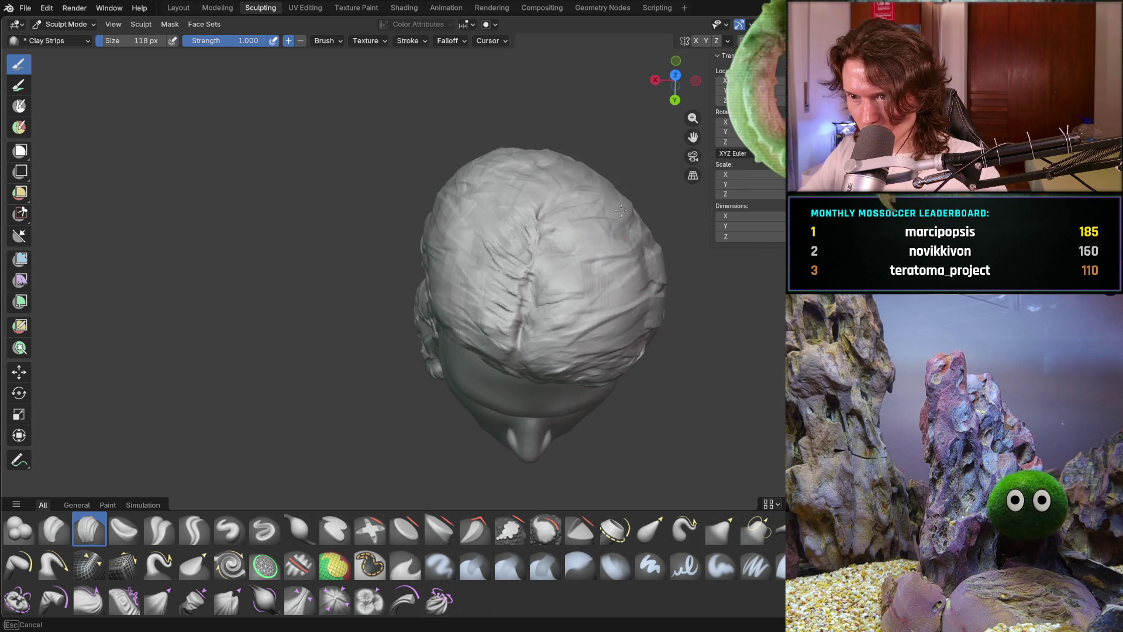
mouse_move(610, 198)
middle_mouse_down()
mouse_move(632, 180)
mouse_move(654, 214)
middle_mouse_up()
left_click_drag(497, 170, 478, 147)
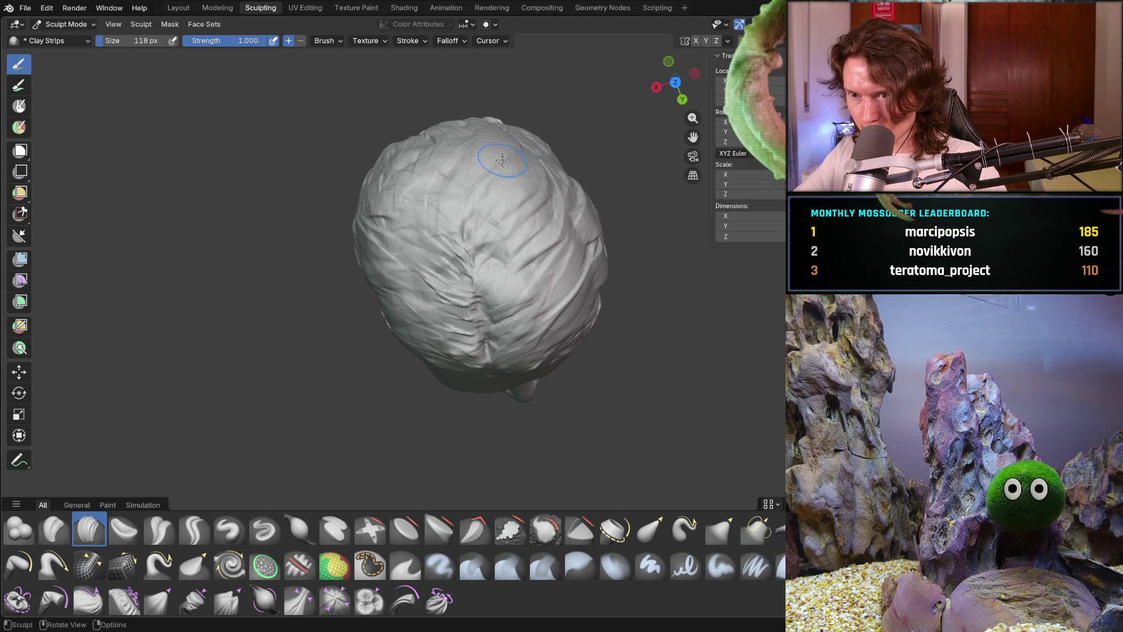
mouse_move(559, 196)
middle_mouse_down()
mouse_move(596, 207)
mouse_move(606, 196)
mouse_move(591, 185)
mouse_move(602, 203)
mouse_move(585, 172)
middle_mouse_up()
Shrink the brush to 70 px and carve two finer strands into the side hair.
key("f")
left_click(591, 217)
left_click_drag(552, 164, 577, 254)
mouse_move(608, 155)
left_mouse_down()
mouse_move(583, 222)
mouse_move(579, 193)
mouse_move(601, 237)
mouse_move(591, 313)
mouse_move(615, 281)
mouse_move(611, 263)
left_mouse_up()
Add fine strands to the middle and lower back hair and the side of the head.
mouse_move(611, 263)
middle_mouse_down()
mouse_move(527, 228)
mouse_move(544, 207)
mouse_move(581, 245)
middle_mouse_up()
left_click_drag(581, 246, 649, 373)
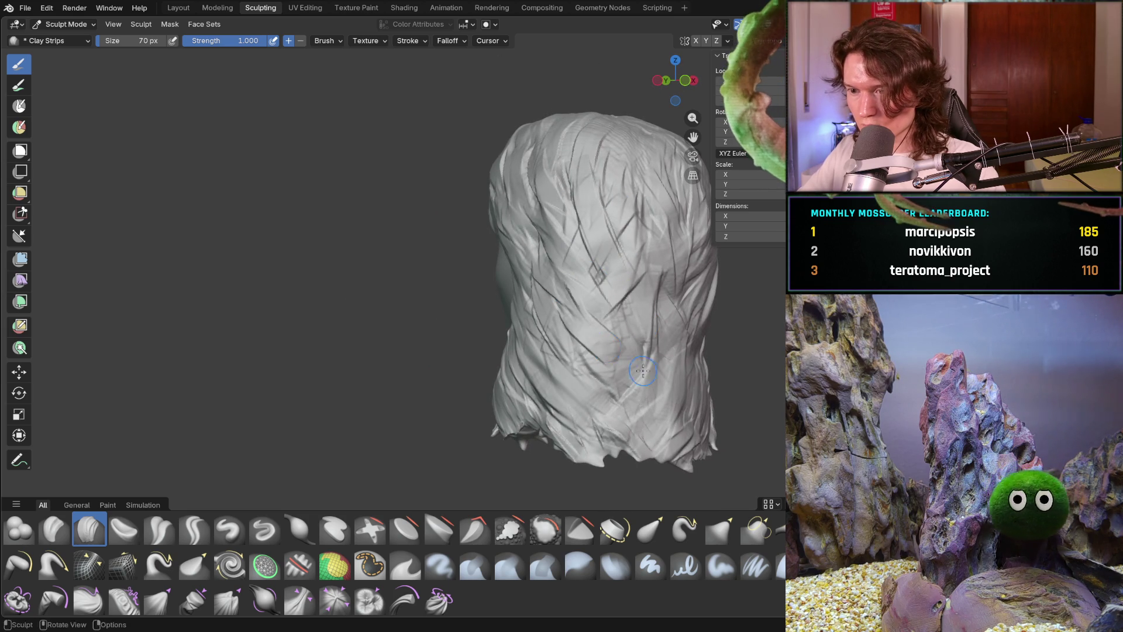
left_click_drag(585, 339, 611, 363)
mouse_move(629, 304)
left_mouse_down()
mouse_move(590, 395)
mouse_move(609, 368)
mouse_move(629, 398)
mouse_move(585, 421)
left_mouse_up()
left_click_drag(623, 380, 594, 436)
middle_click_drag(582, 456, 661, 362)
mouse_move(661, 362)
left_mouse_down()
mouse_move(669, 328)
mouse_move(678, 338)
left_mouse_up()
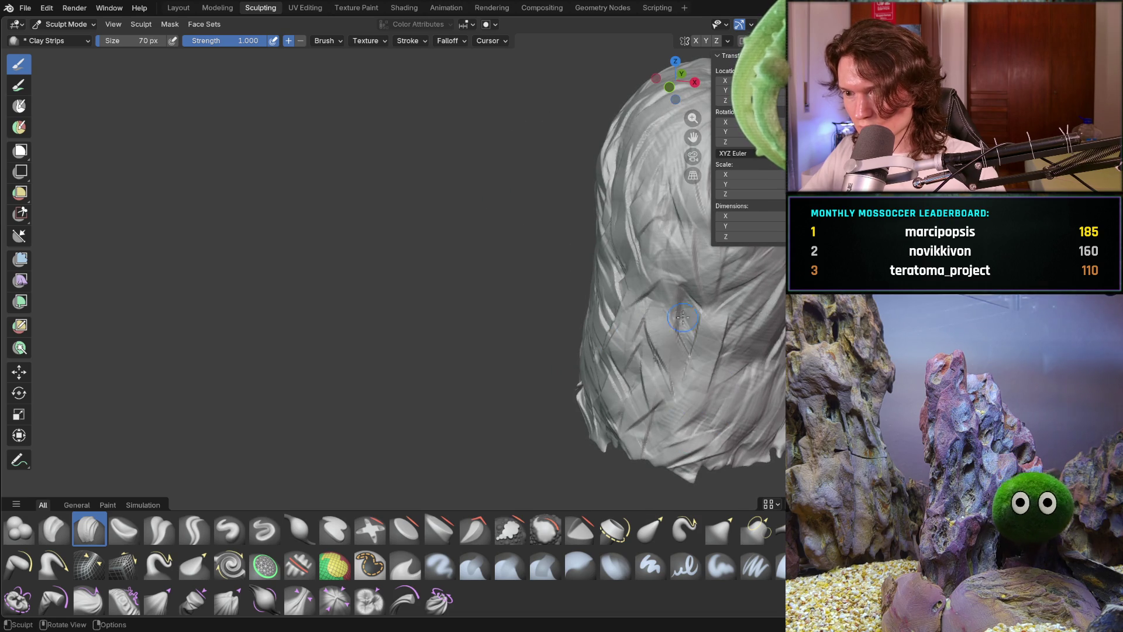
Add small fine strands over the upper crown and up its right side.
scroll(673, 310, "down", 6)
mouse_move(673, 307)
middle_mouse_down()
mouse_move(513, 303)
mouse_move(495, 290)
mouse_move(521, 291)
mouse_move(475, 403)
mouse_move(418, 459)
mouse_move(522, 479)
mouse_move(639, 346)
mouse_move(553, 343)
middle_mouse_up()
scroll(514, 303, "up", 3)
scroll(561, 336, "up", 3)
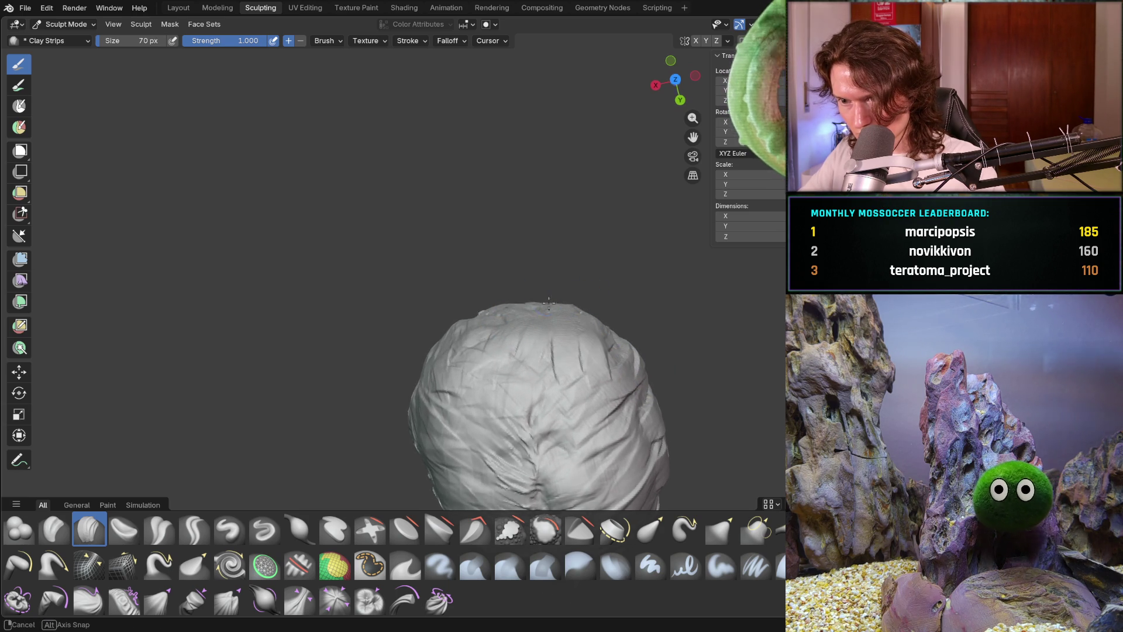
middle_click_drag(547, 301, 544, 323)
mouse_move(503, 302)
left_mouse_down()
mouse_move(585, 293)
mouse_move(562, 267)
left_mouse_up()
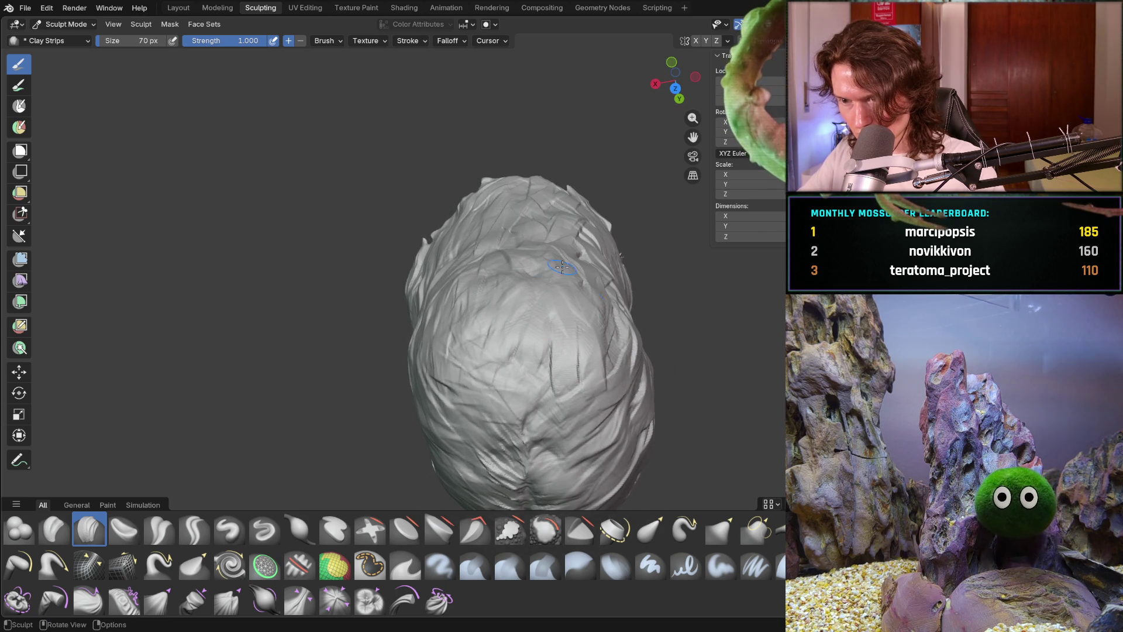
left_click_drag(625, 357, 609, 255)
left_click_drag(560, 312, 560, 261)
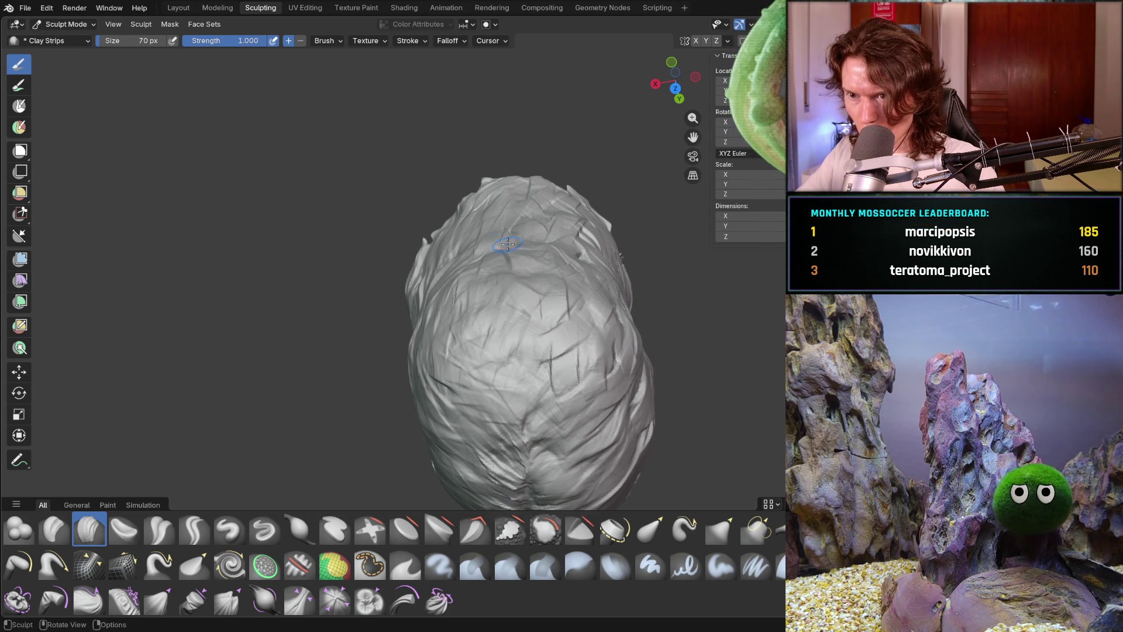
Add more fine strands to the back hair, then snap to the right side view (numpad 3).
mouse_move(628, 275)
middle_mouse_down()
mouse_move(579, 251)
mouse_move(650, 244)
mouse_move(499, 264)
mouse_move(501, 170)
mouse_move(383, 174)
middle_mouse_up()
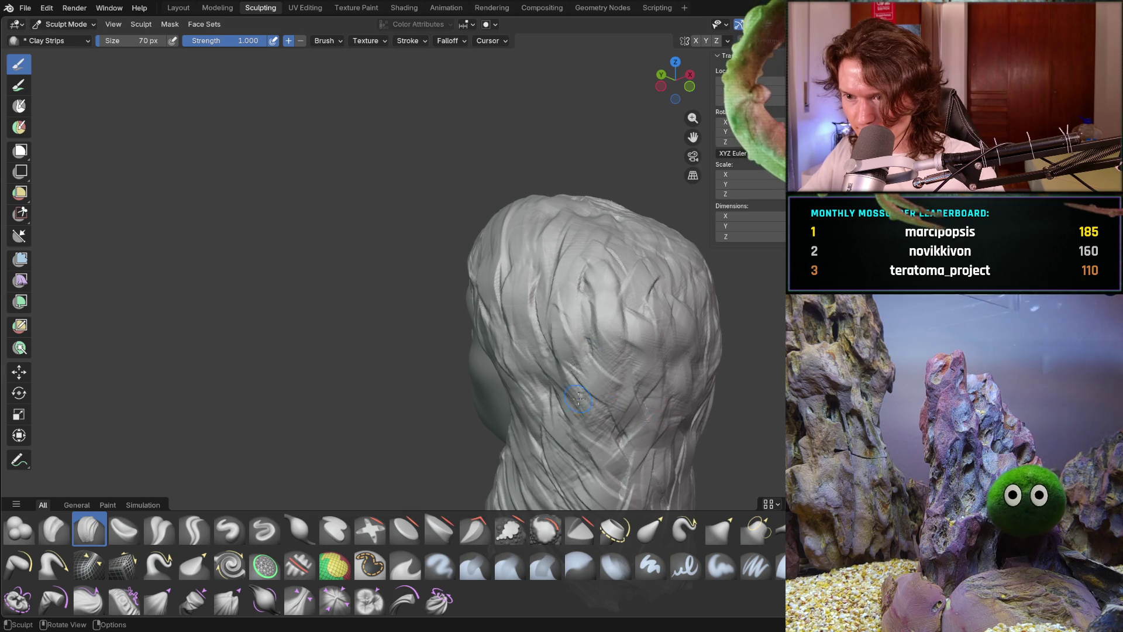
middle_click_drag(632, 351, 612, 303)
left_click_drag(647, 369, 673, 269)
left_click_drag(678, 374, 711, 298)
scroll(740, 310, "down", 6)
key("KP_3")
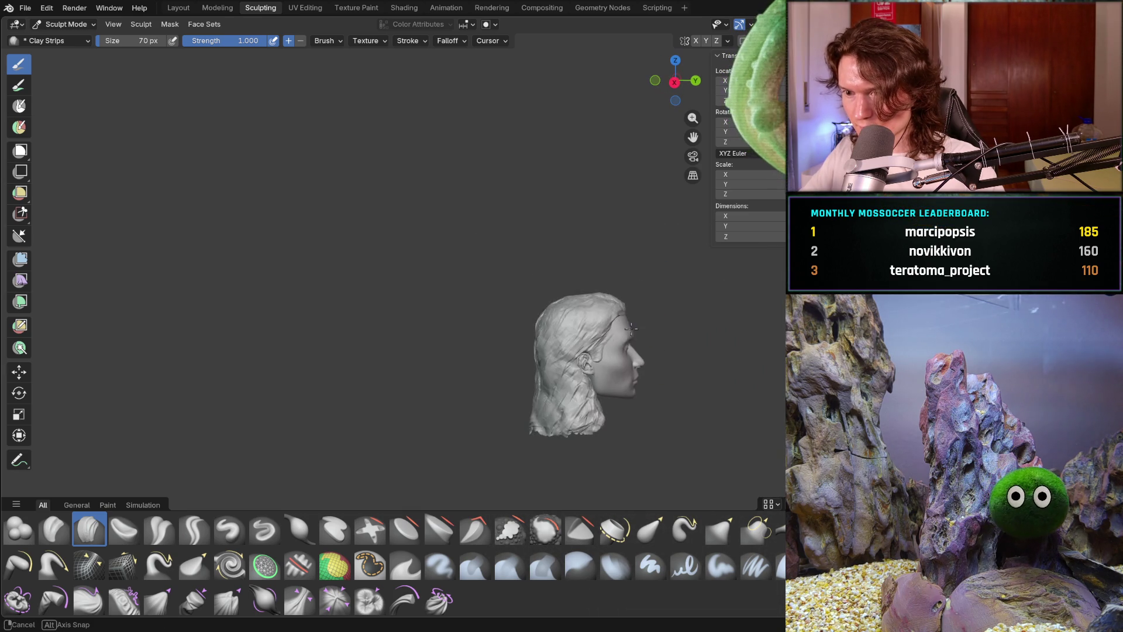
Lay clay-strip strands across the crown from above and behind.
middle_click_drag(594, 424, 461, 426)
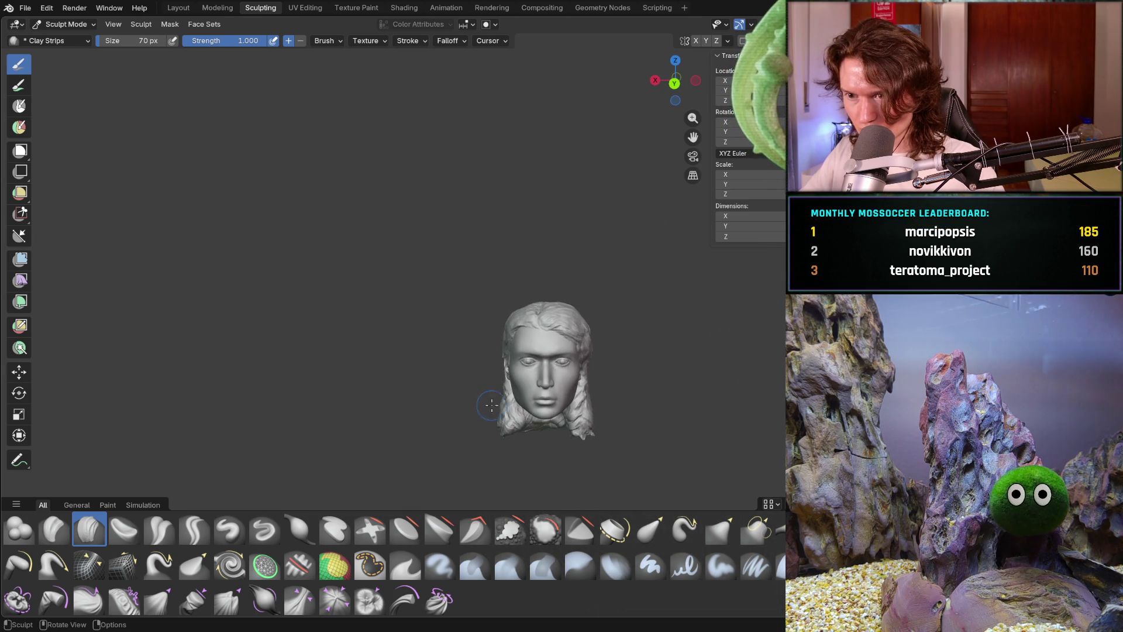
scroll(492, 392, "up", 5)
mouse_move(509, 379)
middle_mouse_down()
mouse_move(472, 350)
mouse_move(474, 305)
mouse_move(427, 326)
mouse_move(430, 293)
mouse_move(400, 270)
middle_mouse_up()
mouse_move(467, 296)
left_mouse_down()
mouse_move(518, 290)
mouse_move(515, 267)
left_mouse_up()
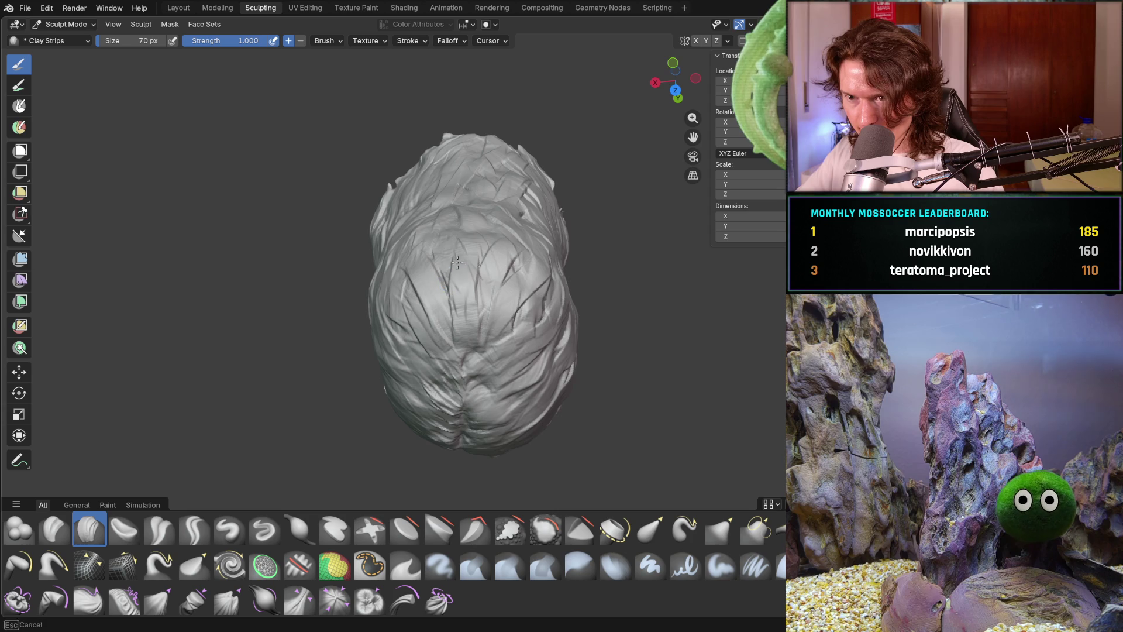
mouse_move(404, 212)
middle_mouse_down()
mouse_move(406, 315)
mouse_move(441, 189)
middle_mouse_up()
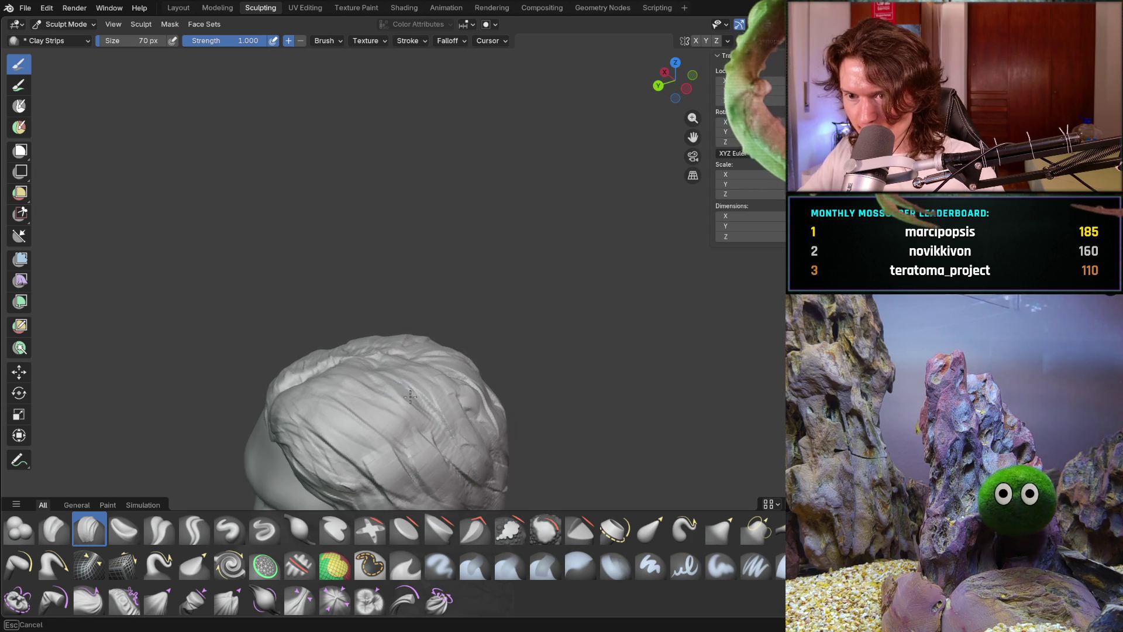
Add strands across the hair and down the right side hair.
mouse_move(412, 361)
middle_mouse_down()
mouse_move(501, 293)
mouse_move(472, 344)
mouse_move(476, 401)
middle_mouse_up()
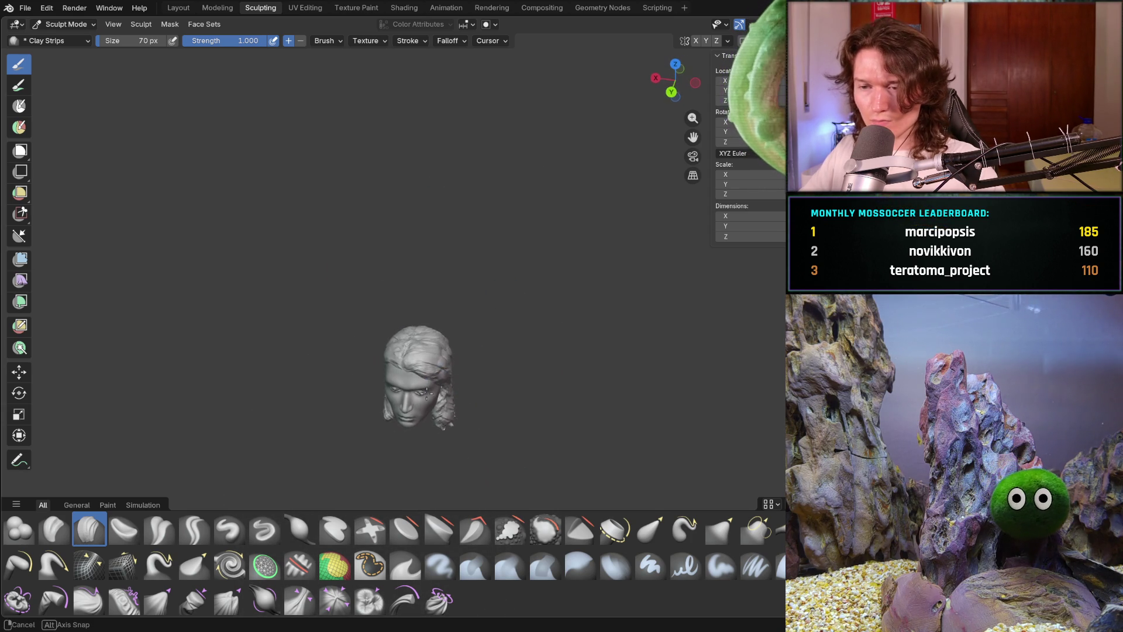
scroll(469, 389, "up", 5)
mouse_move(413, 366)
middle_mouse_down()
mouse_move(397, 343)
mouse_move(353, 376)
mouse_move(354, 414)
mouse_move(374, 374)
mouse_move(351, 310)
mouse_move(491, 383)
middle_mouse_up()
mouse_move(527, 491)
left_mouse_down()
mouse_move(491, 401)
mouse_move(547, 375)
mouse_move(613, 498)
mouse_move(582, 371)
mouse_move(643, 409)
mouse_move(673, 462)
left_mouse_up()
mouse_move(672, 462)
middle_mouse_down()
mouse_move(598, 362)
mouse_move(555, 417)
mouse_move(553, 431)
mouse_move(574, 432)
middle_mouse_up()
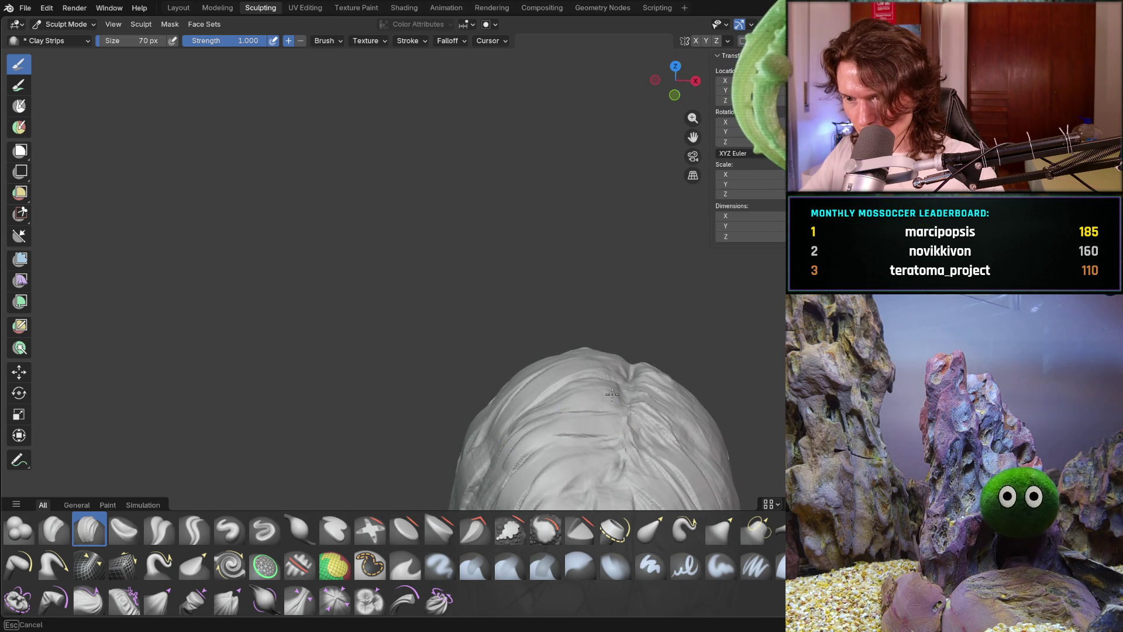
left_click_drag(567, 376, 462, 470)
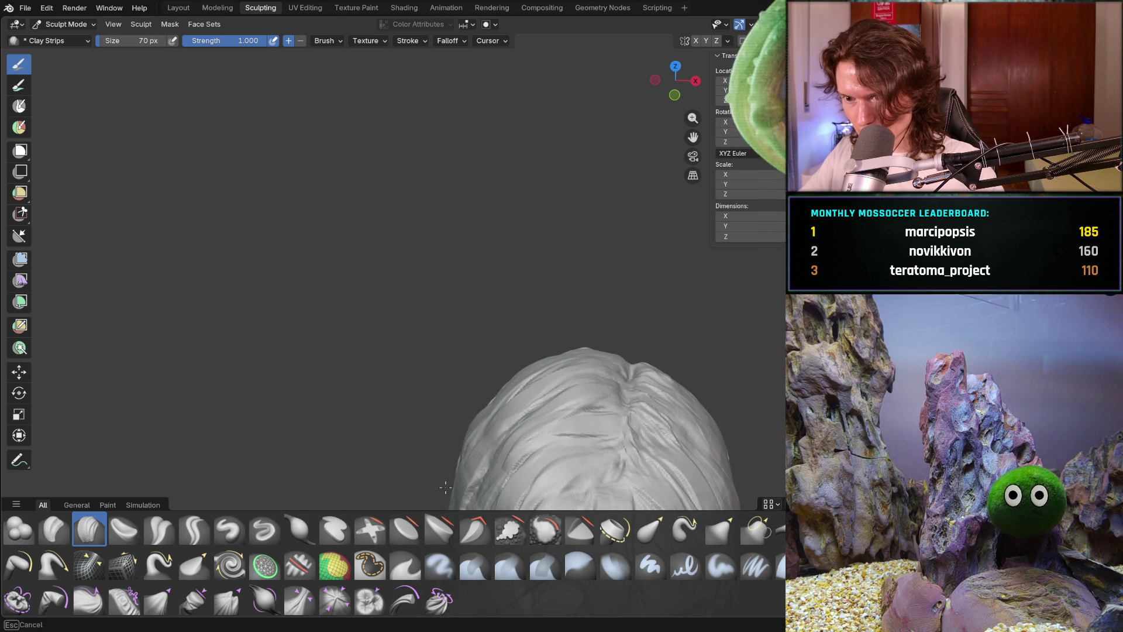
From a three-quarter side view, add clay-strip strands across the back of the head.
mouse_move(483, 402)
middle_mouse_down()
mouse_move(679, 402)
mouse_move(498, 422)
middle_mouse_up()
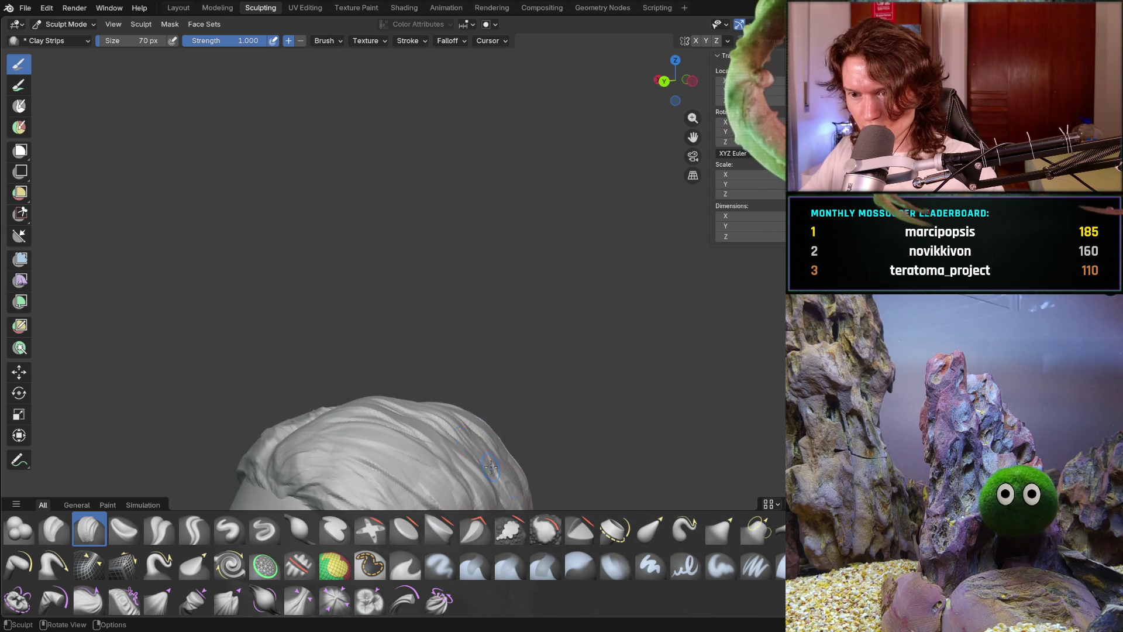
mouse_move(497, 468)
middle_mouse_down()
mouse_move(473, 405)
mouse_move(465, 424)
mouse_move(455, 419)
middle_mouse_up()
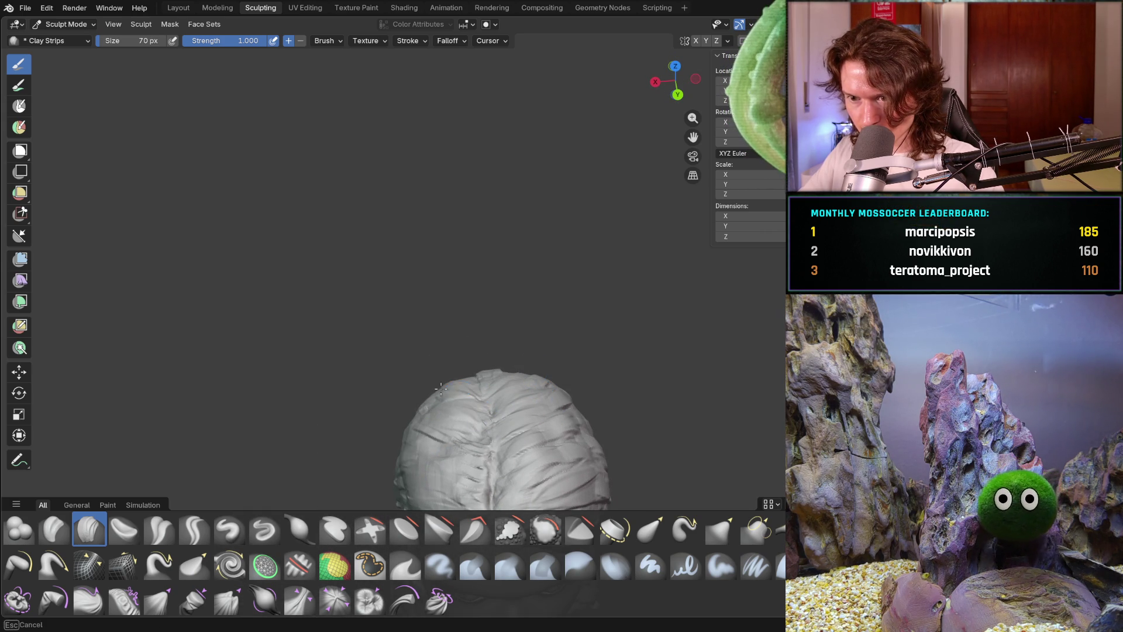
middle_click_drag(442, 446, 441, 411)
middle_click_drag(474, 308, 455, 276)
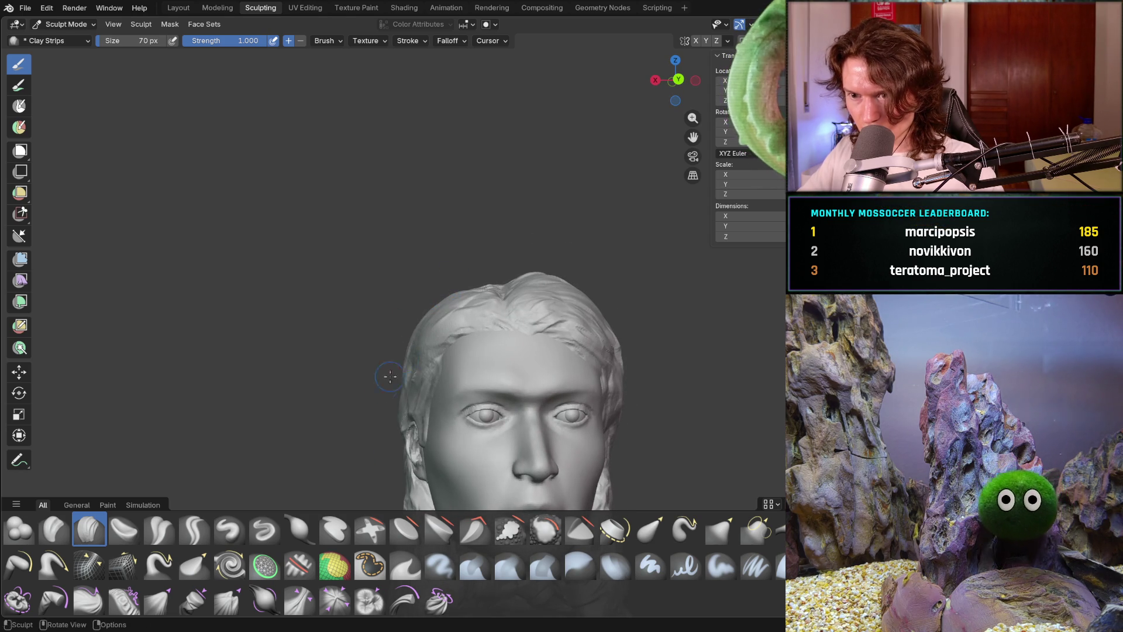
middle_click_drag(401, 397, 374, 486)
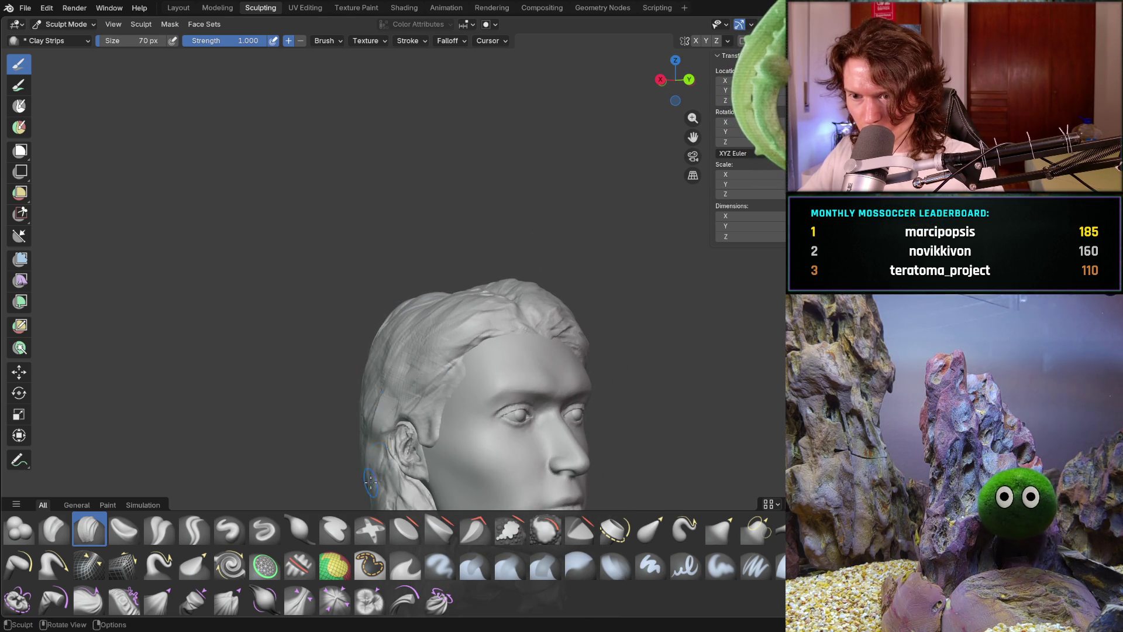
mouse_move(395, 448)
middle_mouse_down()
mouse_move(404, 433)
mouse_move(377, 405)
middle_mouse_up()
mouse_move(355, 392)
left_mouse_down()
mouse_move(394, 314)
mouse_move(413, 377)
mouse_move(371, 381)
mouse_move(398, 362)
mouse_move(380, 339)
mouse_move(369, 410)
mouse_move(351, 433)
left_mouse_up()
mouse_move(351, 433)
middle_mouse_down()
mouse_move(258, 392)
mouse_move(308, 366)
mouse_move(301, 394)
mouse_move(368, 388)
mouse_move(351, 406)
middle_mouse_up()
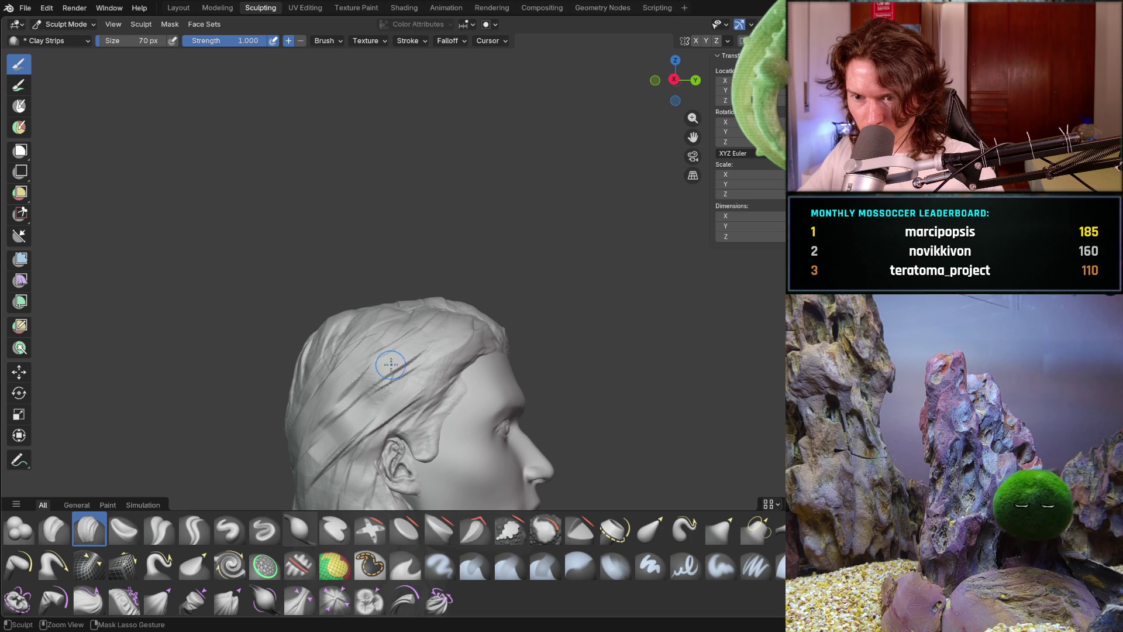
Add strand ridges on the back hair and strands across the side hair.
middle_click_drag(285, 481, 315, 425)
left_click_drag(299, 354, 319, 438)
left_click_drag(307, 333, 287, 418)
mouse_move(260, 319)
left_mouse_down()
mouse_move(292, 351)
mouse_move(368, 310)
mouse_move(403, 346)
left_mouse_up()
mouse_move(404, 345)
middle_mouse_down()
mouse_move(264, 327)
mouse_move(339, 326)
mouse_move(478, 402)
mouse_move(472, 364)
middle_mouse_up()
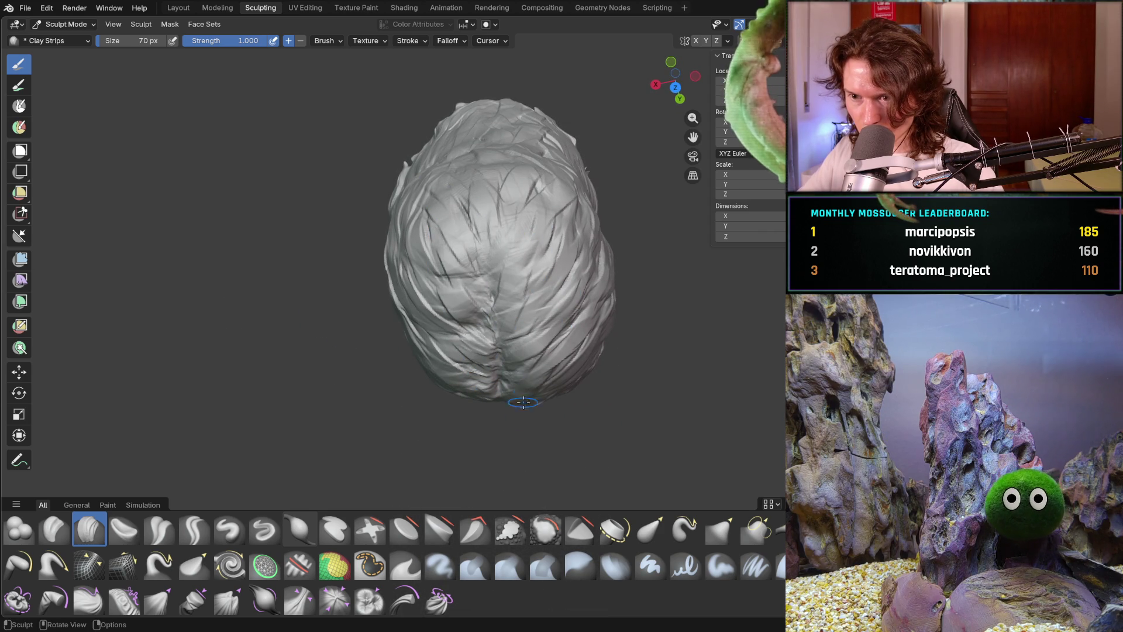
Lay clay-strip strands up the middle of the head and across the crown.
mouse_move(481, 389)
left_mouse_down()
mouse_move(450, 321)
mouse_move(413, 282)
left_mouse_up()
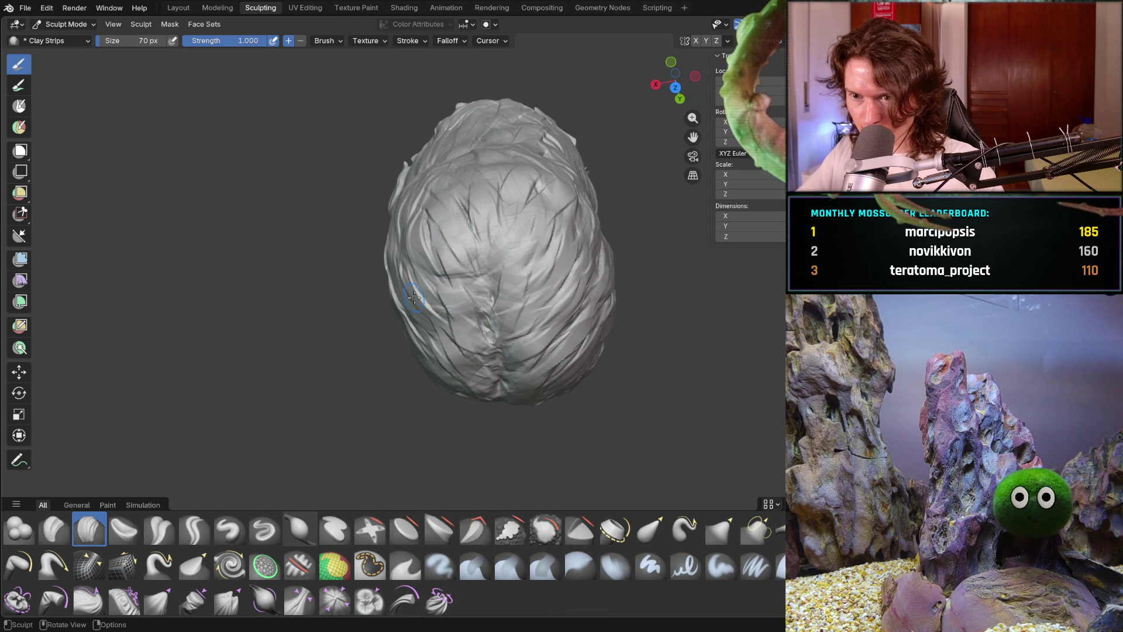
mouse_move(453, 328)
left_mouse_down()
mouse_move(445, 293)
mouse_move(456, 251)
mouse_move(509, 226)
mouse_move(575, 259)
left_mouse_up()
mouse_move(543, 361)
middle_mouse_down()
mouse_move(514, 234)
mouse_move(461, 244)
middle_mouse_up()
scroll(479, 324, "down", 5)
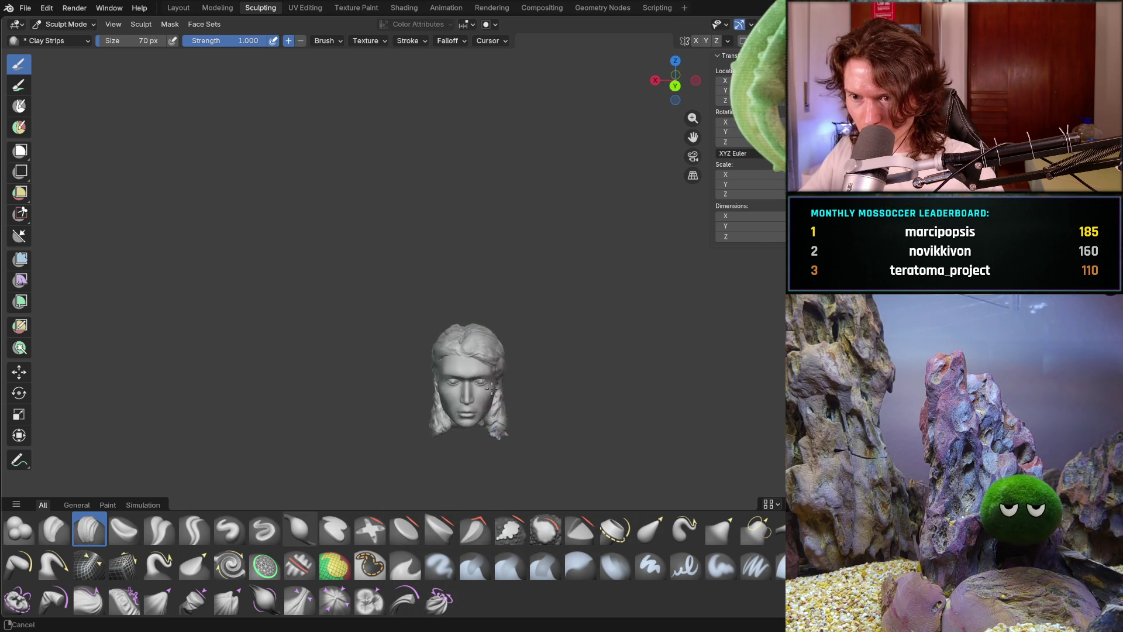
scroll(479, 324, "up", 6)
mouse_move(521, 374)
middle_mouse_down()
mouse_move(543, 432)
mouse_move(561, 358)
middle_mouse_up()
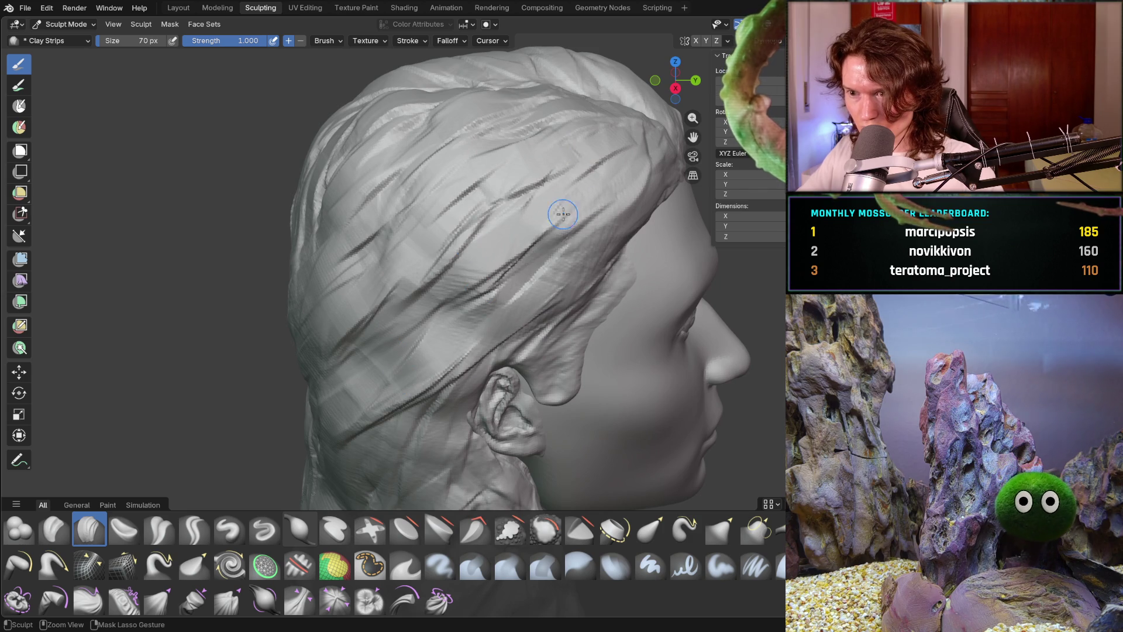
middle_click_drag(445, 388, 472, 383)
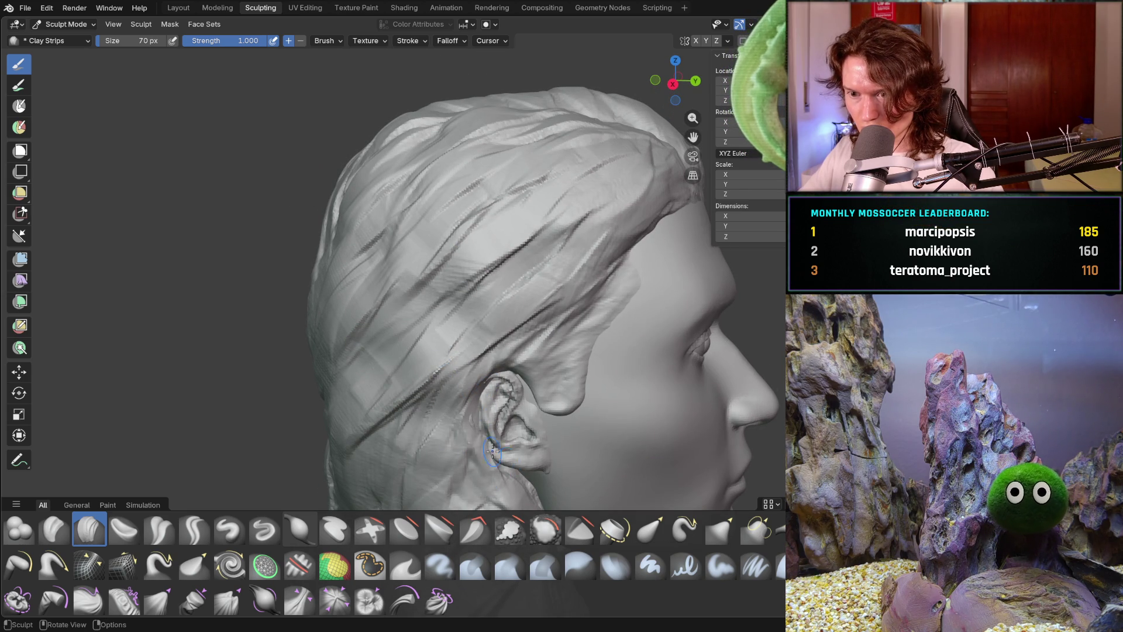
Check the head from front and back-side angles, then enlarge the brush to 148 px.
middle_click_drag(490, 458, 462, 409)
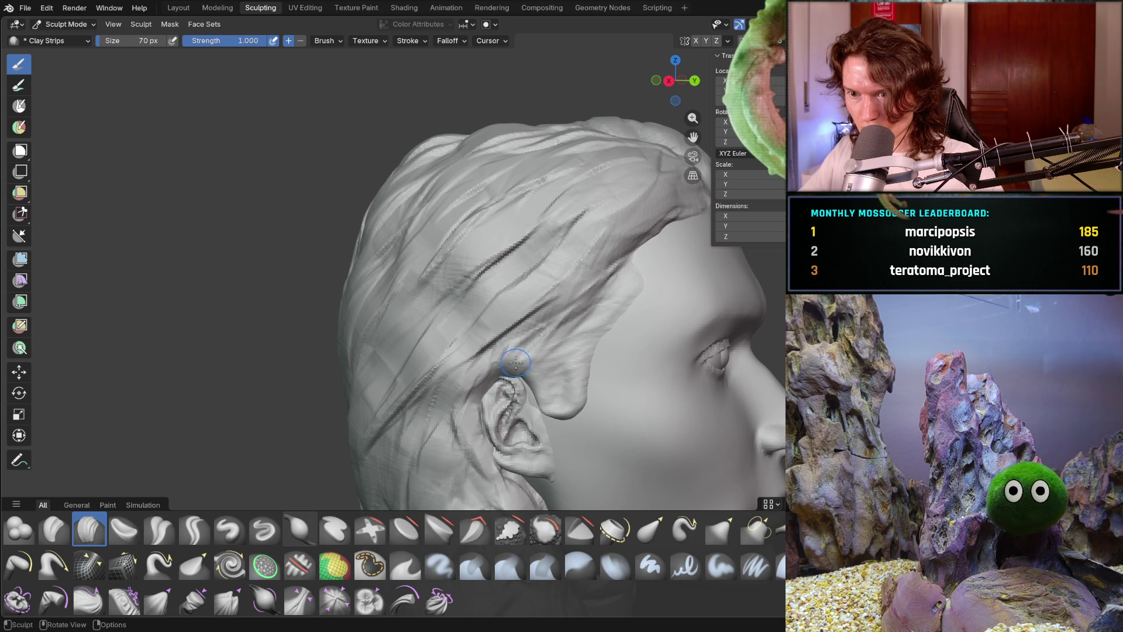
mouse_move(460, 388)
middle_mouse_down()
mouse_move(460, 364)
mouse_move(519, 386)
mouse_move(518, 282)
middle_mouse_up()
scroll(460, 364, "down", 8)
scroll(461, 364, "up", 5)
scroll(518, 283, "down", 1)
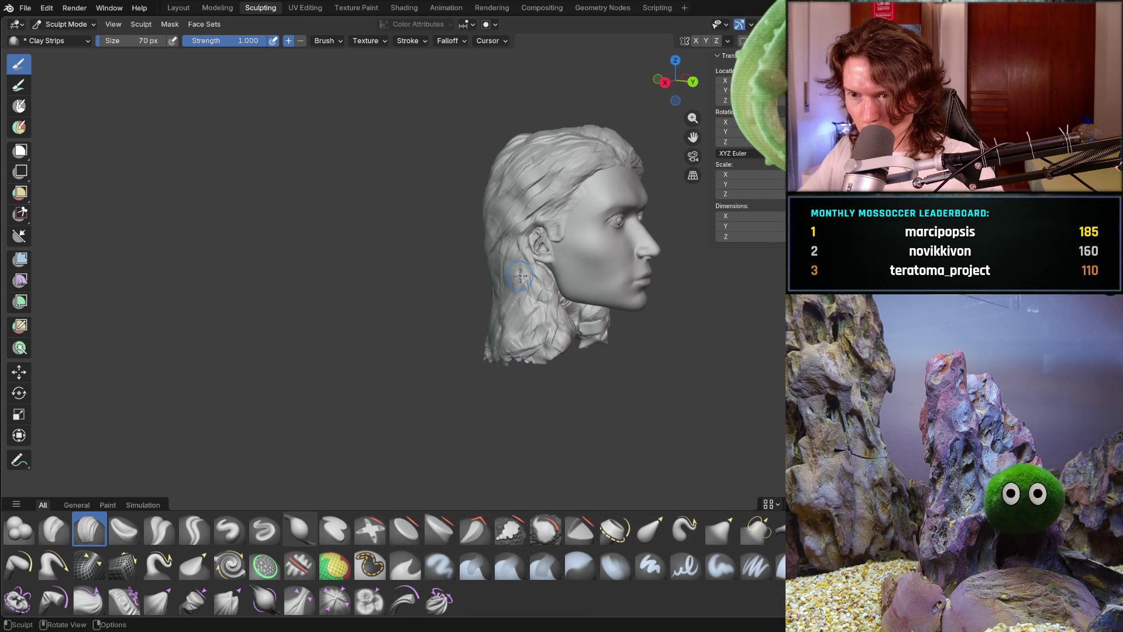
middle_click_drag(494, 324, 438, 319)
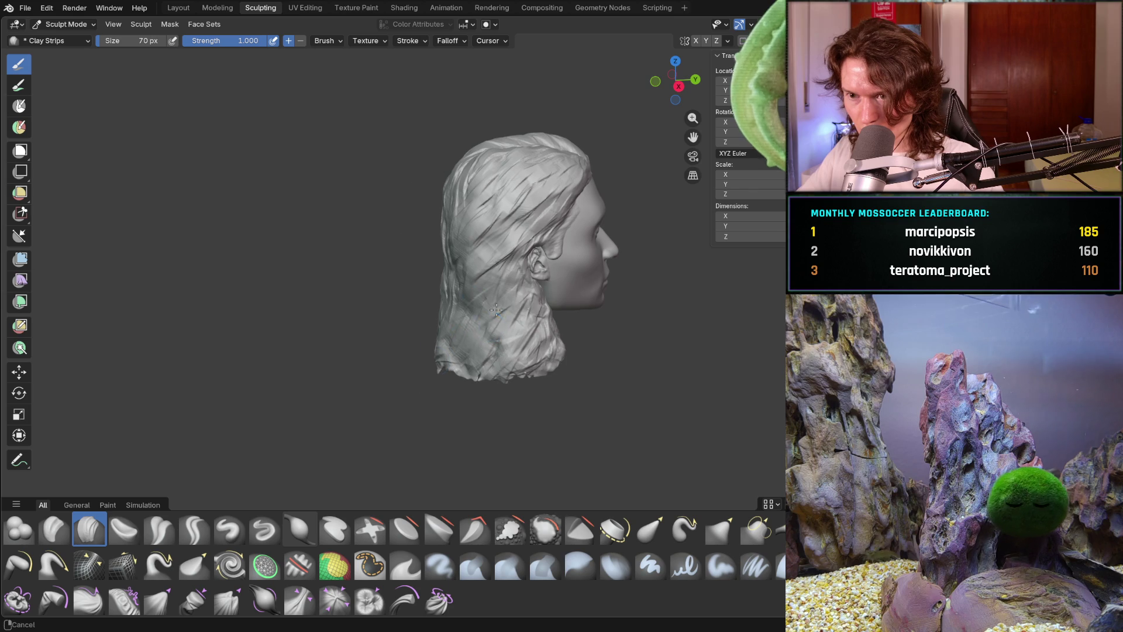
scroll(497, 307, "up", 2)
key("f")
left_click(510, 293)
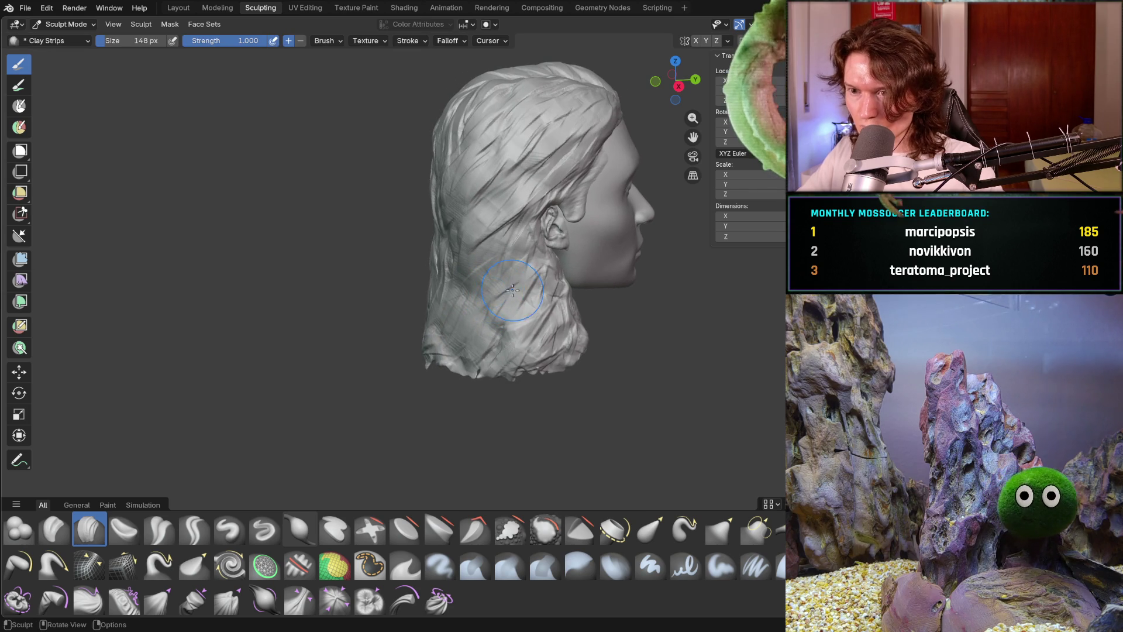
Drag three Clay Strips strokes over the lower back hair down to its bottom edge.
middle_click_drag(501, 377, 451, 318)
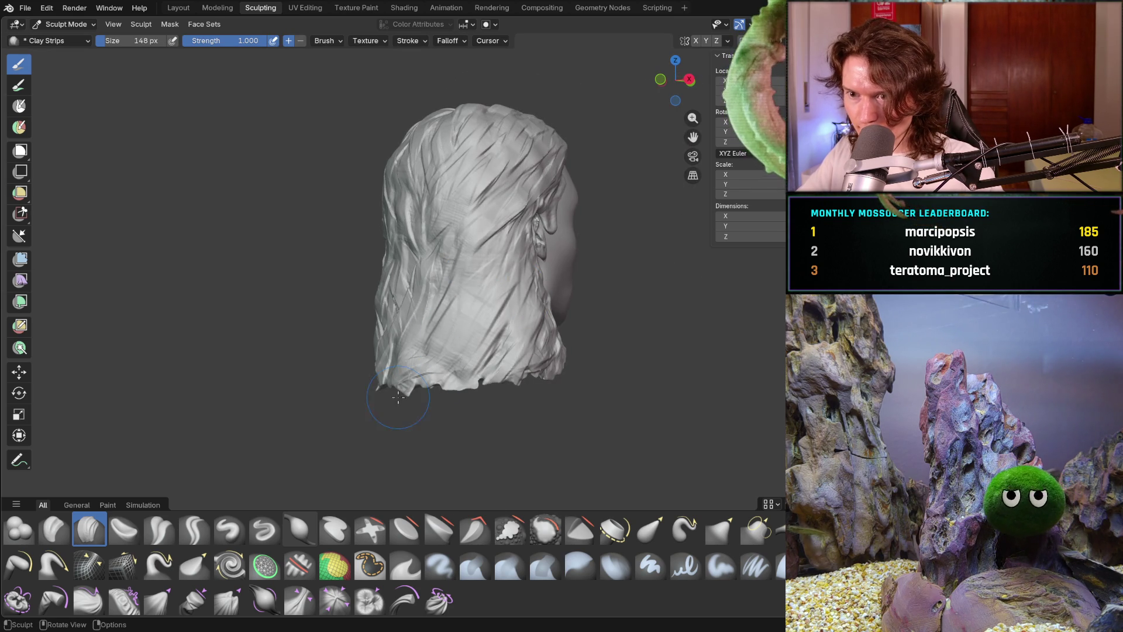
mouse_move(386, 343)
middle_mouse_down()
mouse_move(410, 362)
mouse_move(388, 381)
mouse_move(424, 289)
mouse_move(375, 331)
mouse_move(374, 384)
mouse_move(441, 275)
mouse_move(433, 266)
middle_mouse_up()
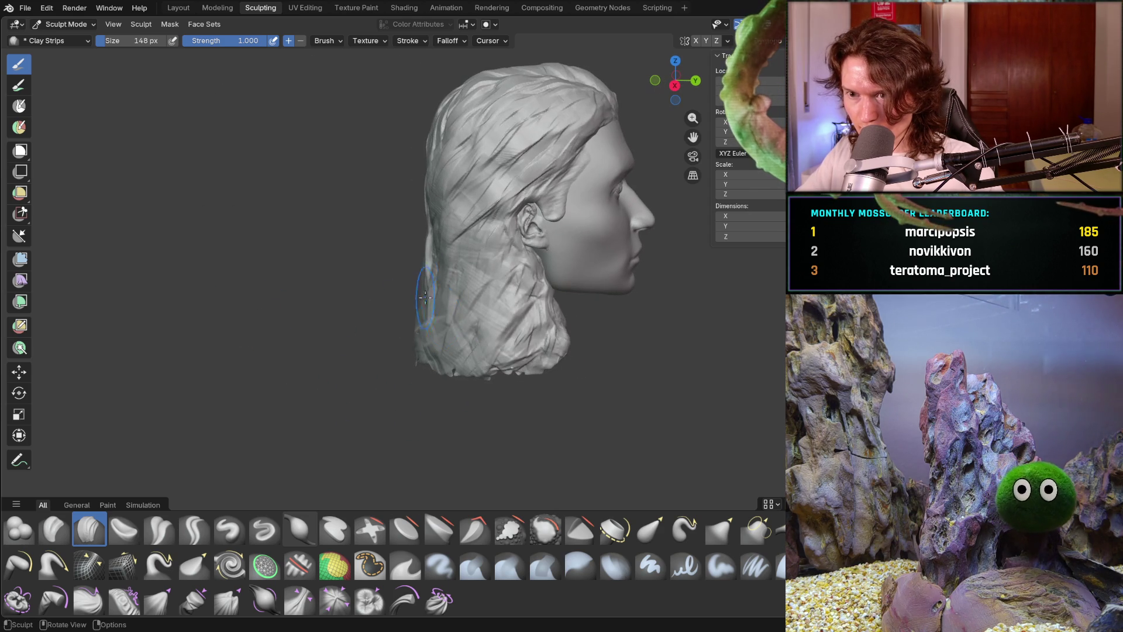
left_click_drag(430, 269, 470, 383)
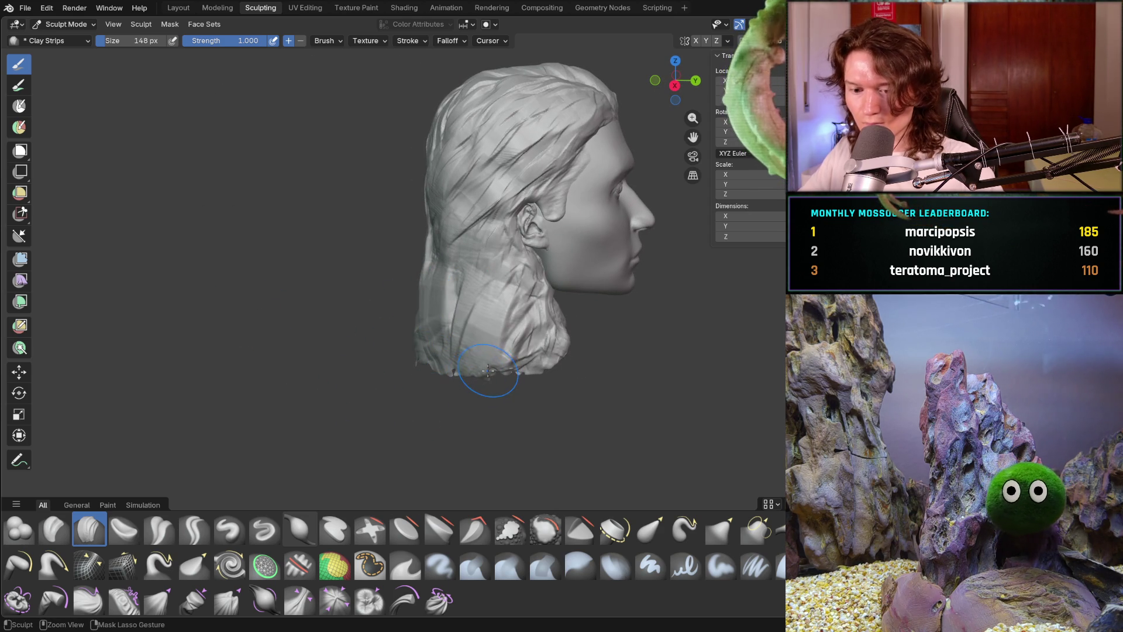
left_click_drag(439, 264, 486, 380)
left_click_drag(442, 263, 485, 381)
Reduce the brush to 92 px and add finer strands over the back and lower back hair.
key("f")
left_click(503, 335)
left_click_drag(515, 270, 491, 357)
left_click_drag(462, 275, 422, 313)
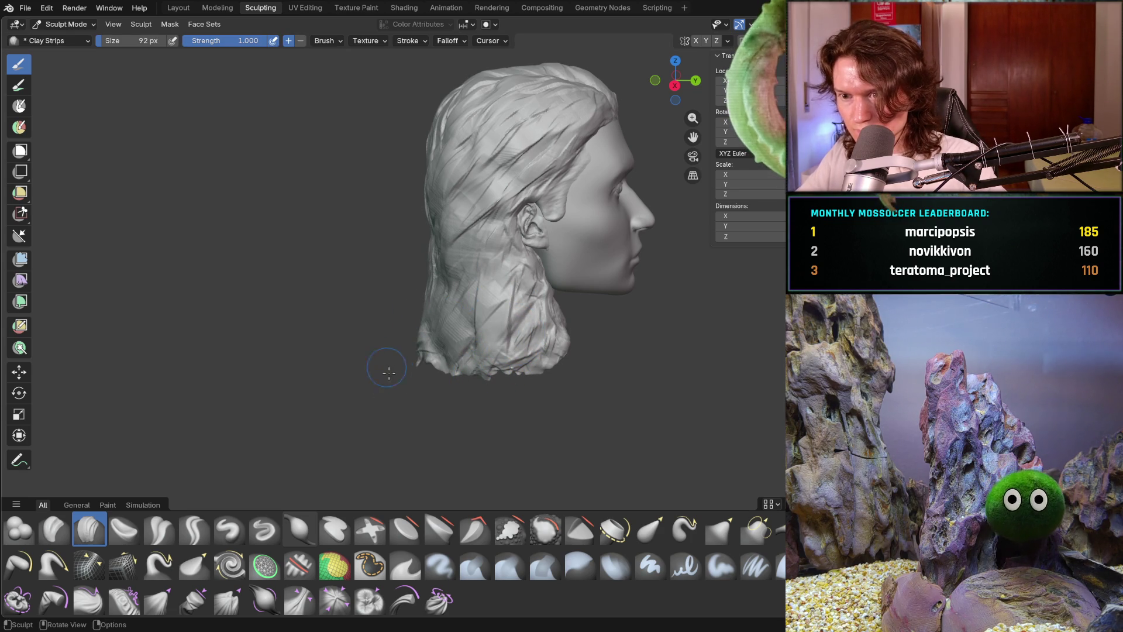
left_click_drag(444, 238, 454, 317)
middle_click_drag(411, 287, 385, 334)
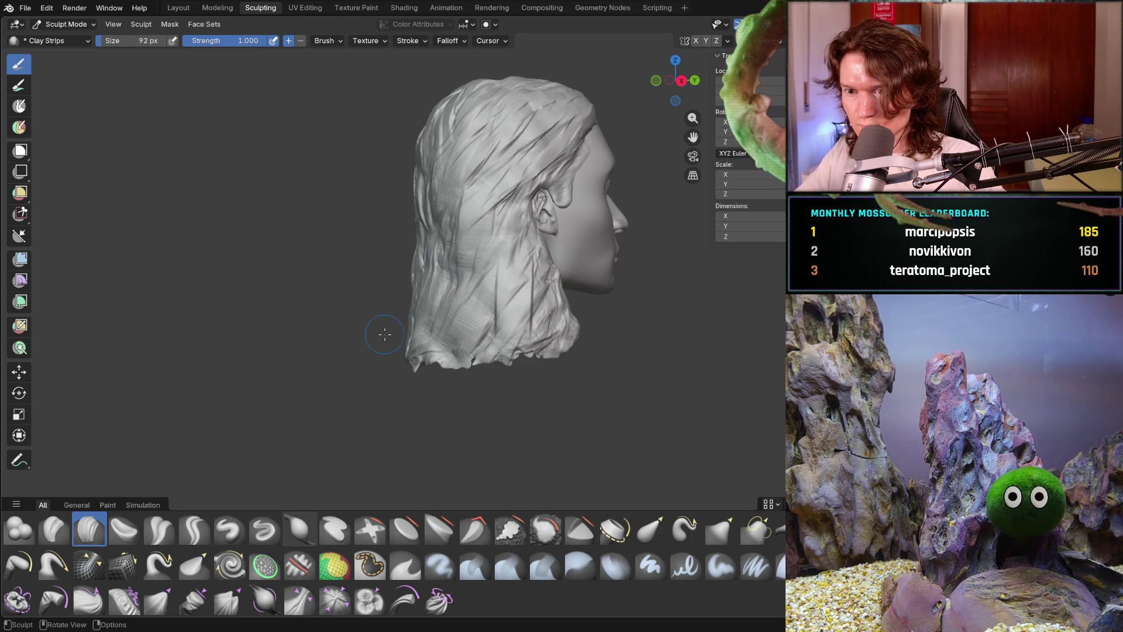
left_click_drag(441, 277, 380, 376)
From a side profile, sculpt strands along the side hair toward the back of the head.
middle_click_drag(523, 316, 541, 372)
mouse_move(490, 341)
middle_mouse_down()
mouse_move(494, 328)
mouse_move(519, 339)
mouse_move(434, 272)
mouse_move(377, 260)
mouse_move(365, 273)
mouse_move(432, 261)
mouse_move(464, 347)
mouse_move(498, 288)
mouse_move(428, 314)
mouse_move(440, 274)
middle_mouse_up()
scroll(468, 299, "up", 5)
middle_click_drag(445, 367, 438, 416)
mouse_move(439, 415)
left_mouse_down()
mouse_move(468, 380)
mouse_move(491, 404)
mouse_move(499, 364)
mouse_move(585, 381)
left_mouse_up()
middle_click_drag(585, 381, 603, 433)
mouse_move(603, 432)
left_mouse_down()
mouse_move(556, 355)
mouse_move(632, 304)
mouse_move(620, 275)
left_mouse_up()
Sculpt strands across the crown and finish a stroke on the side hair.
scroll(621, 275, "down", 5)
mouse_move(620, 275)
middle_mouse_down()
mouse_move(707, 276)
mouse_move(703, 308)
mouse_move(632, 326)
mouse_move(496, 167)
middle_mouse_up()
scroll(621, 313, "up", 5)
left_click_drag(503, 111, 380, 146)
left_click_drag(409, 90, 482, 111)
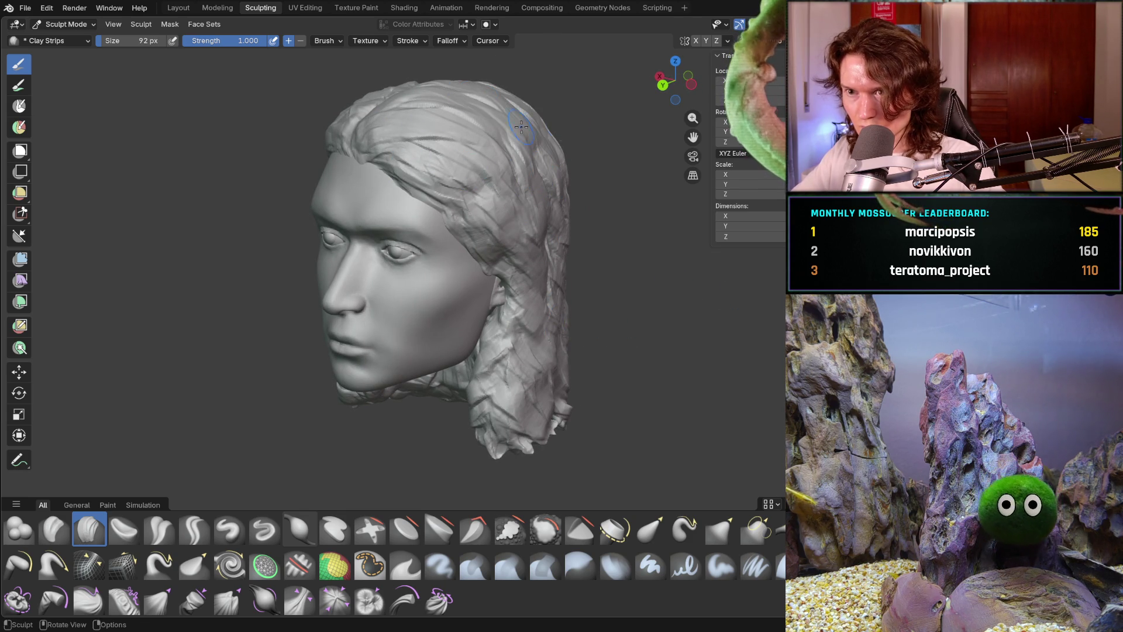
left_click_drag(530, 175, 498, 208)
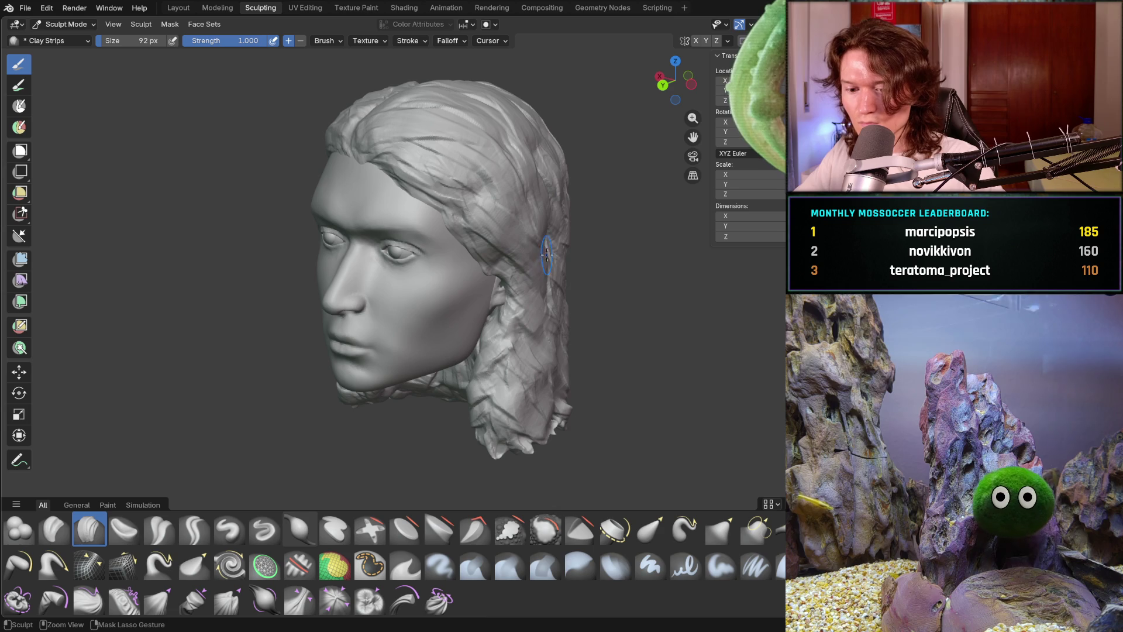
Save the sculpt as V2_main_char_9.blend and orbit to a rear three-quarter view.
key("ctrl+s")
middle_click_drag(546, 255, 412, 139)
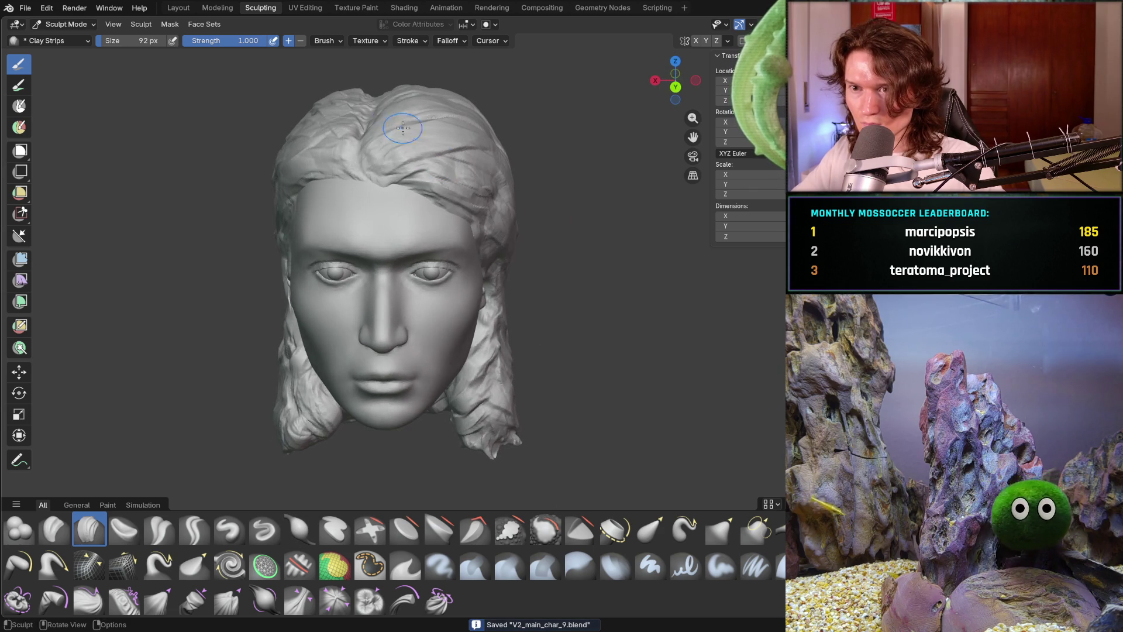
middle_click_drag(416, 87, 387, 105)
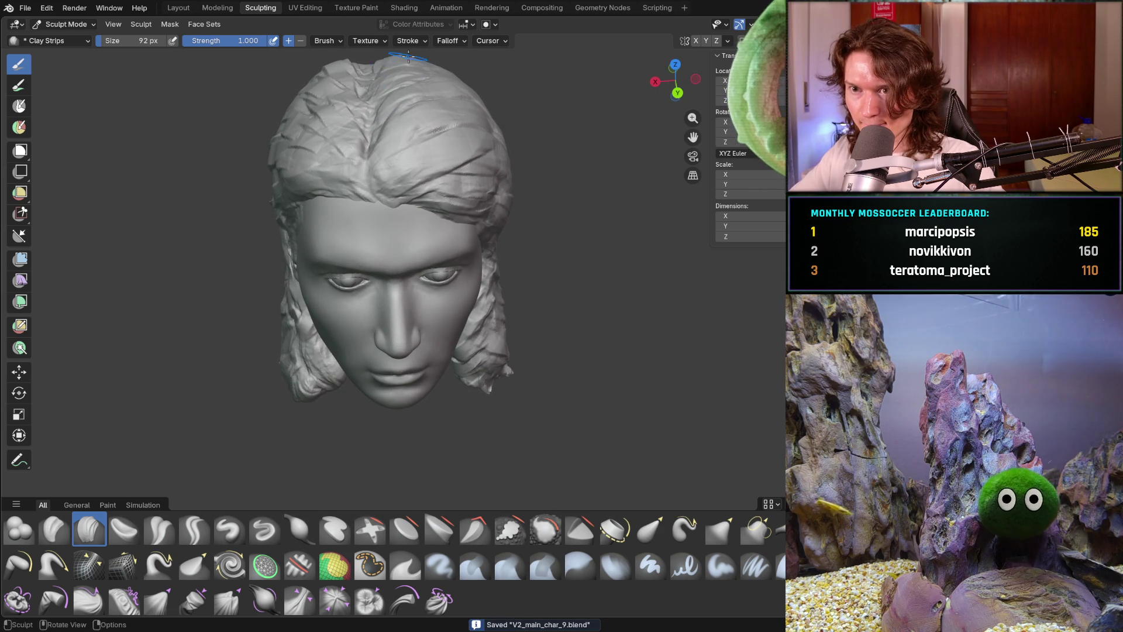
middle_click_drag(466, 81, 394, 102)
mouse_move(502, 116)
middle_mouse_down()
mouse_move(532, 99)
mouse_move(620, 188)
mouse_move(569, 250)
mouse_move(539, 180)
mouse_move(472, 167)
middle_mouse_up()
Drag fine diagonal clay-strip strands down the middle of the back hair beside the ear.
scroll(617, 188, "down", 4)
scroll(572, 247, "up", 3)
middle_click_drag(585, 210, 640, 234)
mouse_move(684, 291)
left_mouse_down()
mouse_move(641, 312)
mouse_move(659, 474)
left_mouse_up()
mouse_move(659, 474)
middle_mouse_down()
mouse_move(694, 304)
mouse_move(577, 343)
mouse_move(539, 306)
mouse_move(507, 302)
middle_mouse_up()
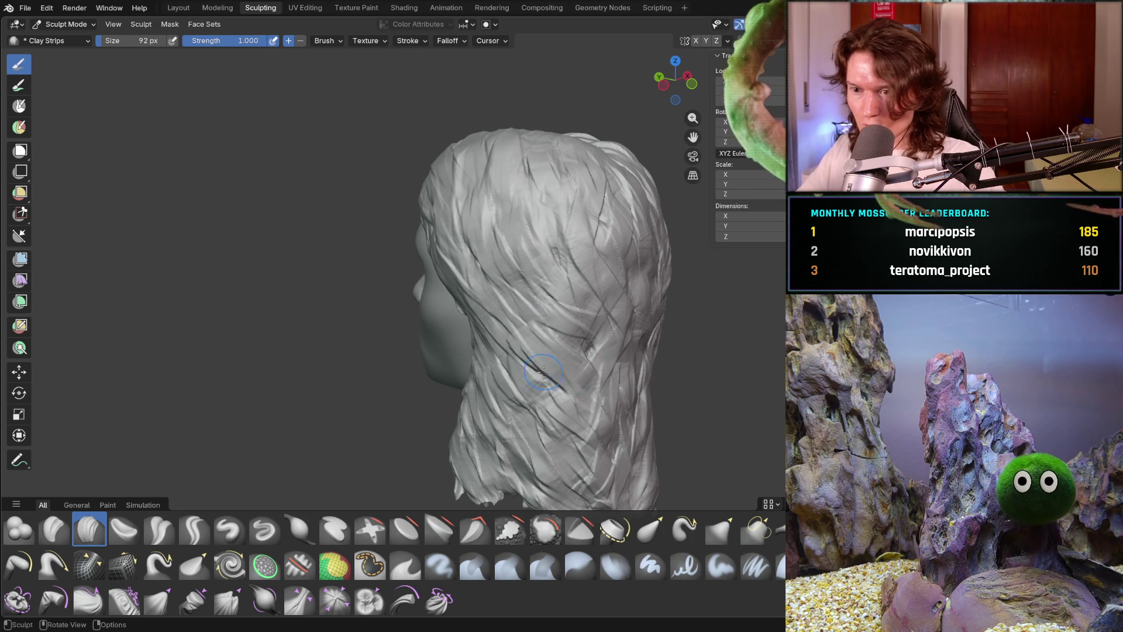
middle_click_drag(599, 343, 626, 360)
mouse_move(609, 386)
left_mouse_down()
mouse_move(585, 433)
mouse_move(603, 485)
mouse_move(647, 439)
left_mouse_up()
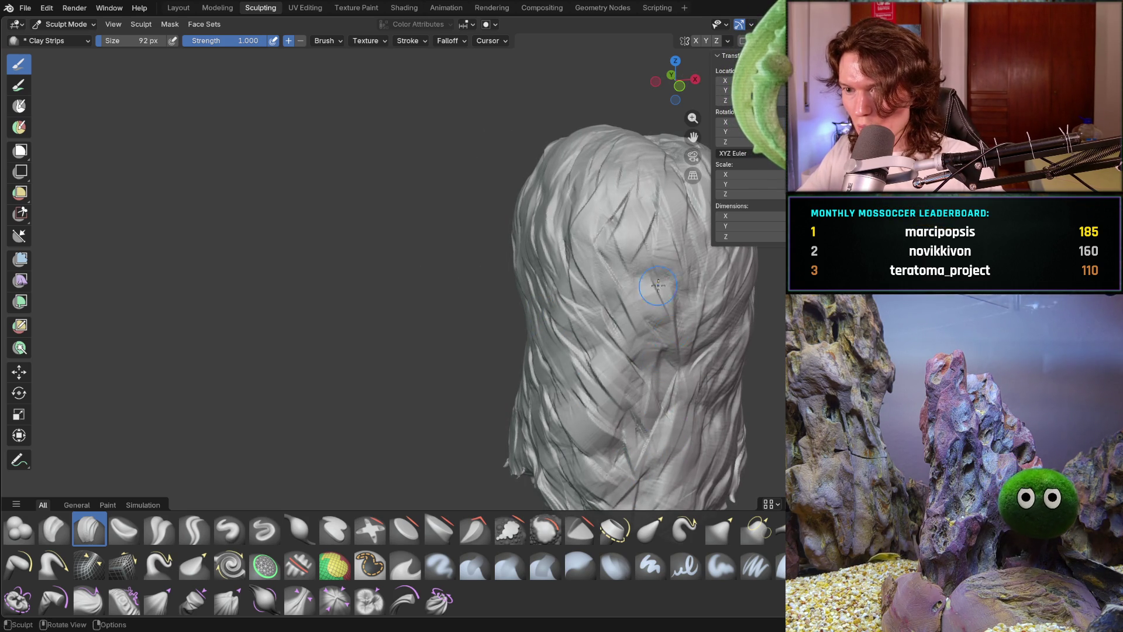
mouse_move(667, 351)
left_mouse_down()
mouse_move(673, 406)
mouse_move(622, 489)
left_mouse_up()
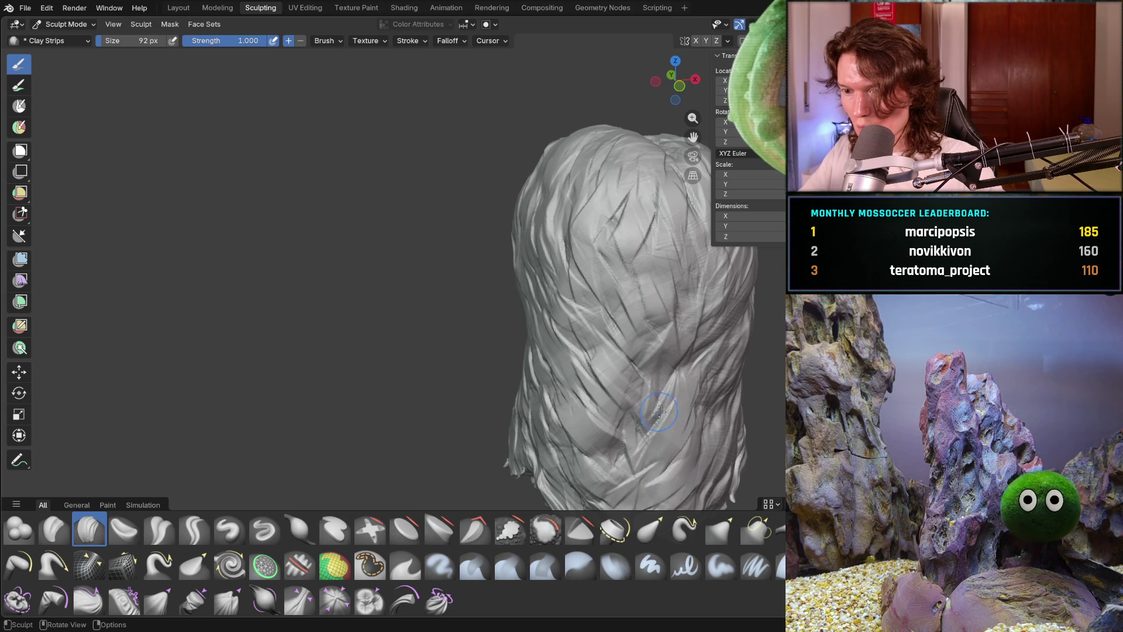
mouse_move(651, 372)
left_mouse_down()
mouse_move(660, 402)
mouse_move(606, 444)
left_mouse_up()
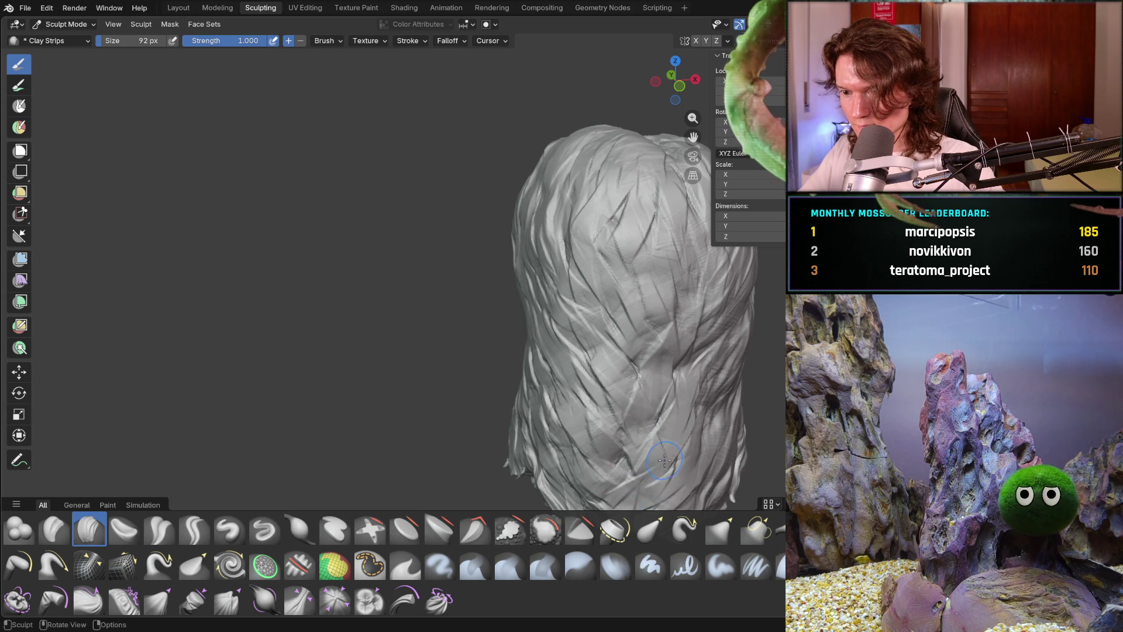
scroll(644, 421, "down", 4)
mouse_move(591, 380)
middle_mouse_down()
mouse_move(464, 346)
mouse_move(595, 382)
mouse_move(579, 386)
middle_mouse_up()
scroll(536, 406, "up", 3)
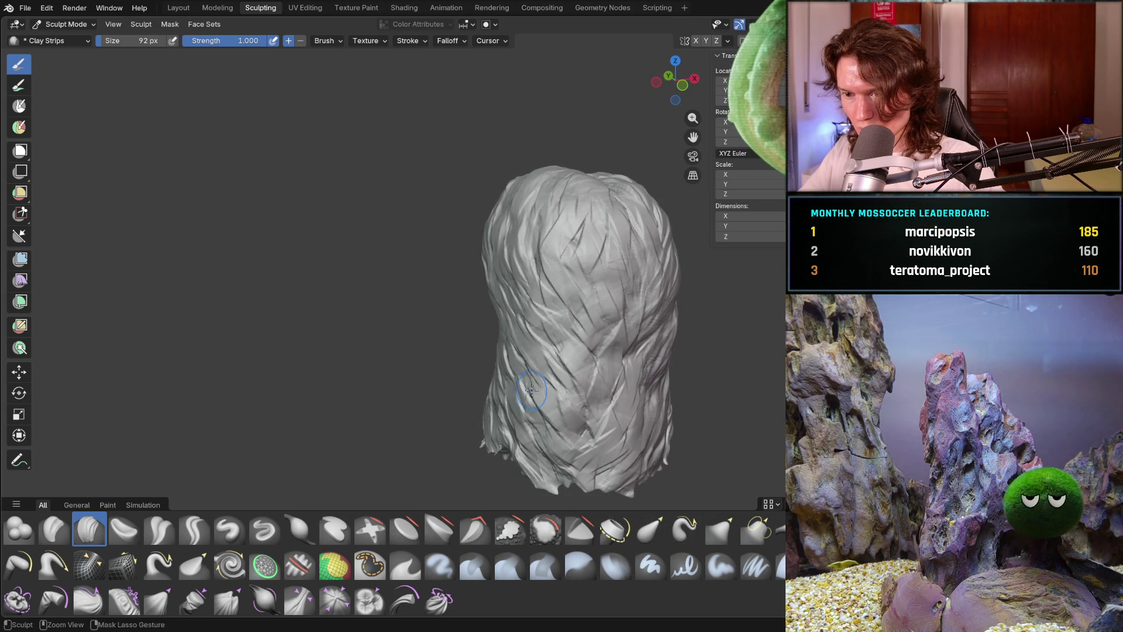
mouse_move(530, 358)
middle_mouse_down()
mouse_move(593, 303)
mouse_move(697, 326)
mouse_move(659, 326)
mouse_move(622, 346)
mouse_move(622, 359)
middle_mouse_up()
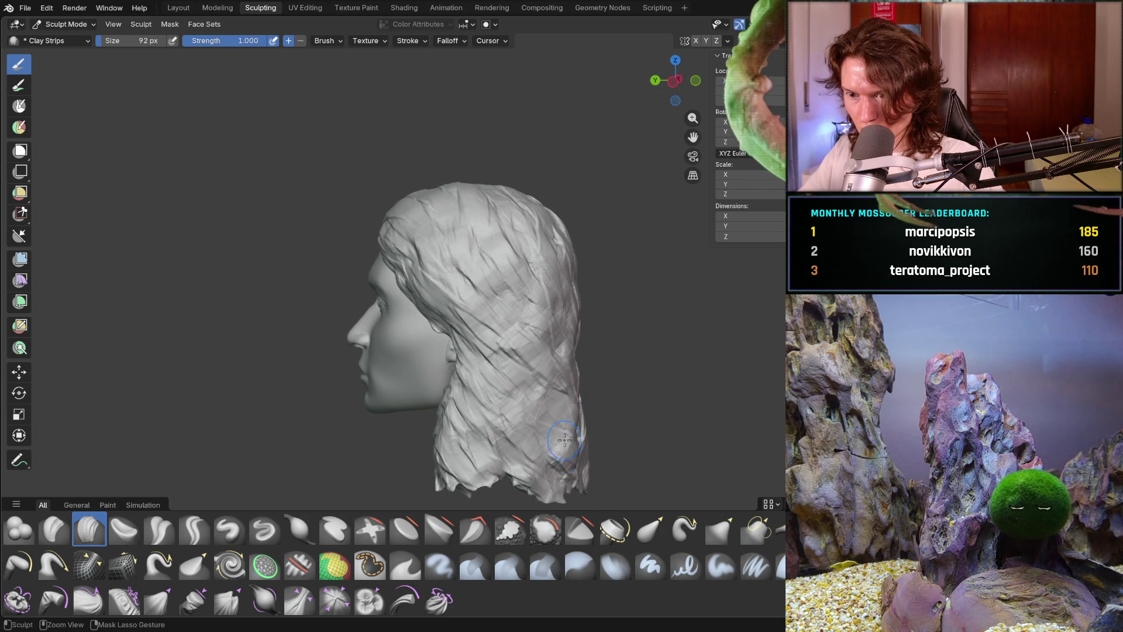
middle_click_drag(562, 389, 588, 335)
mouse_move(587, 234)
left_mouse_down()
mouse_move(600, 292)
mouse_move(579, 369)
left_mouse_up()
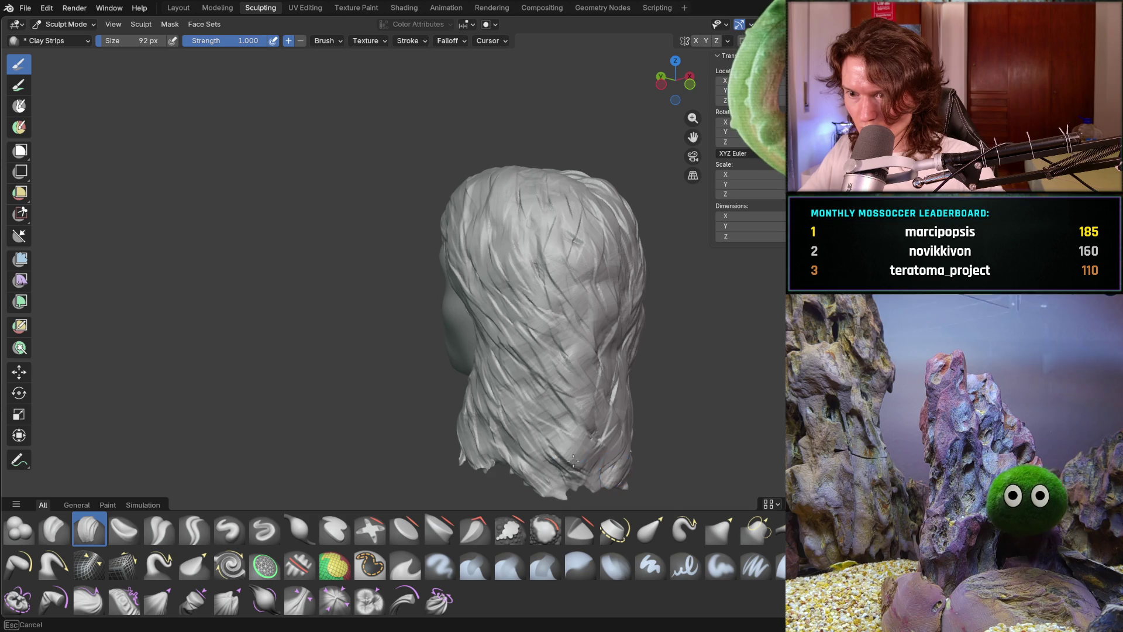
middle_click_drag(577, 207, 547, 188)
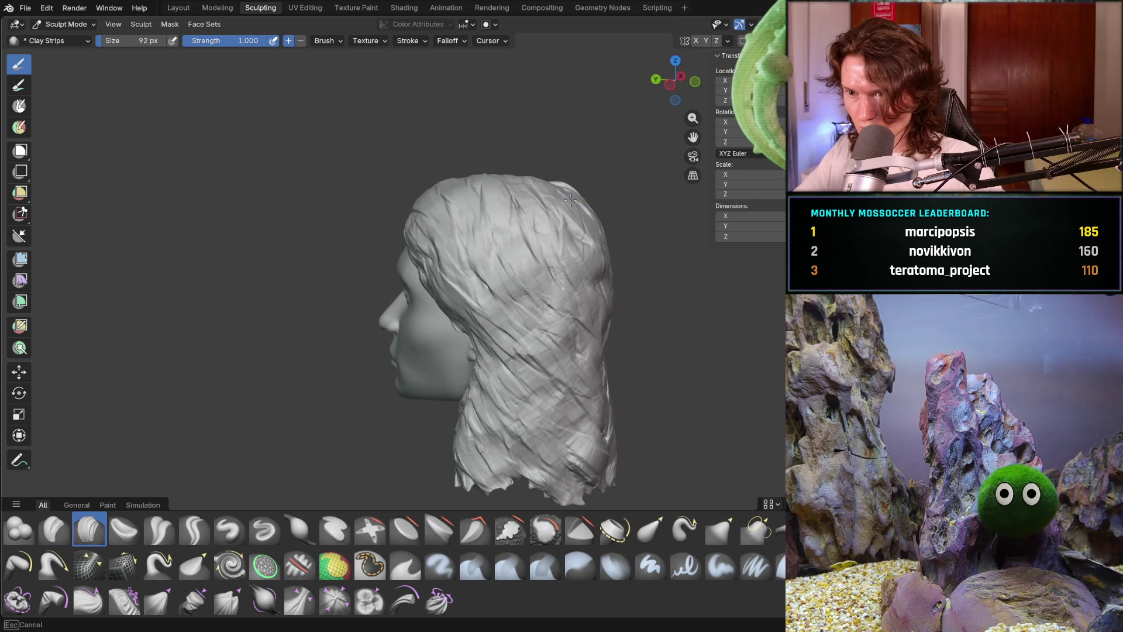
mouse_move(563, 246)
middle_mouse_down()
mouse_move(585, 269)
mouse_move(709, 291)
middle_mouse_up()
mouse_move(463, 287)
middle_mouse_down()
mouse_move(571, 318)
mouse_move(474, 268)
mouse_move(413, 286)
middle_mouse_up()
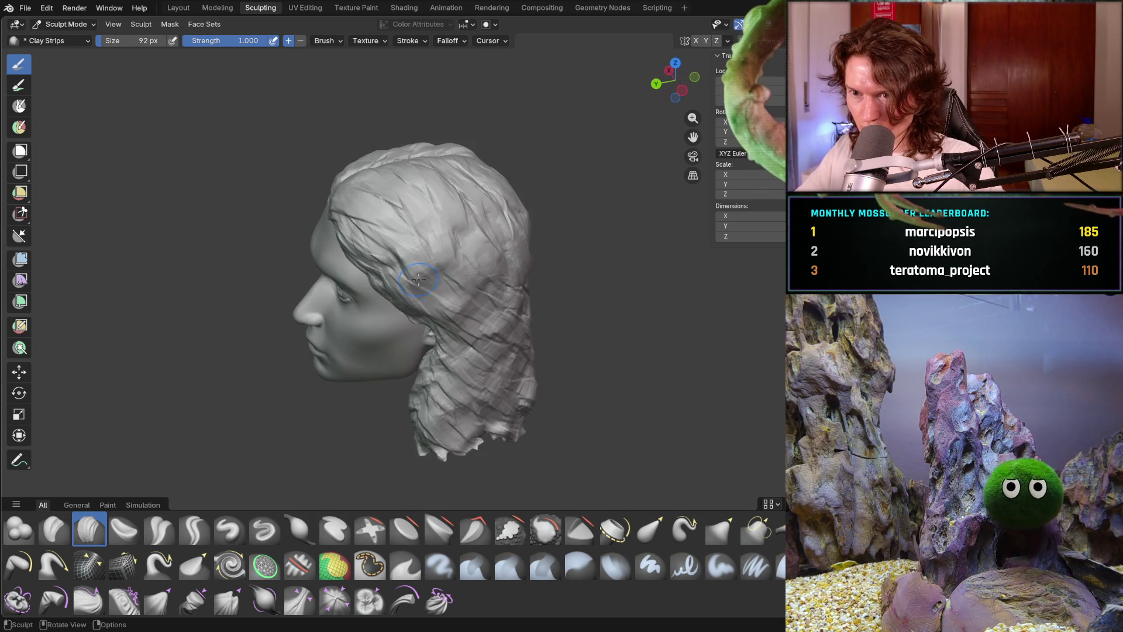
middle_click_drag(534, 281, 550, 241)
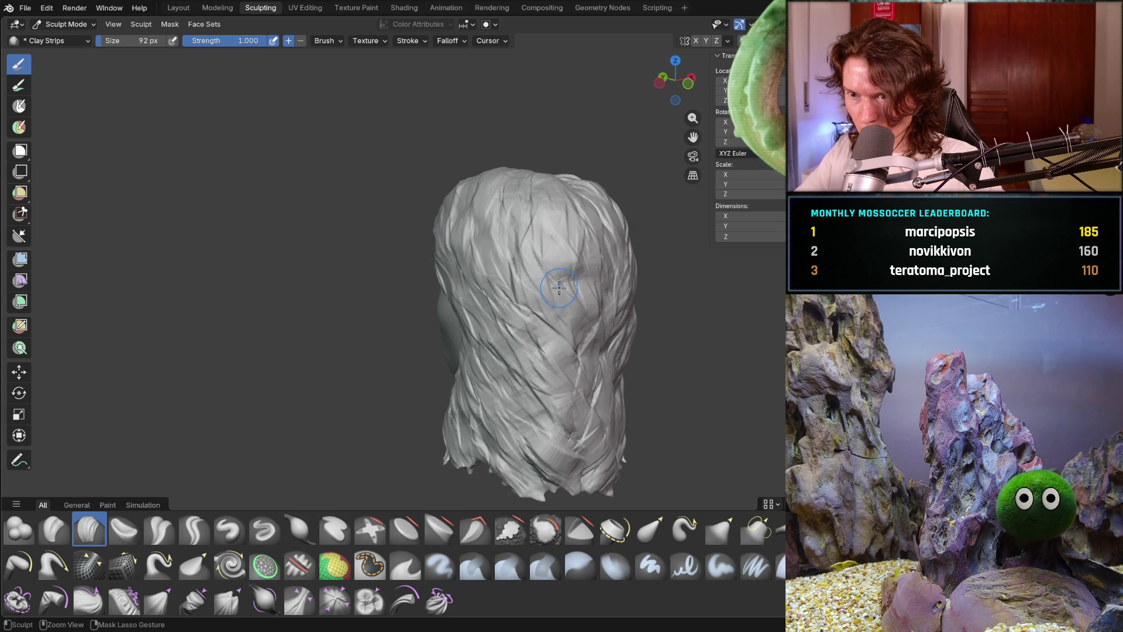
middle_click_drag(561, 312, 484, 222)
middle_click_drag(590, 344, 621, 306)
mouse_move(614, 354)
middle_mouse_down("shift")
mouse_move(556, 254)
mouse_move(471, 278)
middle_mouse_up("shift")
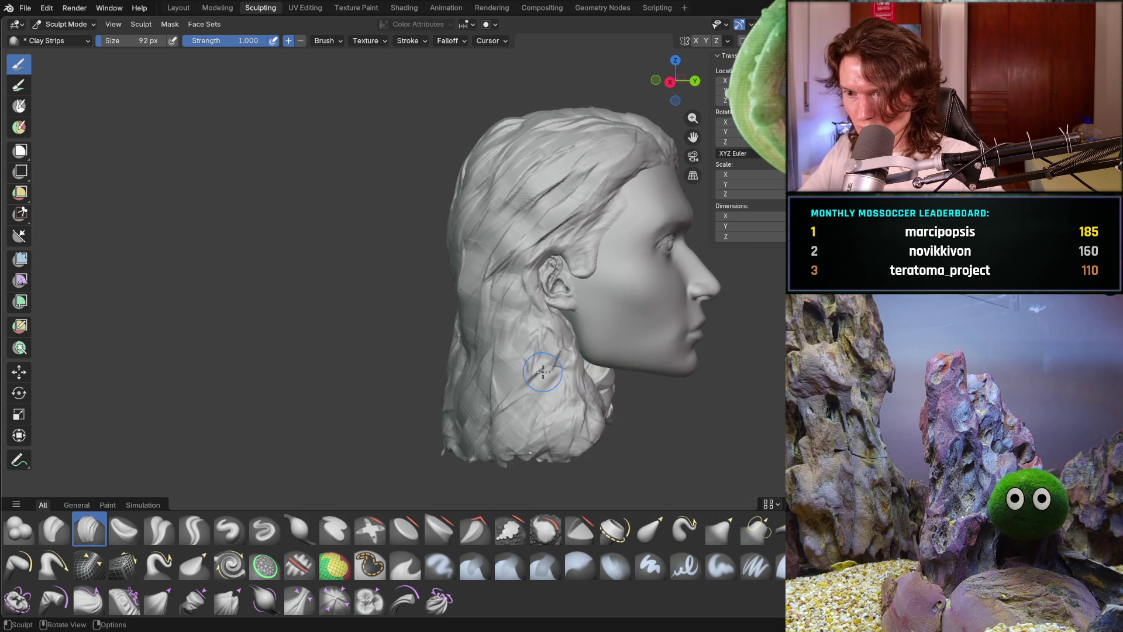
mouse_move(547, 417)
middle_mouse_down()
mouse_move(515, 380)
mouse_move(523, 401)
mouse_move(295, 374)
mouse_move(228, 346)
mouse_move(519, 333)
mouse_move(517, 345)
mouse_move(515, 327)
middle_mouse_up()
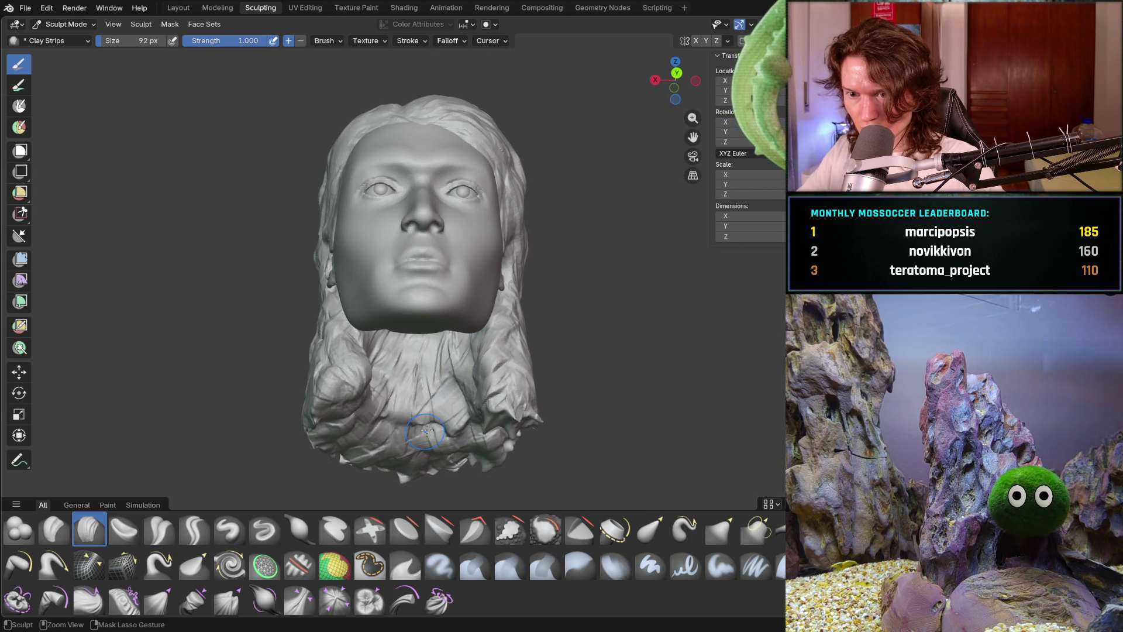
From below, lay several short clay strips across the hair under the chin and neck.
middle_click_drag(375, 414, 364, 332)
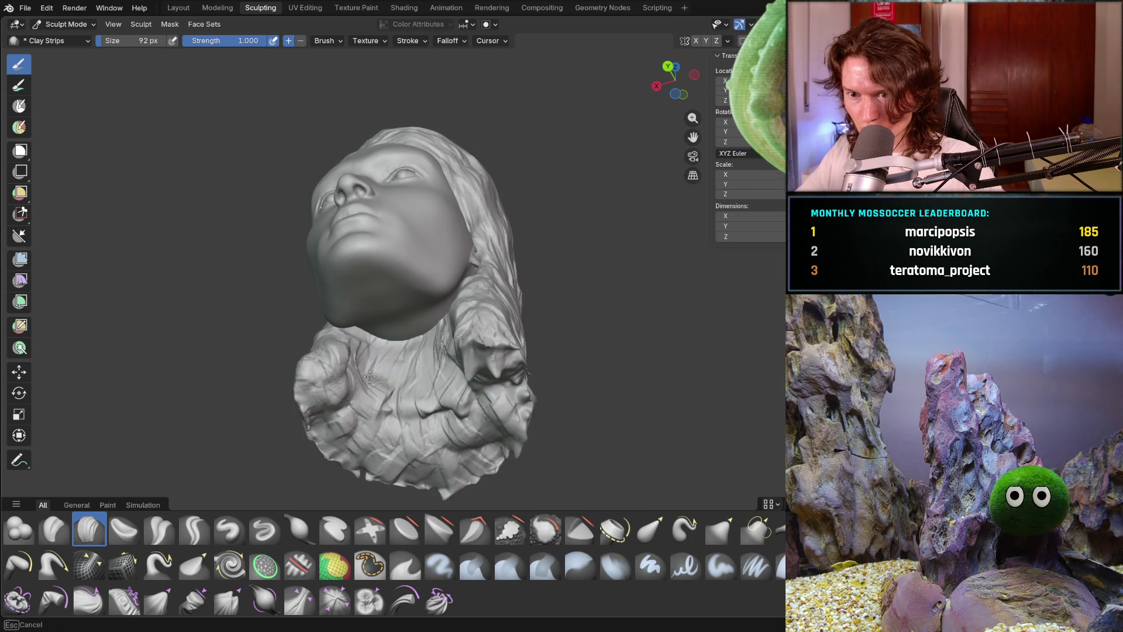
left_click_drag(365, 393, 449, 434)
middle_click_drag(489, 431, 490, 360)
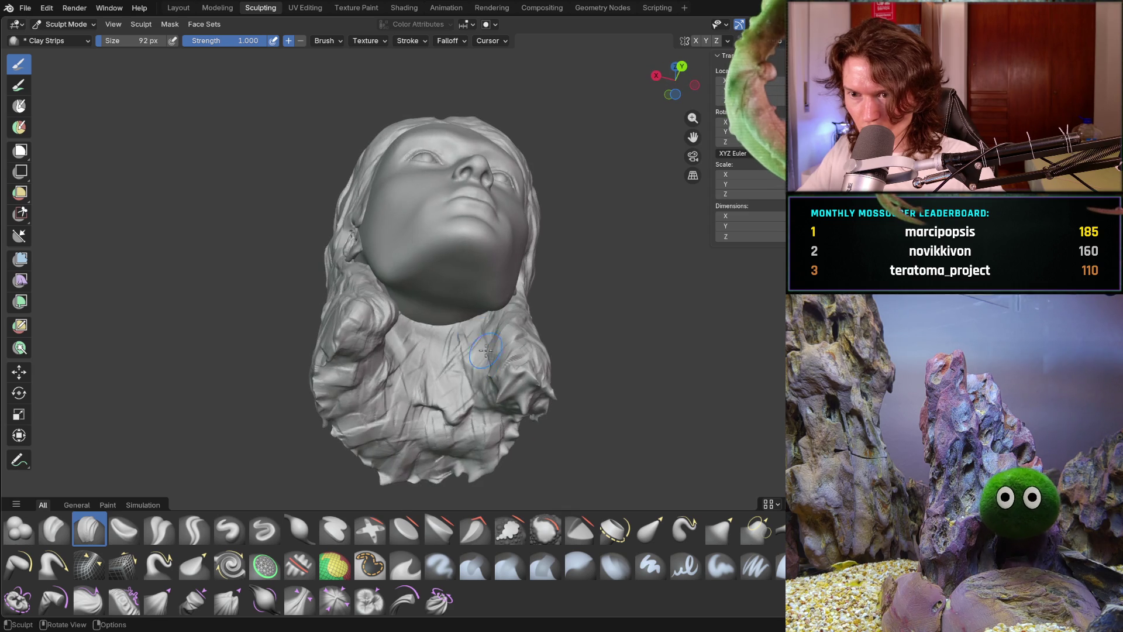
left_click_drag(471, 331, 398, 345)
middle_click_drag(398, 345, 410, 338)
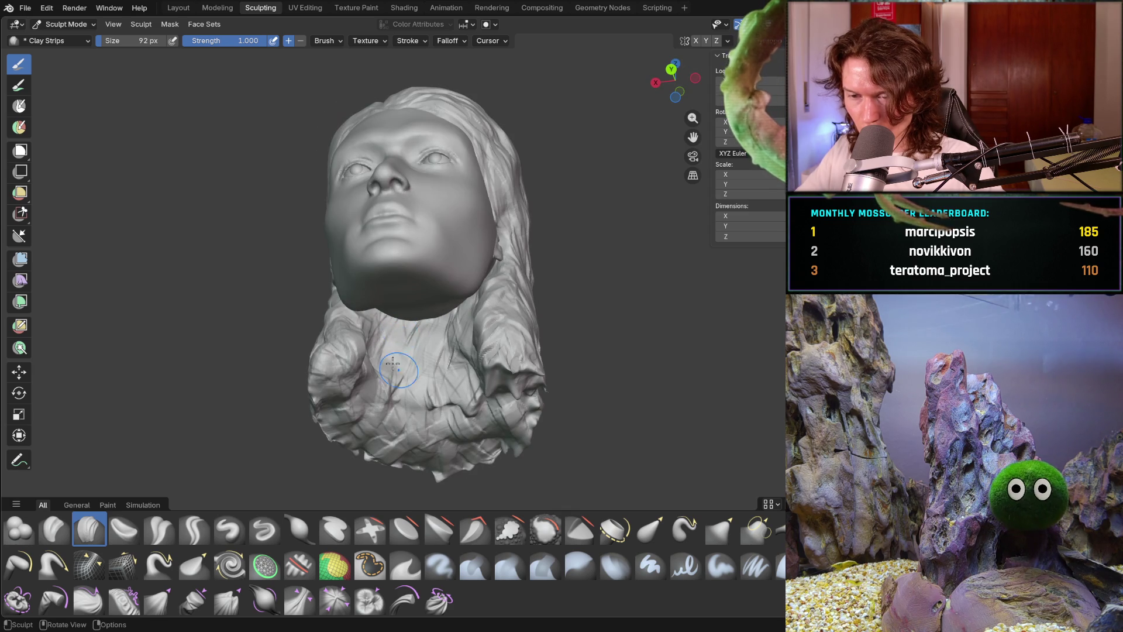
mouse_move(367, 340)
left_mouse_down()
mouse_move(365, 387)
mouse_move(403, 372)
mouse_move(471, 402)
left_mouse_up()
mouse_move(471, 403)
middle_mouse_down()
mouse_move(485, 389)
mouse_move(461, 398)
middle_mouse_up()
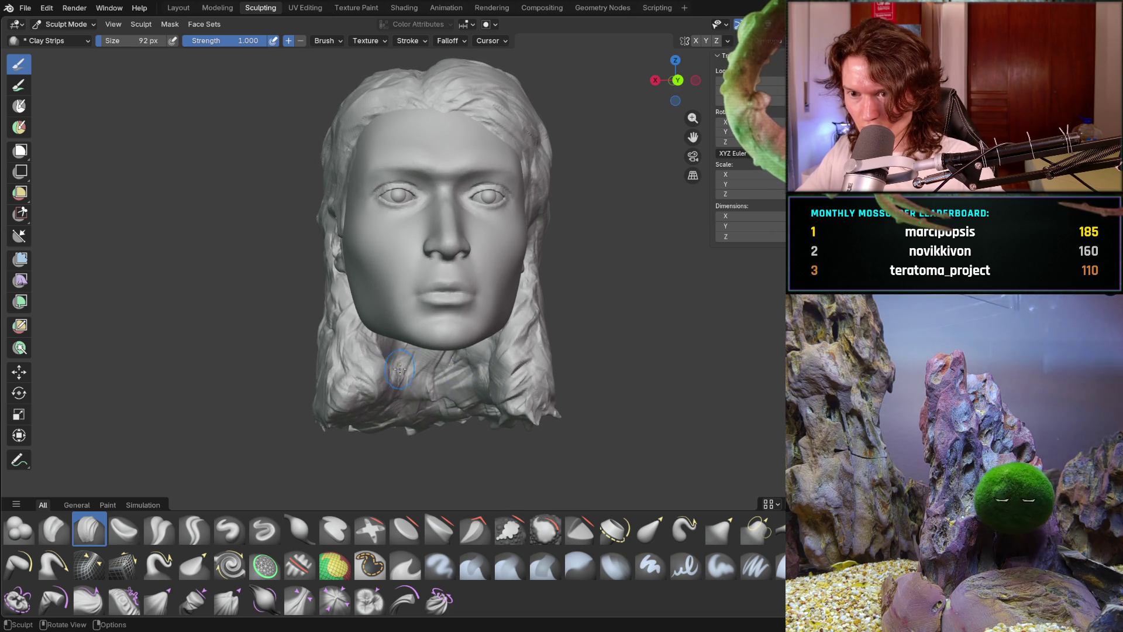
From a high rear three-quarter view, add clay strips on the lower back hair.
scroll(390, 363, "down", 5)
mouse_move(398, 340)
middle_mouse_down()
mouse_move(408, 299)
mouse_move(333, 301)
mouse_move(363, 292)
middle_mouse_up()
scroll(386, 285, "up", 5)
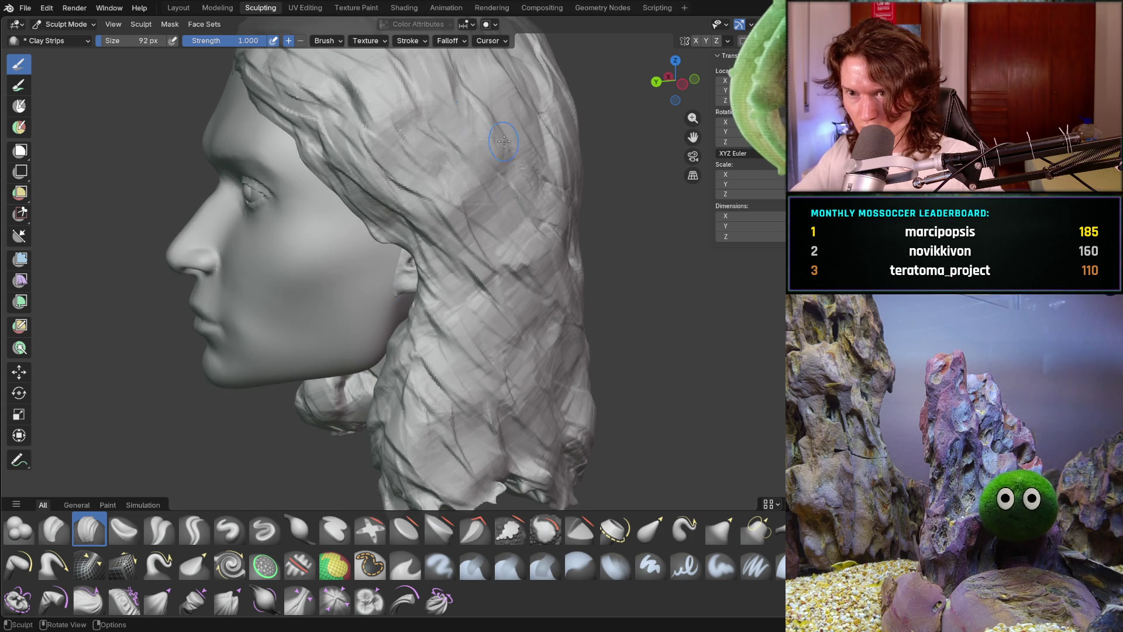
mouse_move(460, 144)
middle_mouse_down()
mouse_move(514, 234)
mouse_move(508, 243)
middle_mouse_up()
scroll(468, 164, "down", 6)
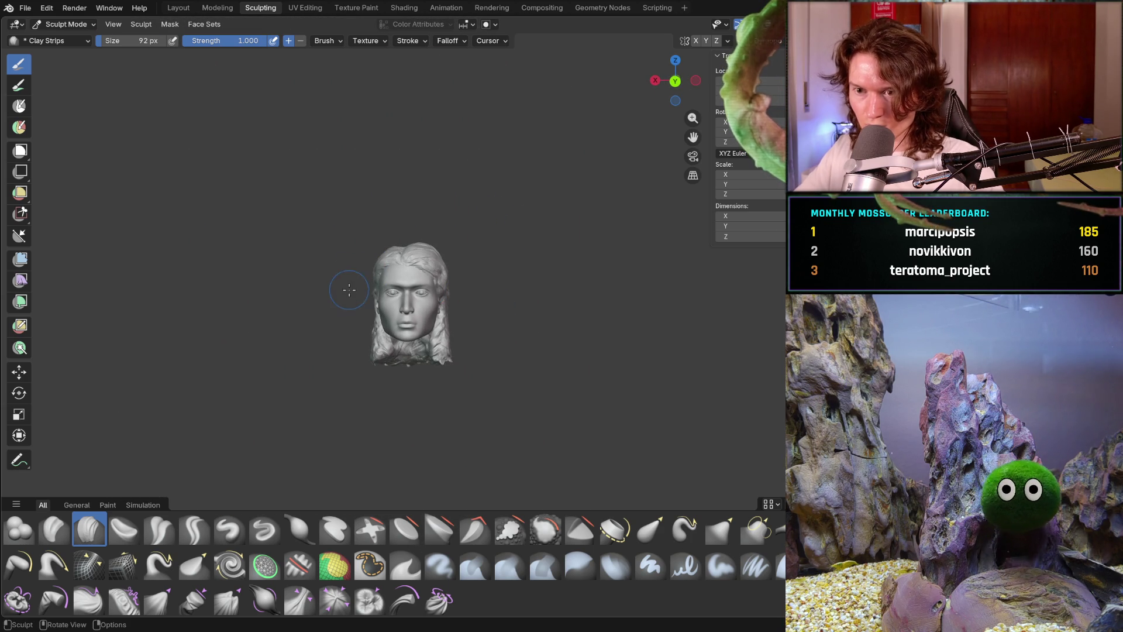
scroll(349, 285, "up", 3)
mouse_move(349, 286)
middle_mouse_down()
mouse_move(328, 285)
mouse_move(446, 326)
mouse_move(516, 249)
middle_mouse_up()
scroll(328, 286, "up", 4)
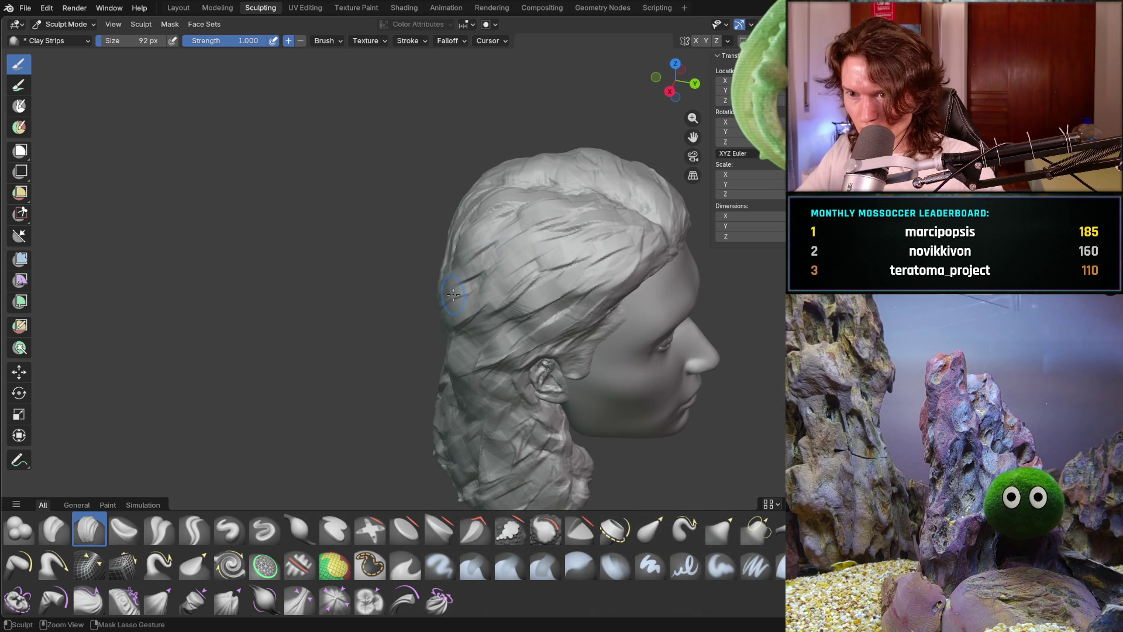
middle_click_drag(434, 358, 539, 295)
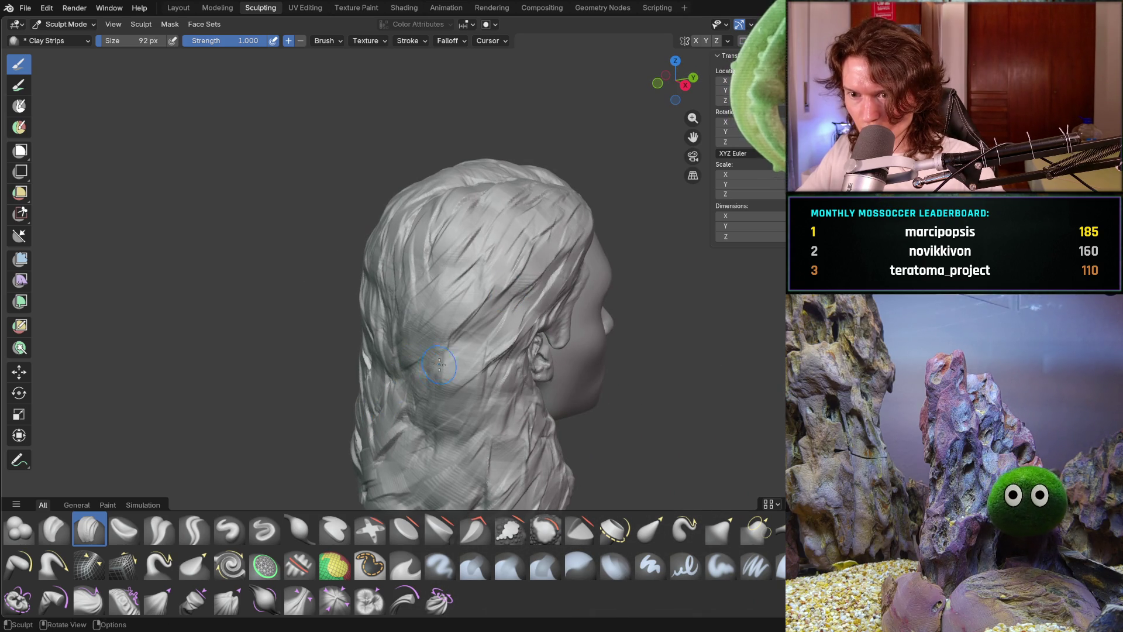
middle_click_drag(411, 358, 401, 300)
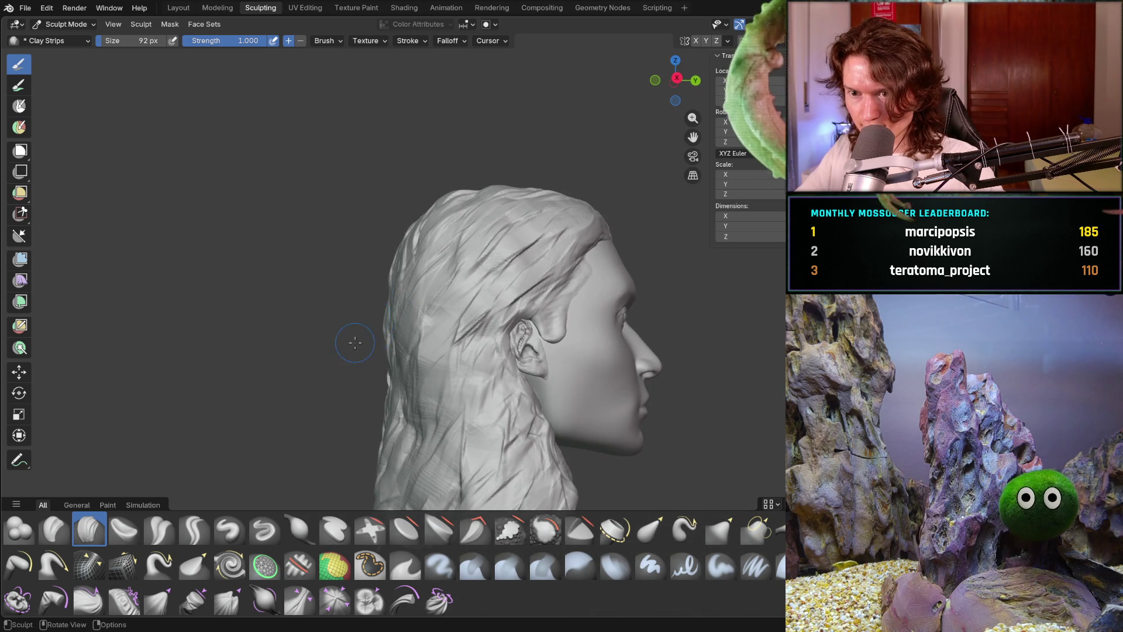
middle_click_drag(355, 343, 422, 292)
left_click_drag(397, 310, 418, 409)
mouse_move(462, 374)
left_mouse_down()
mouse_move(421, 451)
mouse_move(445, 459)
left_mouse_up()
Add clay strips near the top of the hair, then briefly hide and unhide the head.
mouse_move(433, 398)
middle_mouse_down()
mouse_move(436, 417)
mouse_move(440, 371)
middle_mouse_up()
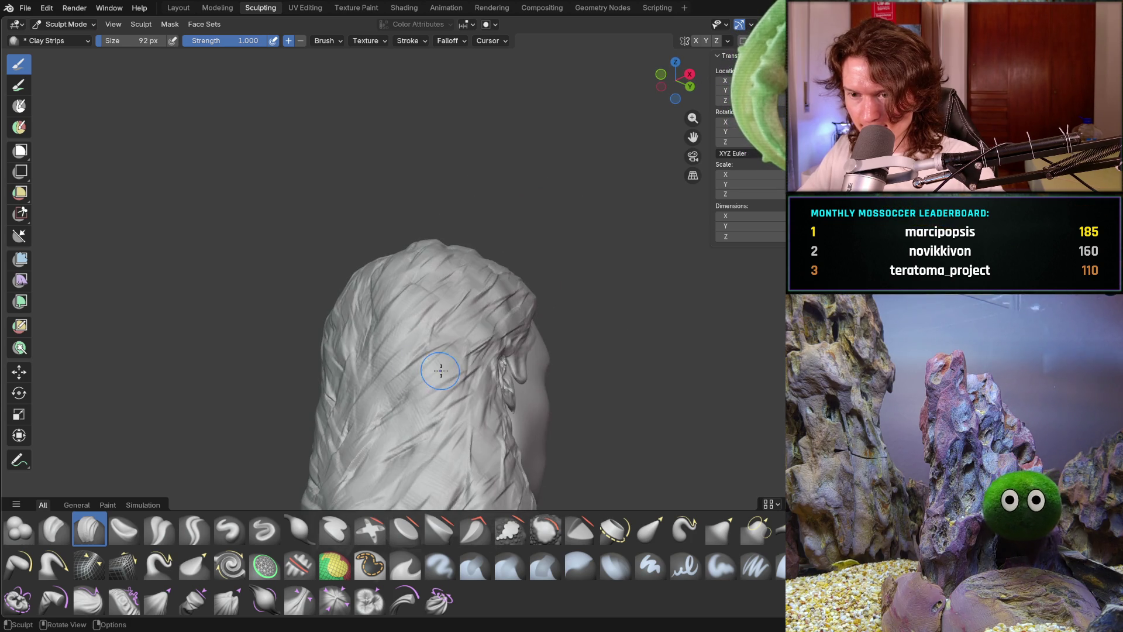
left_click_drag(427, 280, 342, 320)
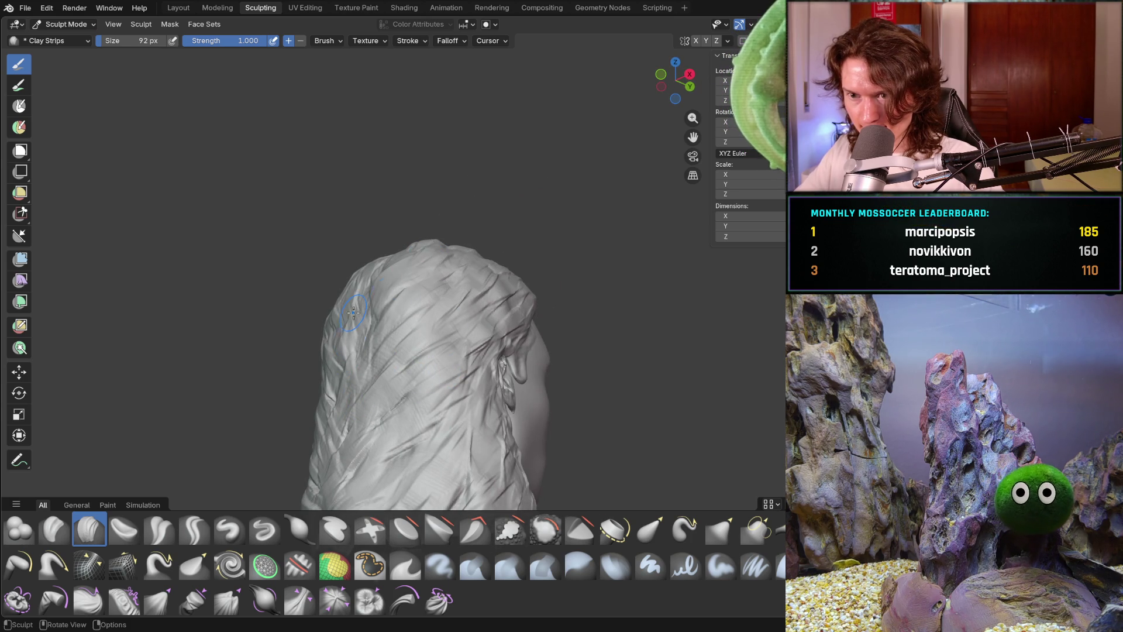
mouse_move(467, 361)
middle_mouse_down()
mouse_move(278, 451)
mouse_move(373, 346)
mouse_move(374, 329)
mouse_move(362, 340)
mouse_move(461, 351)
mouse_move(459, 322)
middle_mouse_up()
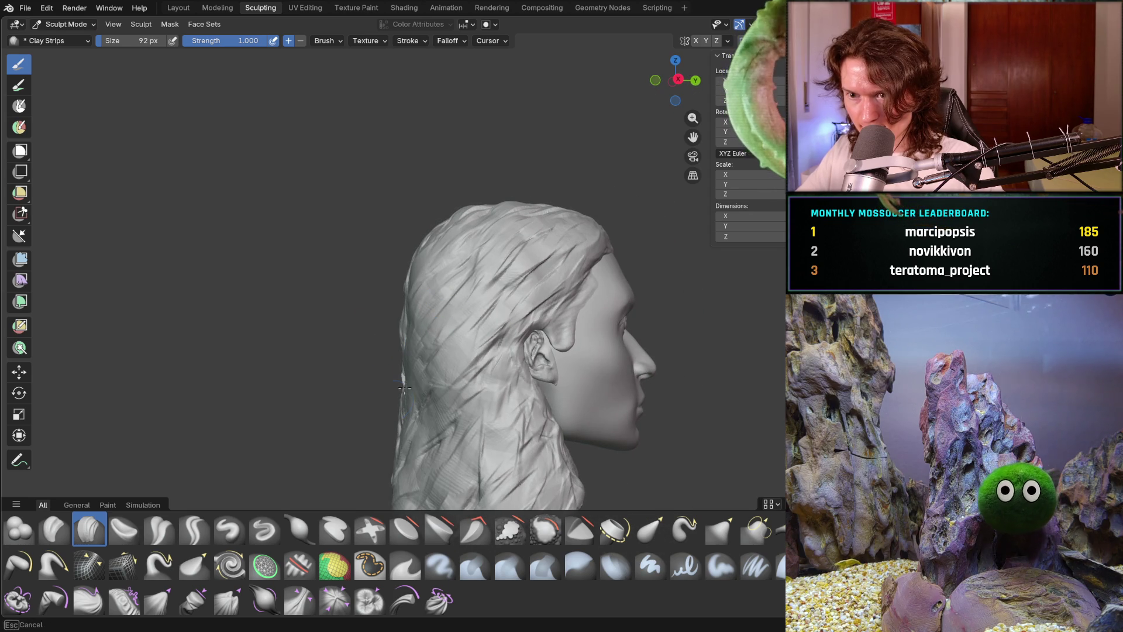
key("h")
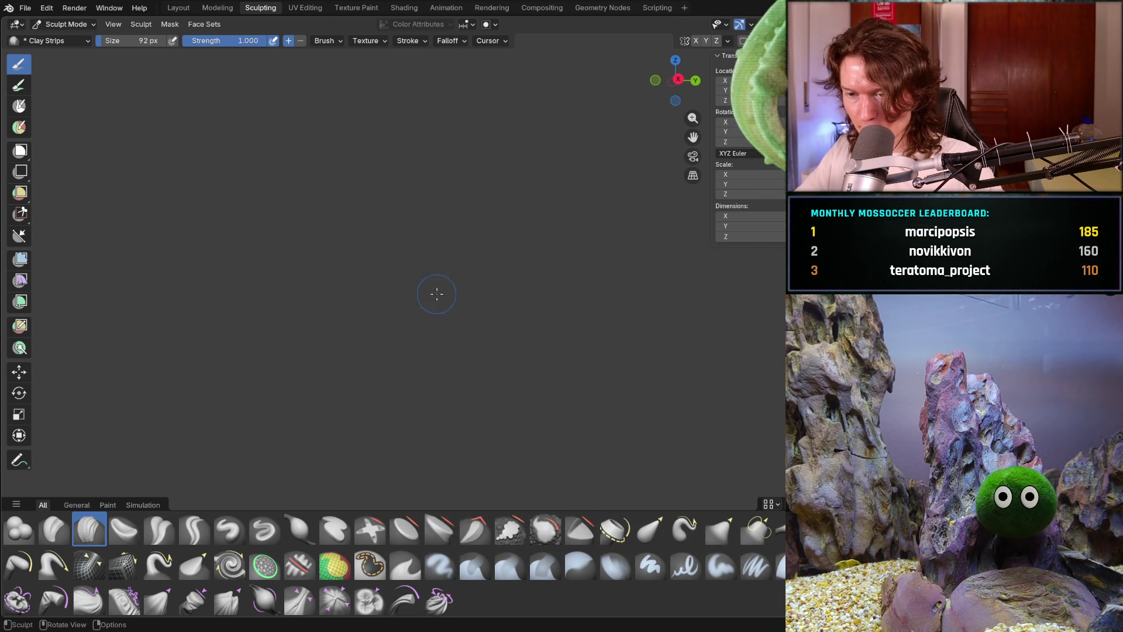
key("alt+h")
scroll(432, 291, "down", 3)
From the left profile, stroke clay strips from mid-back down to the hair's hem.
middle_click_drag(432, 291, 462, 307)
scroll(475, 302, "up", 4)
scroll(476, 302, "up", 3)
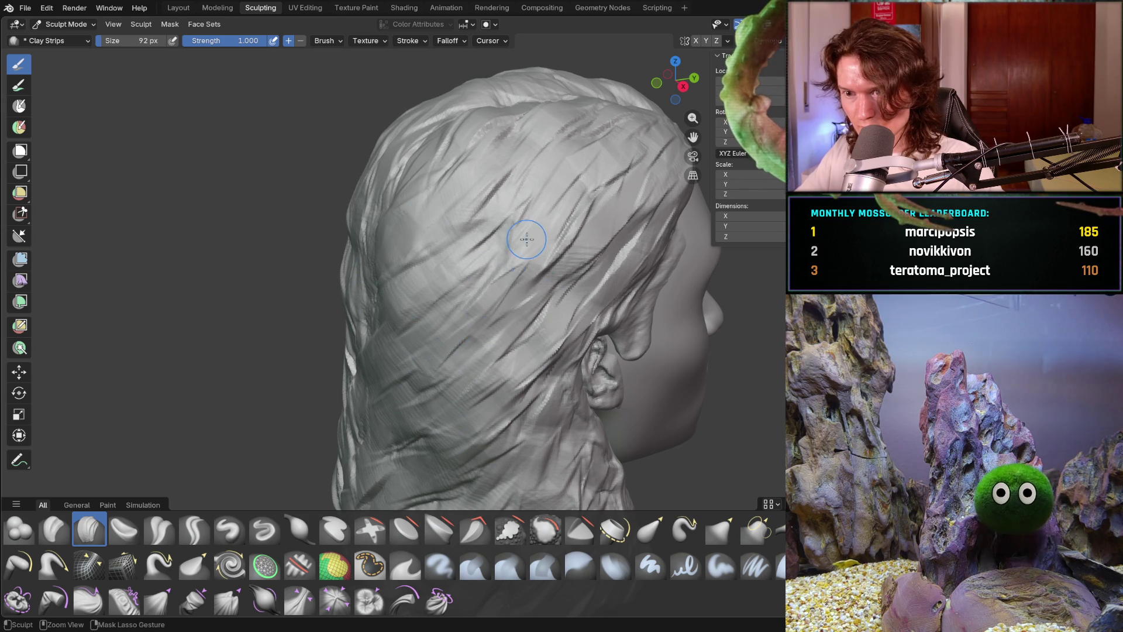
key("KP_3")
scroll(497, 259, "down", 5)
scroll(450, 361, "up", 3)
mouse_move(450, 361)
middle_mouse_down()
mouse_move(462, 374)
mouse_move(445, 387)
mouse_move(411, 369)
mouse_move(525, 364)
middle_mouse_up()
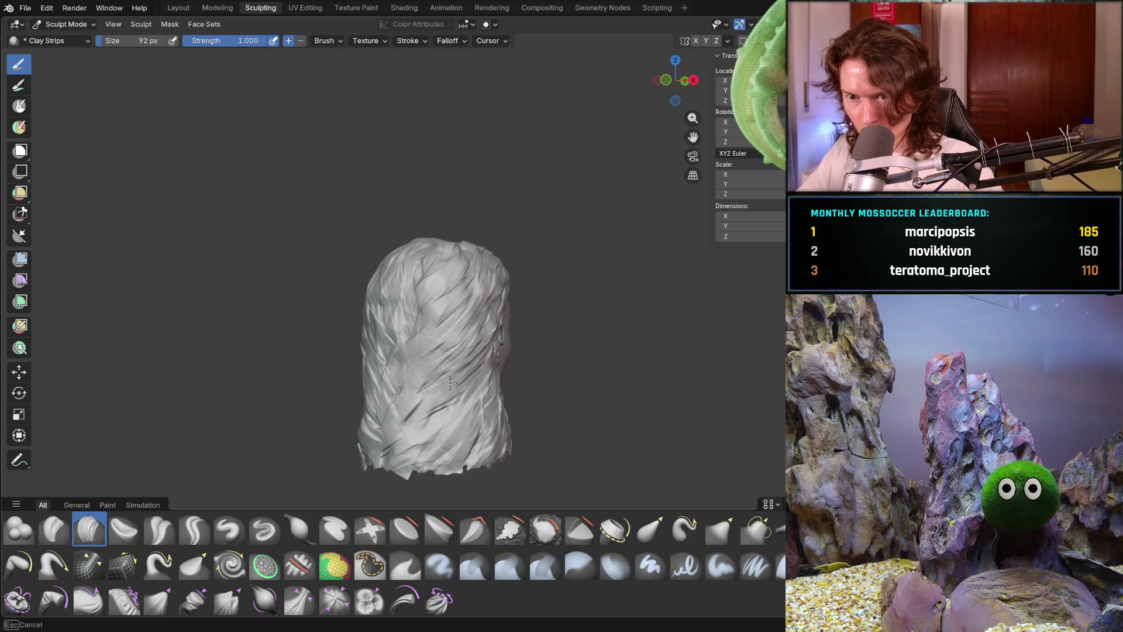
middle_click_drag(462, 391, 507, 387)
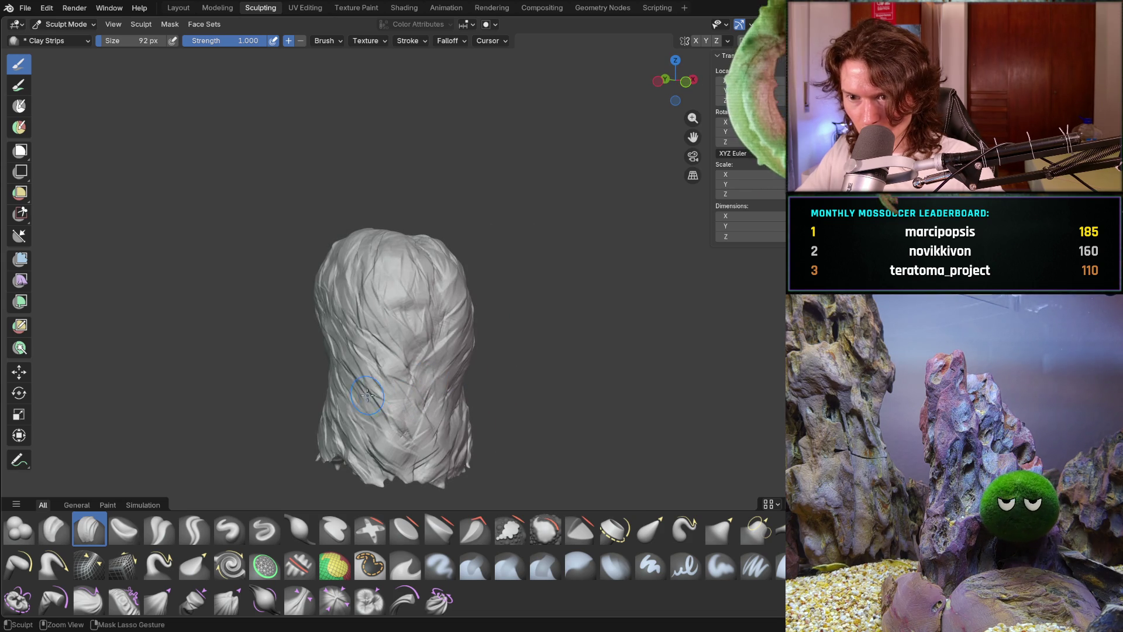
mouse_move(353, 409)
middle_mouse_down()
mouse_move(326, 376)
mouse_move(410, 403)
mouse_move(414, 442)
mouse_move(398, 410)
mouse_move(359, 396)
mouse_move(451, 459)
mouse_move(456, 411)
middle_mouse_up()
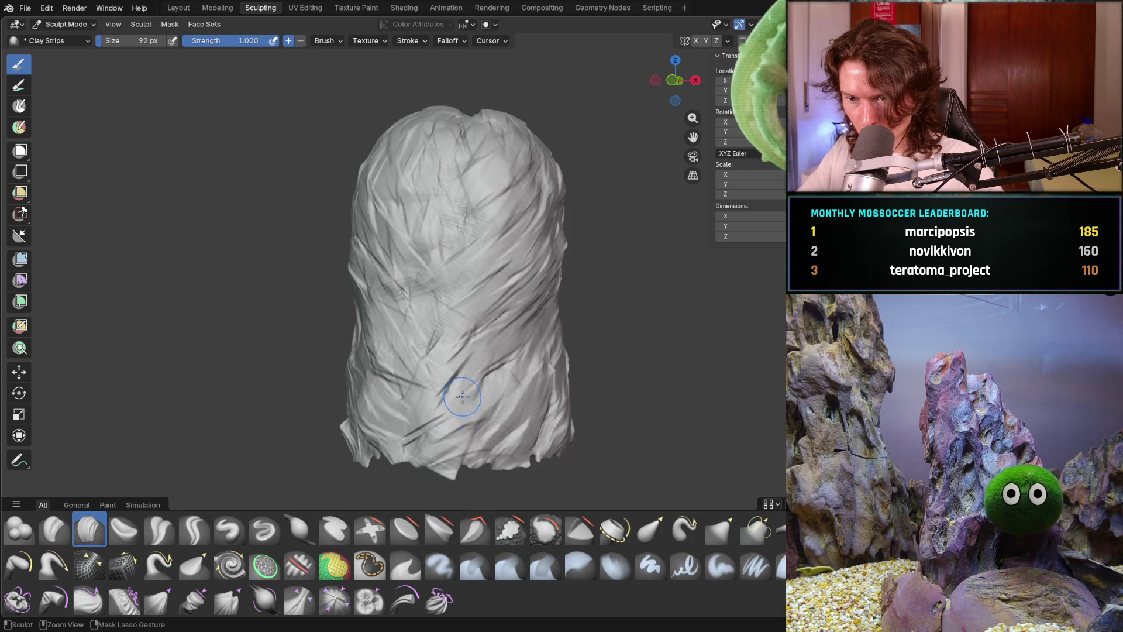
mouse_move(424, 333)
left_mouse_down()
mouse_move(411, 420)
mouse_move(462, 424)
mouse_move(515, 398)
left_mouse_up()
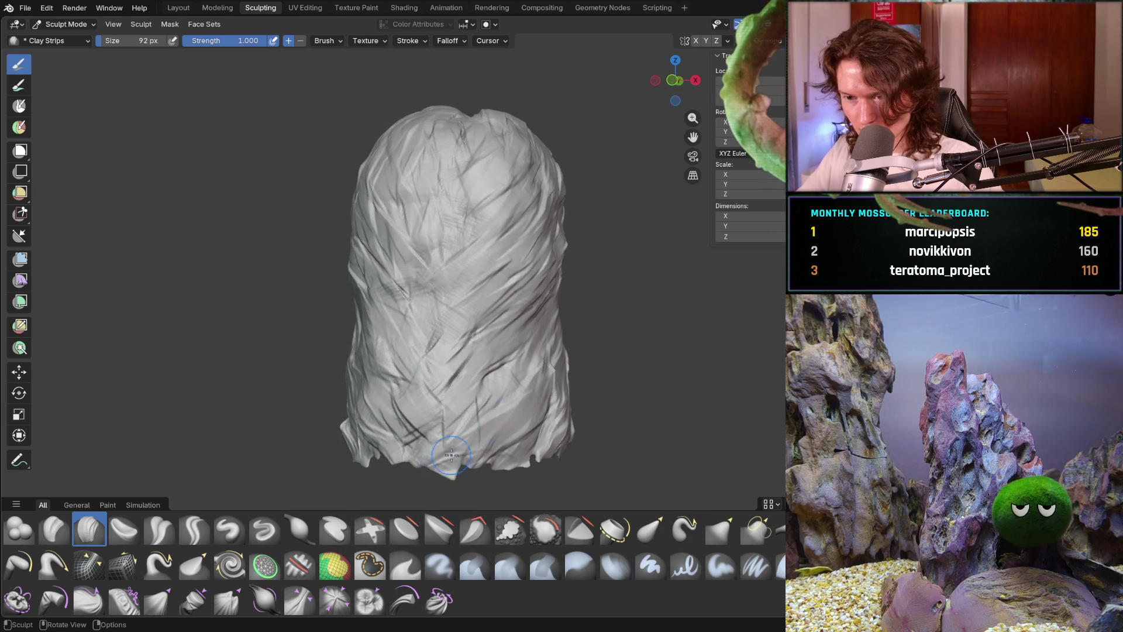
middle_click_drag(515, 398, 404, 408)
mouse_move(404, 409)
left_mouse_down()
mouse_move(527, 398)
mouse_move(486, 389)
mouse_move(485, 421)
mouse_move(483, 399)
mouse_move(527, 351)
left_mouse_up()
middle_click_drag(550, 363, 541, 359)
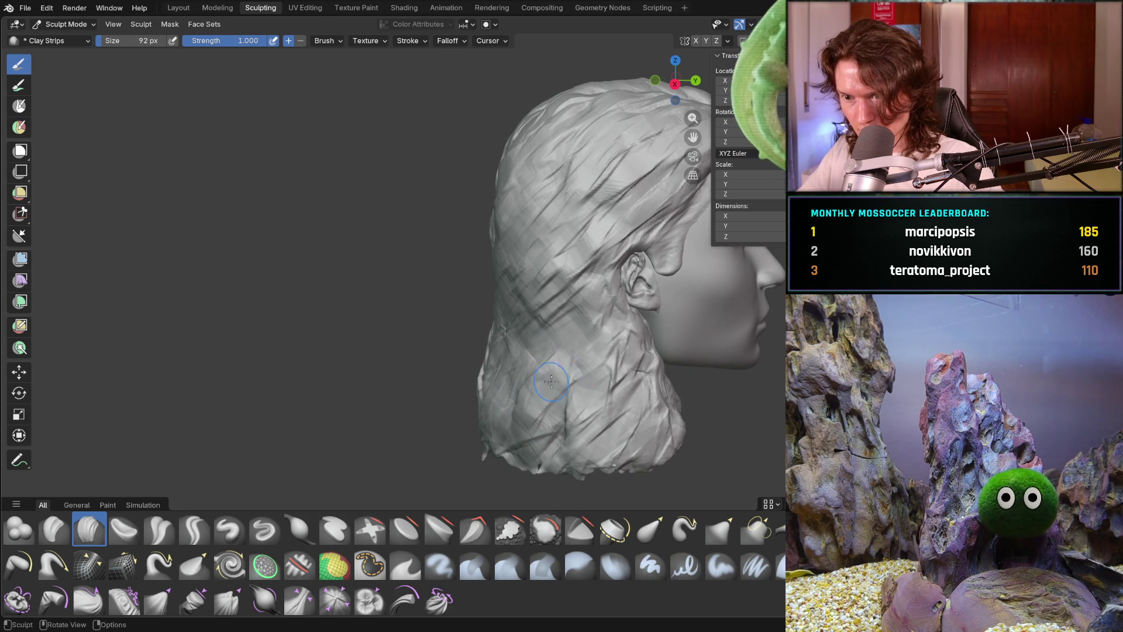
Add small clay strips on the lower-right hair, then inspect the back and side profiles.
mouse_move(526, 374)
middle_mouse_down()
mouse_move(562, 363)
mouse_move(520, 404)
mouse_move(515, 439)
middle_mouse_up()
middle_click_drag(515, 439, 502, 482)
mouse_move(502, 481)
left_mouse_down()
mouse_move(562, 444)
mouse_move(550, 433)
mouse_move(573, 439)
mouse_move(488, 458)
left_mouse_up()
middle_click_drag(487, 457, 445, 436)
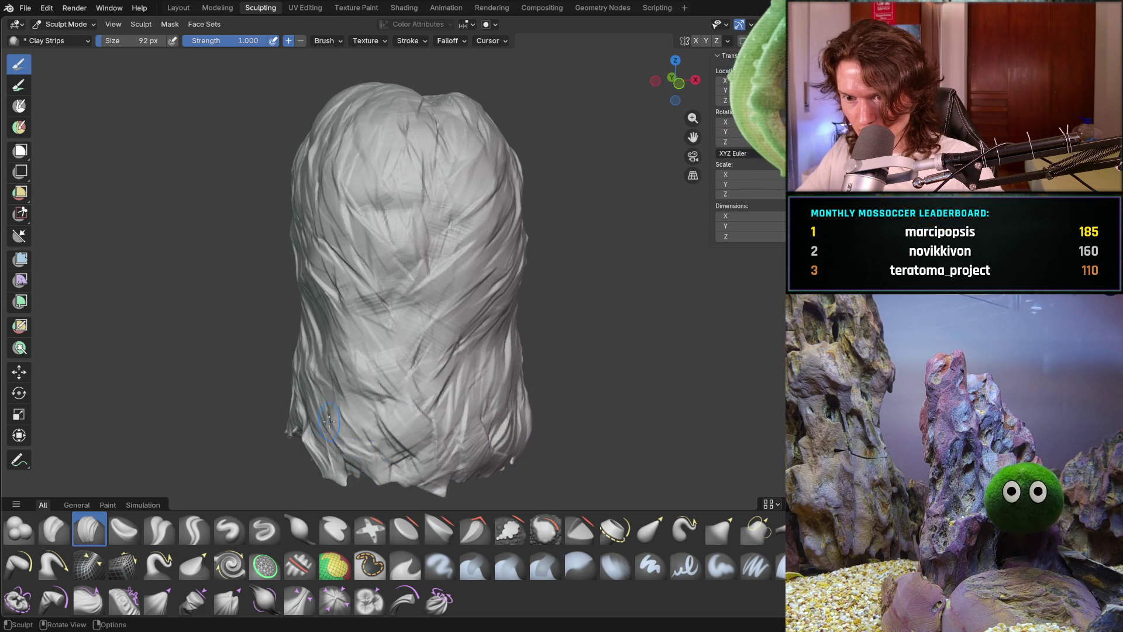
mouse_move(318, 417)
middle_mouse_down()
mouse_move(330, 440)
mouse_move(278, 437)
mouse_move(285, 430)
middle_mouse_up()
middle_click_drag(335, 466, 320, 412)
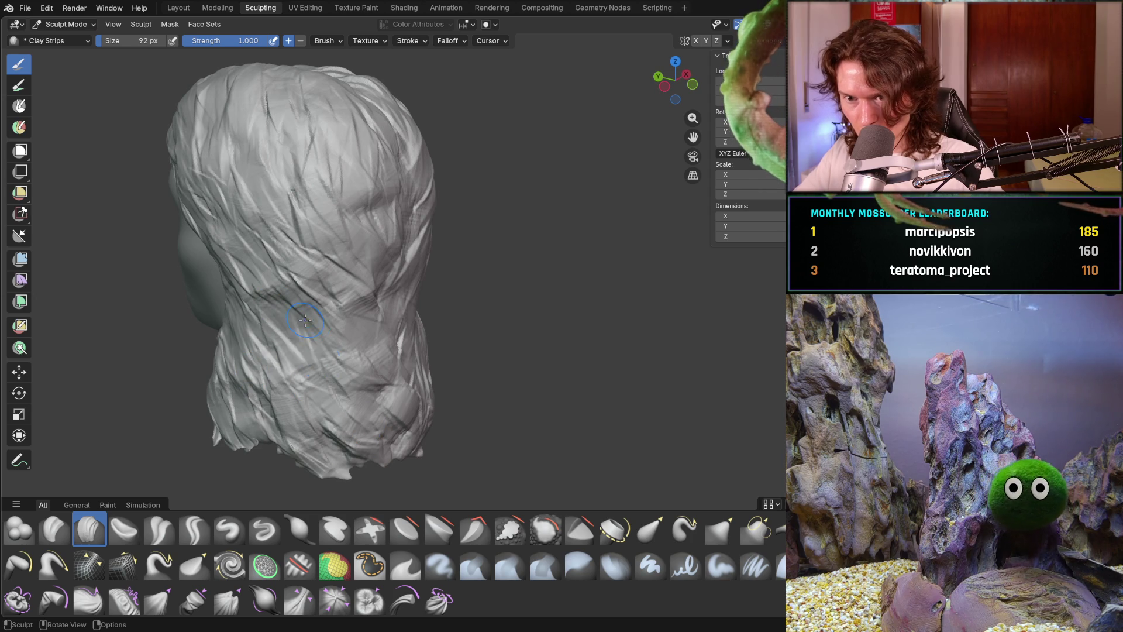
middle_click_drag(366, 334, 333, 316)
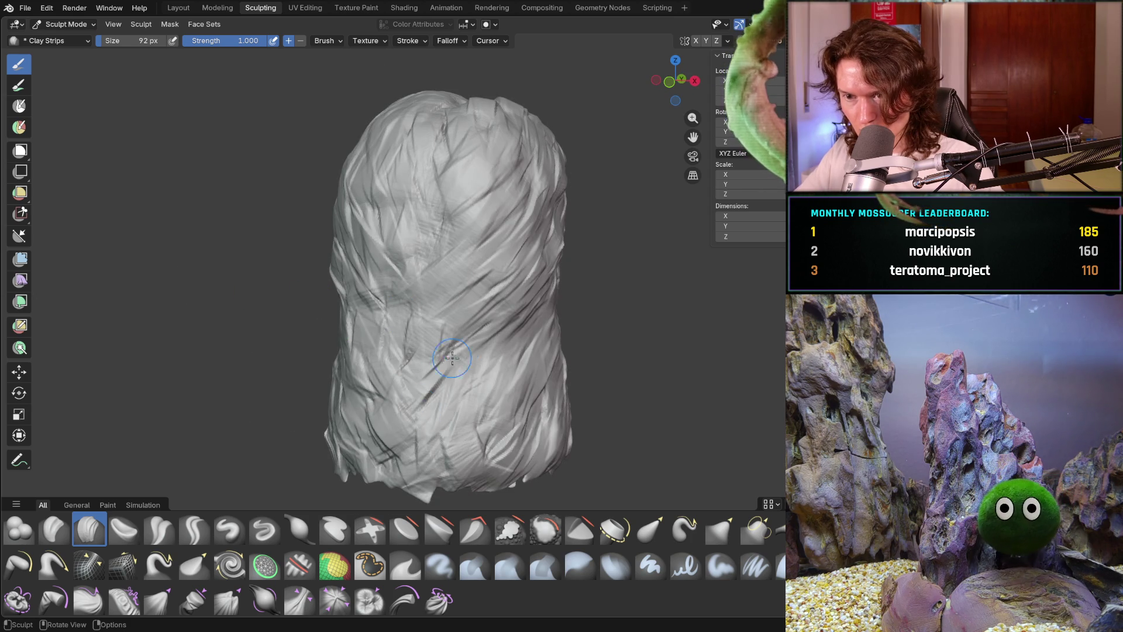
mouse_move(427, 404)
middle_mouse_down()
mouse_move(479, 374)
mouse_move(448, 383)
mouse_move(469, 434)
middle_mouse_up()
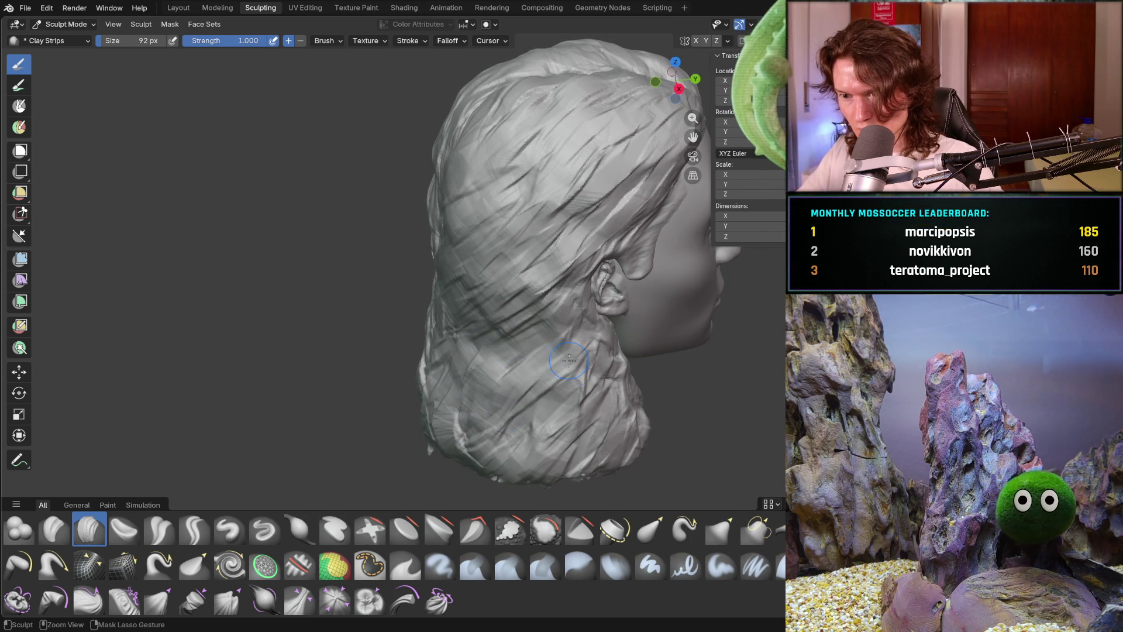
mouse_move(527, 383)
middle_mouse_down()
mouse_move(488, 336)
mouse_move(399, 422)
mouse_move(409, 421)
middle_mouse_up()
mouse_move(492, 430)
middle_mouse_down()
mouse_move(391, 445)
mouse_move(495, 425)
middle_mouse_up()
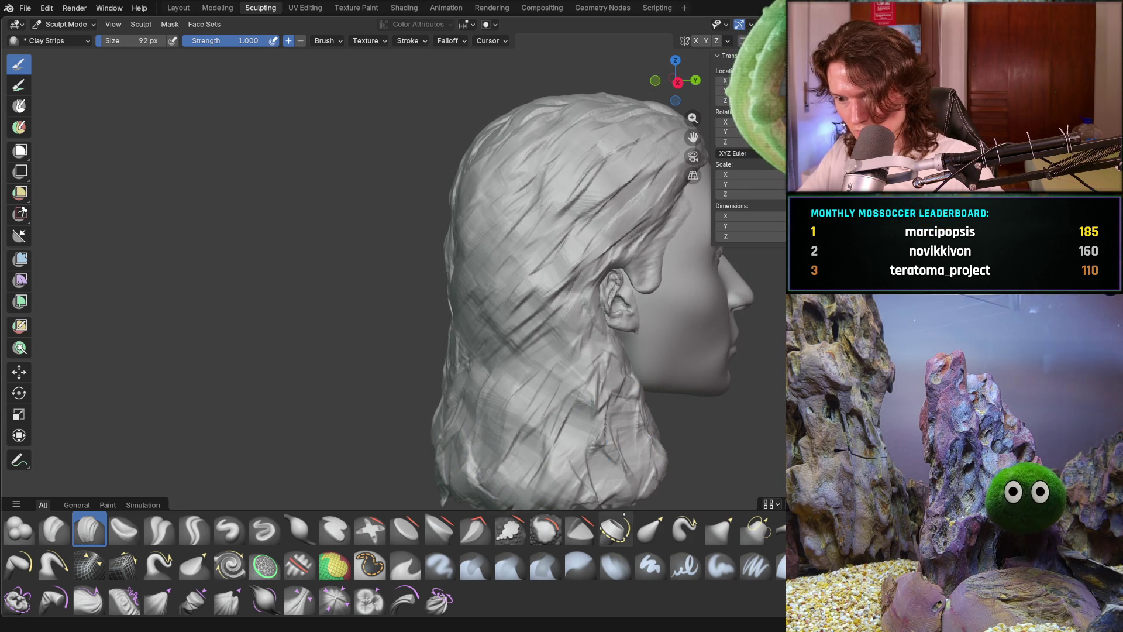
mouse_move(573, 401)
middle_mouse_down("shift")
mouse_move(544, 394)
mouse_move(490, 329)
mouse_move(502, 328)
mouse_move(428, 306)
middle_mouse_up("shift")
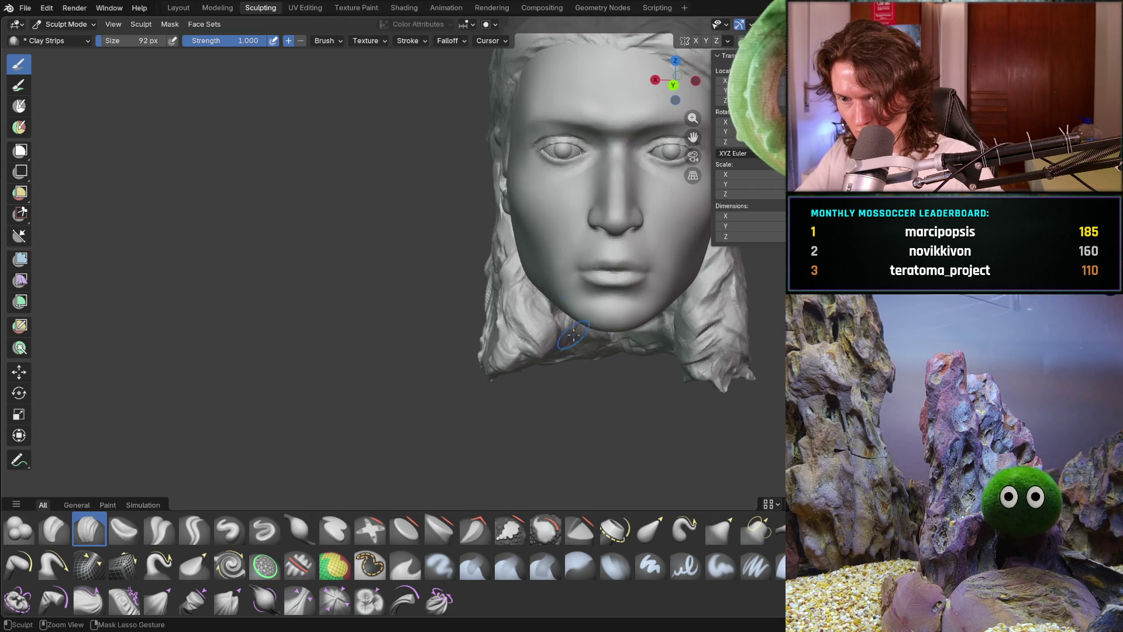
mouse_move(562, 346)
middle_mouse_down()
mouse_move(572, 322)
mouse_move(621, 336)
mouse_move(529, 316)
middle_mouse_up()
Zoom in on the head and lay clay strips across the hair strands.
scroll(529, 316, "down", 5)
scroll(444, 281, "up", 4)
mouse_move(740, 300)
middle_mouse_down("shift")
mouse_move(559, 270)
mouse_move(304, 280)
mouse_move(410, 269)
mouse_move(404, 215)
middle_mouse_up("shift")
mouse_move(404, 215)
left_mouse_down()
mouse_move(389, 243)
mouse_move(431, 328)
mouse_move(459, 251)
mouse_move(484, 366)
left_mouse_up()
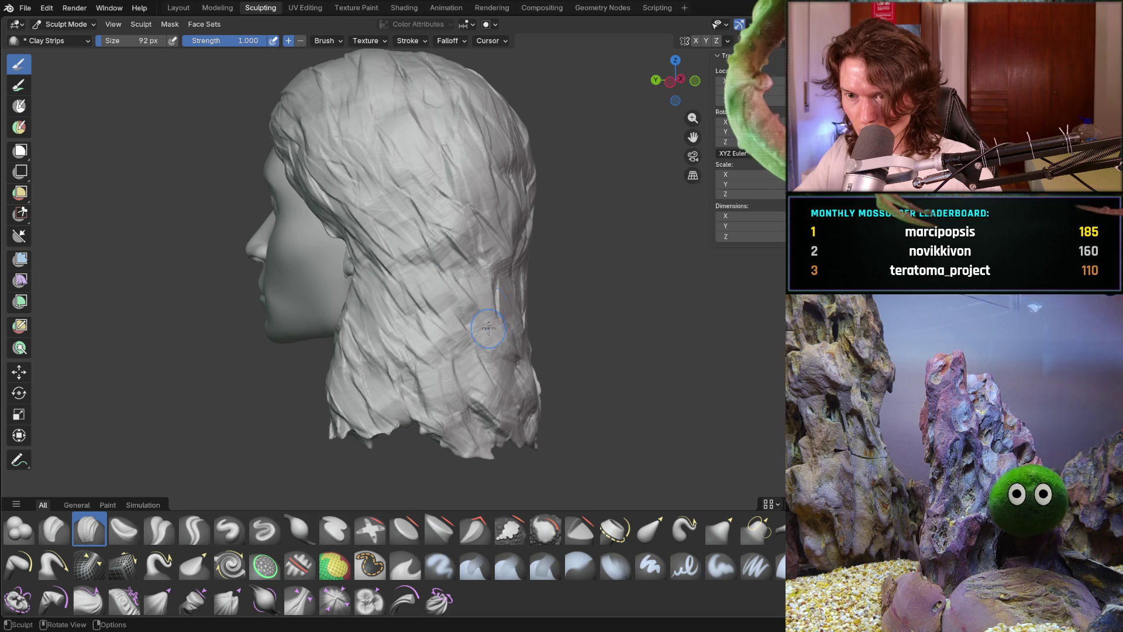
Paint a short strand along the hair edge by the neck, then check the back.
middle_click_drag(477, 322, 559, 327)
left_click_drag(388, 344, 353, 343)
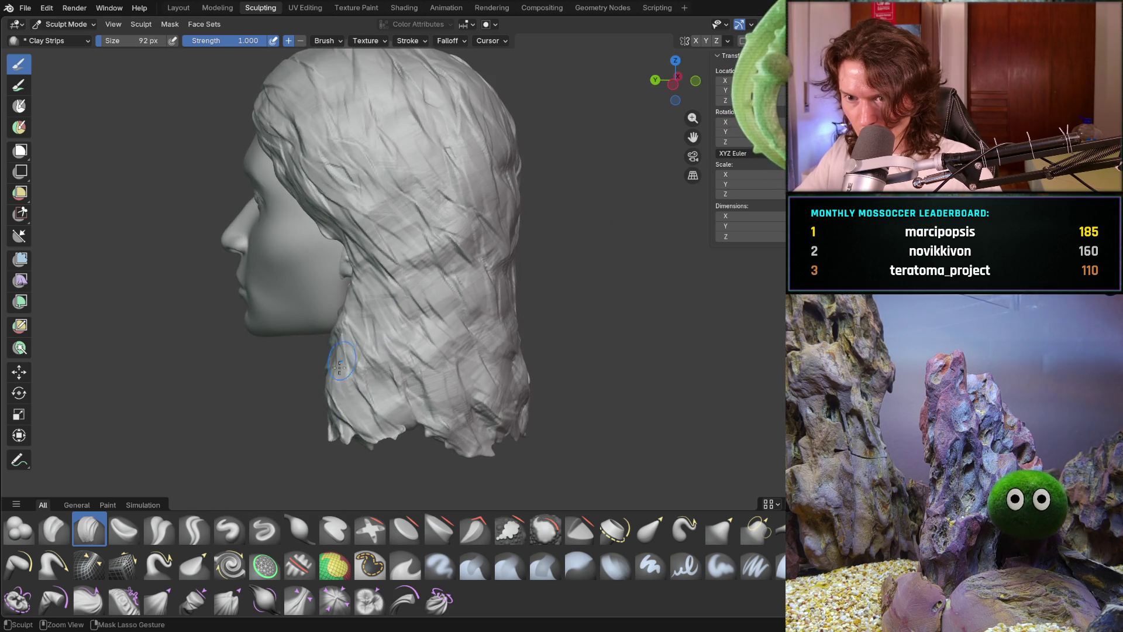
middle_click_drag(448, 321, 453, 307)
scroll(452, 321, "down", 6)
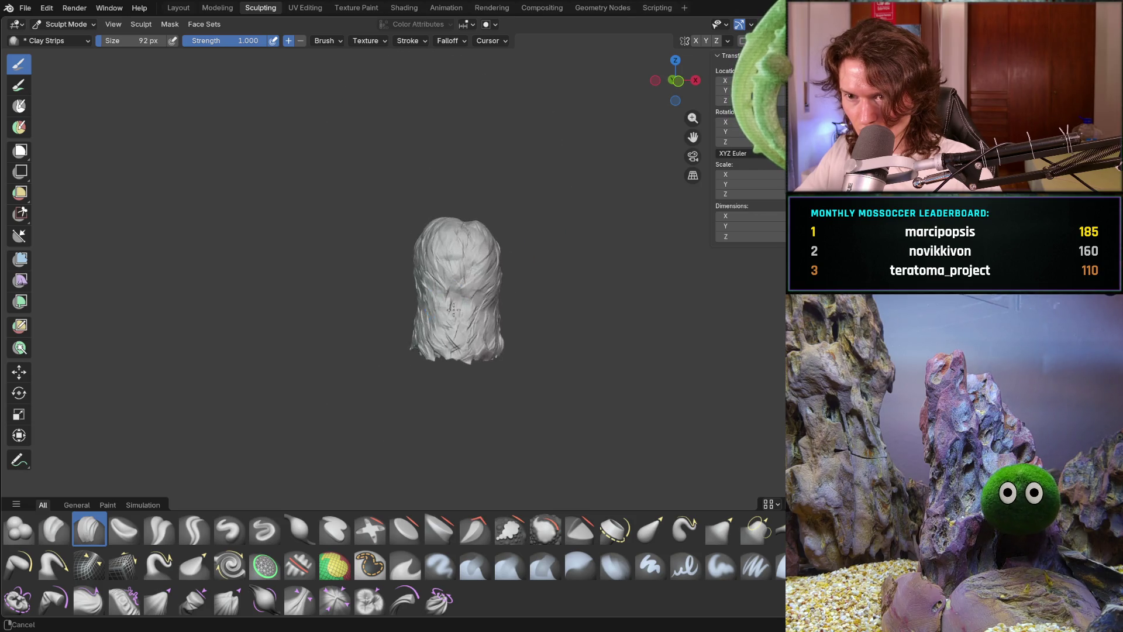
scroll(451, 297, "up", 5)
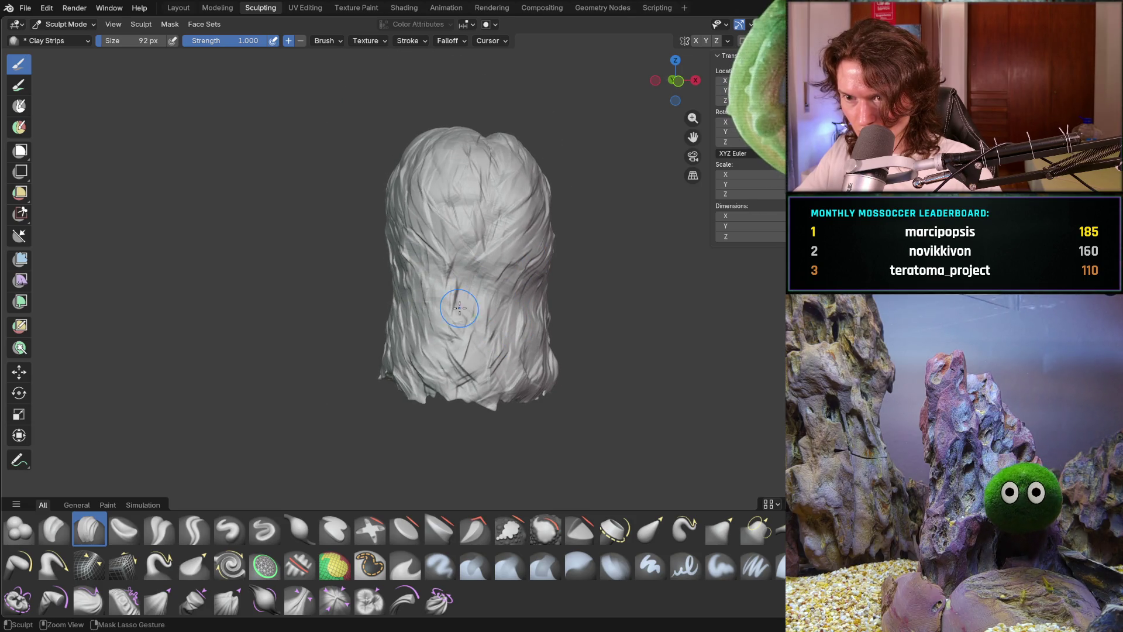
mouse_move(436, 313)
middle_mouse_down()
mouse_move(432, 288)
mouse_move(410, 314)
mouse_move(373, 316)
middle_mouse_up()
scroll(372, 316, "up", 3)
Lay several overlapping clay-strip strands across the lower back hair.
mouse_move(342, 310)
left_mouse_down()
mouse_move(337, 275)
mouse_move(357, 286)
mouse_move(348, 328)
mouse_move(310, 328)
mouse_move(351, 339)
mouse_move(319, 380)
mouse_move(438, 413)
left_mouse_up()
middle_click_drag(446, 358, 397, 356)
mouse_move(435, 351)
left_mouse_down()
mouse_move(462, 383)
mouse_move(412, 363)
left_mouse_up()
mouse_move(398, 389)
middle_mouse_down()
mouse_move(404, 347)
mouse_move(444, 374)
middle_mouse_up()
mouse_move(456, 386)
left_mouse_down()
mouse_move(509, 381)
mouse_move(503, 369)
mouse_move(558, 398)
mouse_move(567, 388)
left_mouse_up()
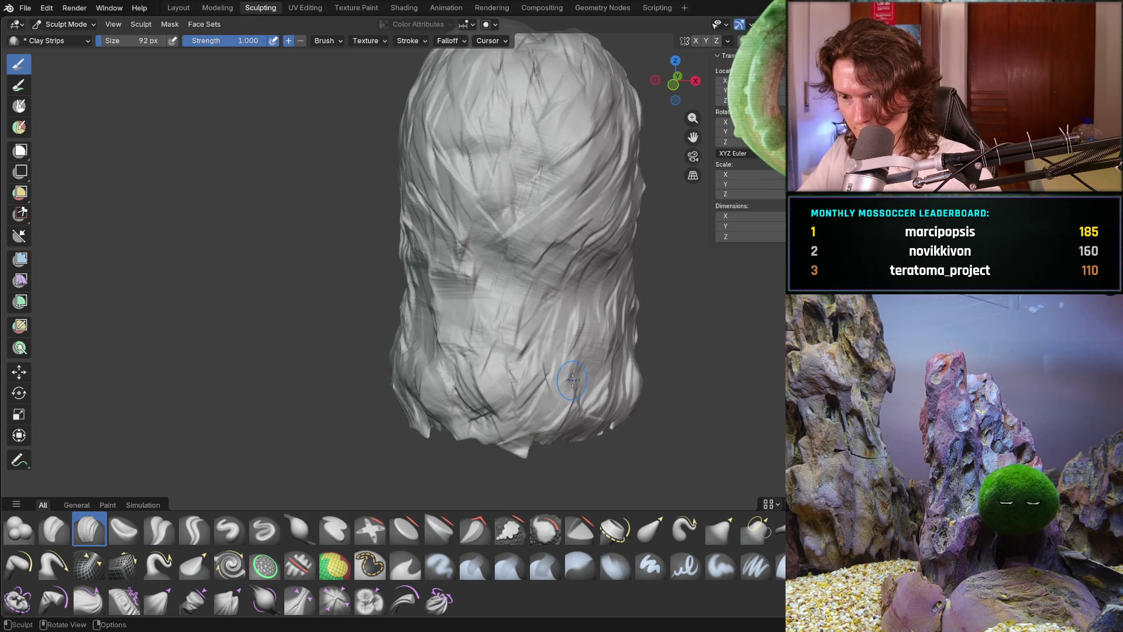
Examine the hair from back-right and side angles, then build up one clay strip on the back hair.
middle_click_drag(567, 388, 585, 383)
mouse_move(579, 363)
left_mouse_down()
mouse_move(550, 410)
mouse_move(626, 377)
left_mouse_up()
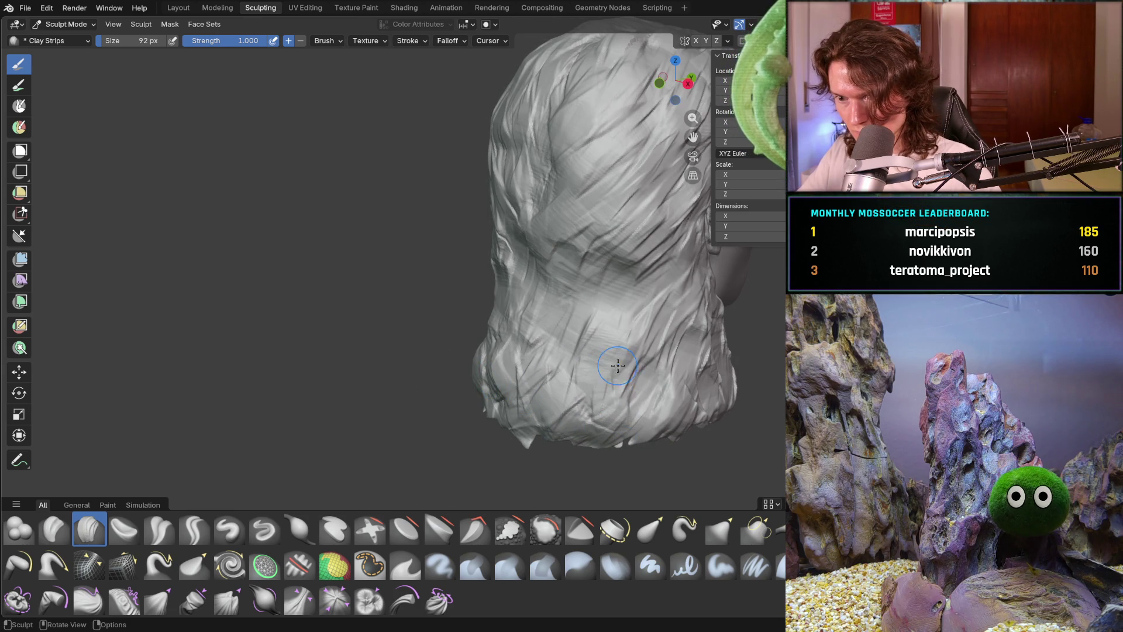
middle_click_drag(673, 395, 716, 379)
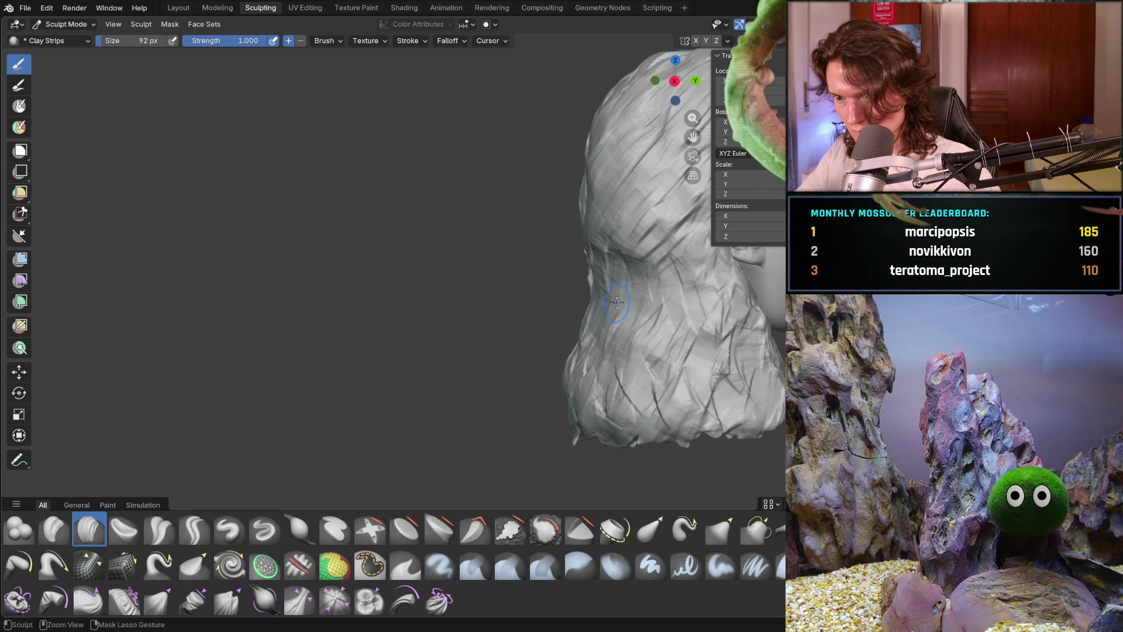
middle_click_drag(616, 274, 623, 285)
mouse_move(644, 234)
middle_mouse_down()
mouse_move(613, 228)
mouse_move(668, 301)
middle_mouse_up()
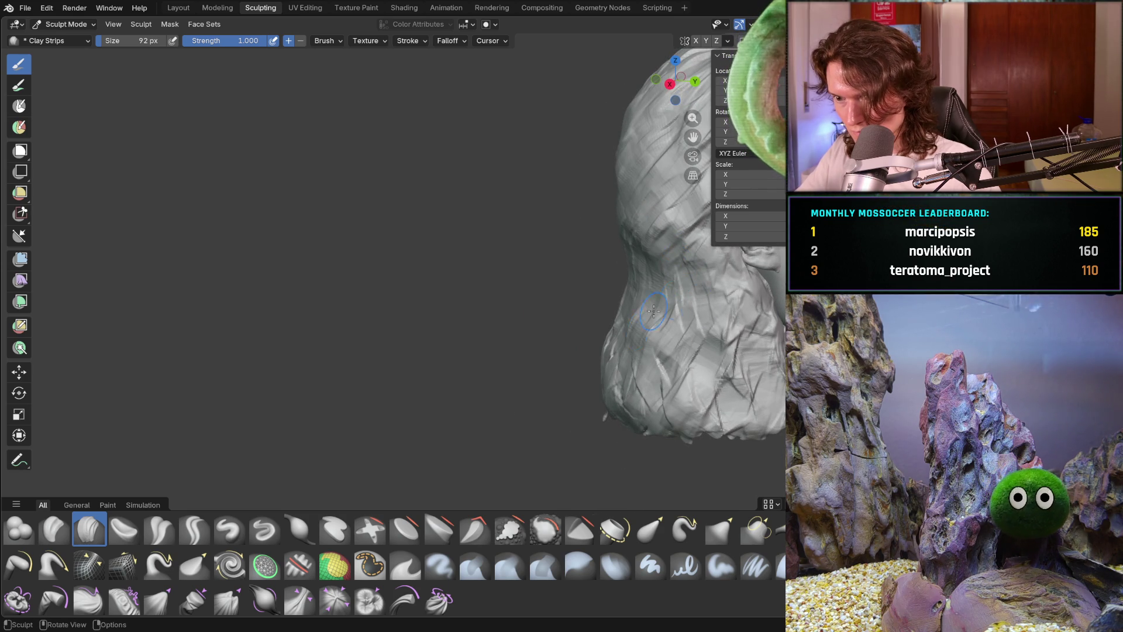
middle_click_drag(618, 378, 658, 322)
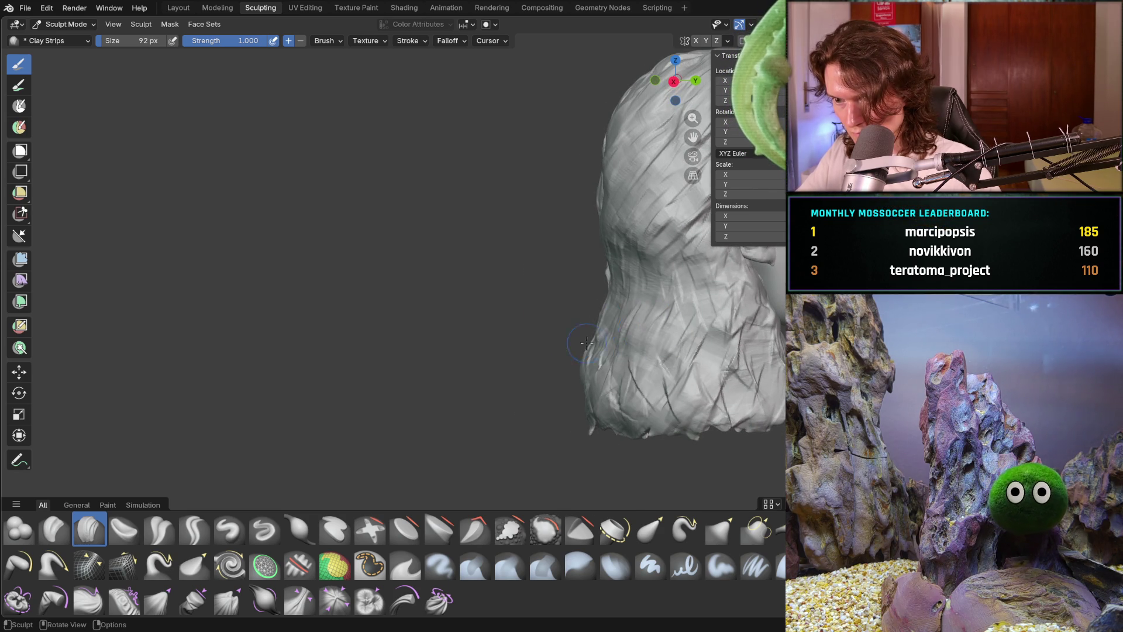
mouse_move(583, 338)
middle_mouse_down()
mouse_move(640, 338)
mouse_move(682, 314)
middle_mouse_up()
scroll(661, 325, "up", 2)
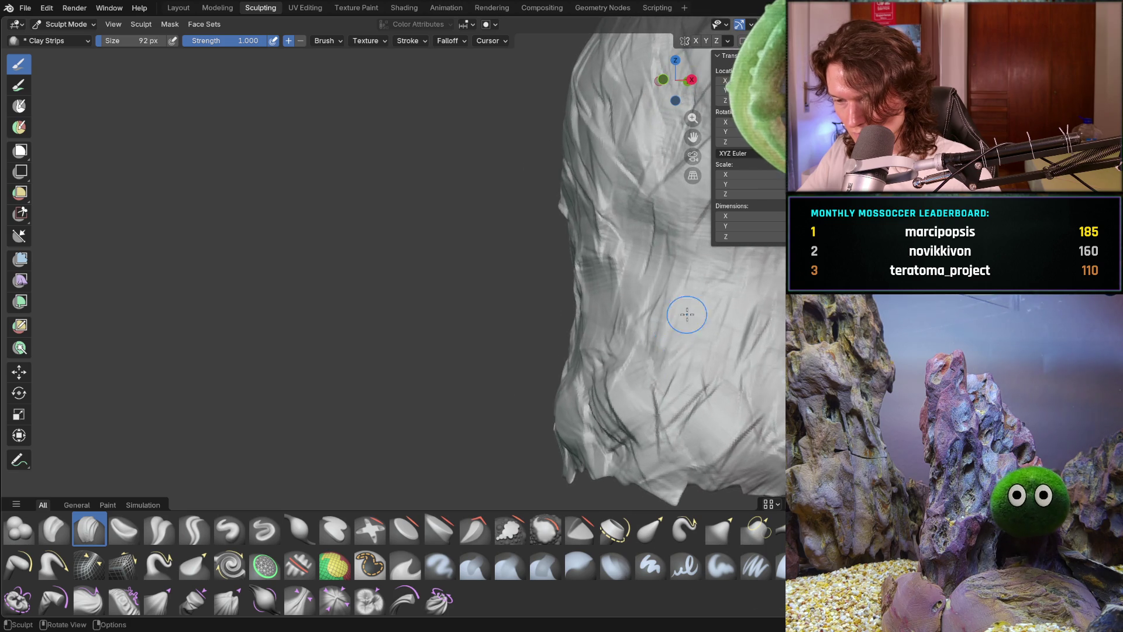
scroll(632, 357, "down", 3)
middle_click_drag(631, 357, 639, 430)
scroll(638, 430, "down", 5)
scroll(556, 374, "up", 2)
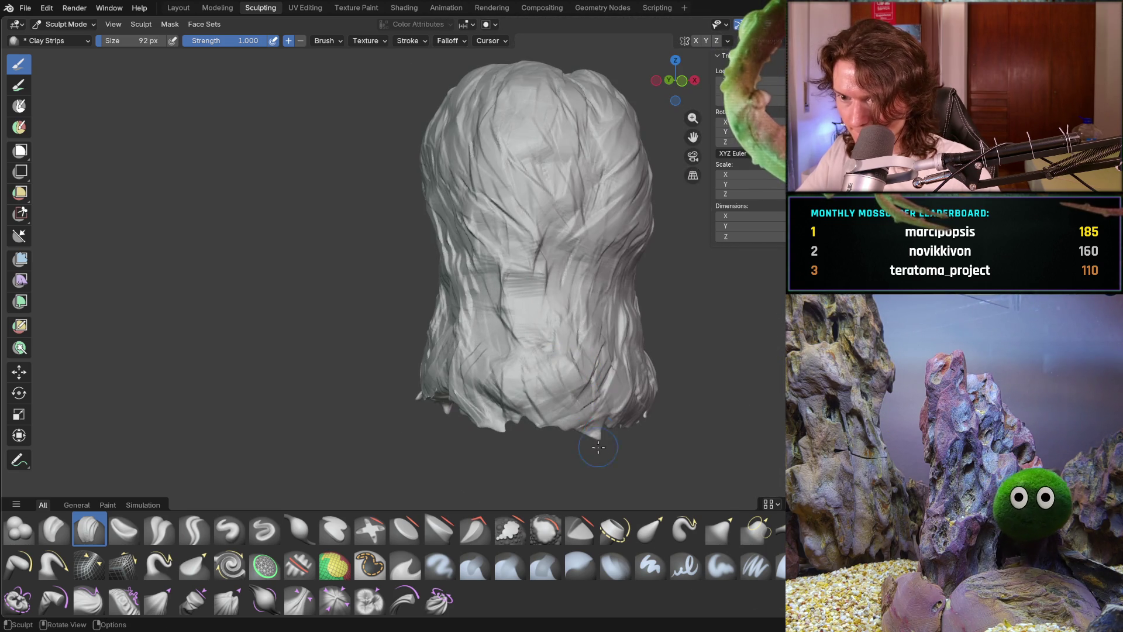
mouse_move(476, 357)
middle_mouse_down()
mouse_move(503, 374)
mouse_move(571, 351)
mouse_move(506, 372)
middle_mouse_up()
left_click_drag(539, 342, 545, 333)
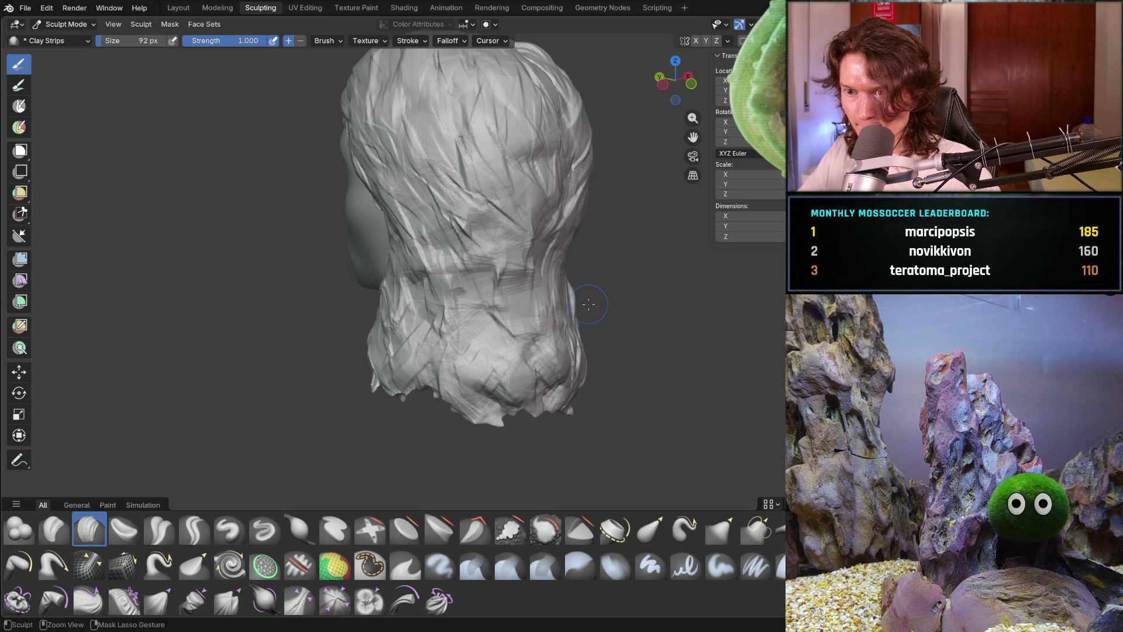
From a rear three-quarter view, add clay-strip strands on the lower hair behind the ear.
middle_click_drag(588, 305, 477, 377)
mouse_move(469, 442)
middle_mouse_down()
mouse_move(531, 418)
mouse_move(464, 363)
middle_mouse_up()
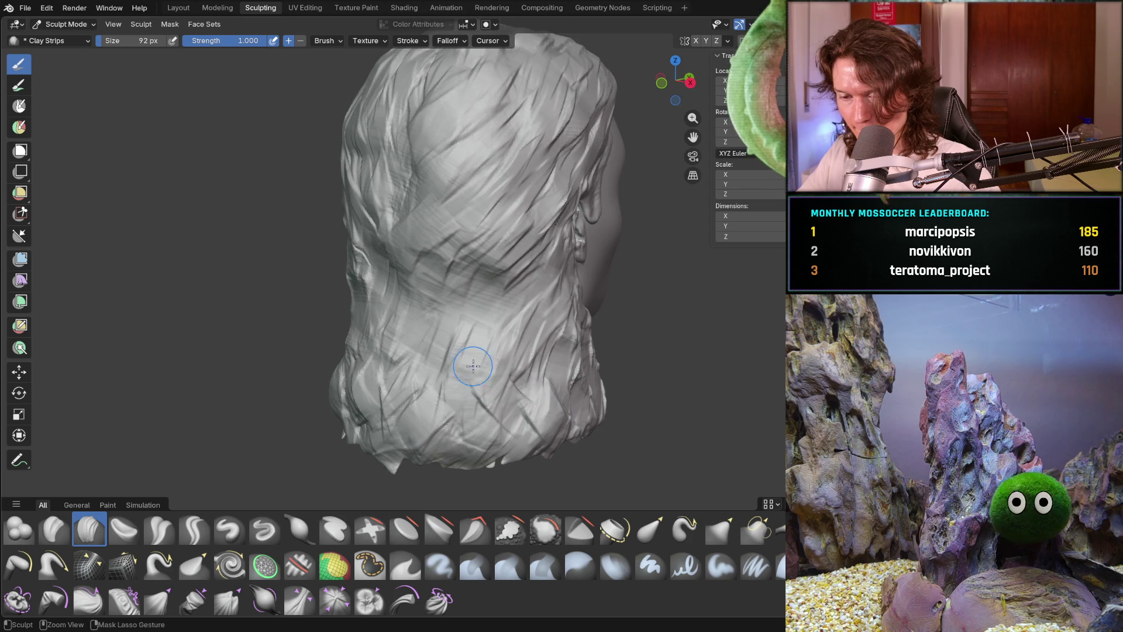
mouse_move(422, 416)
middle_mouse_down()
mouse_move(366, 387)
mouse_move(294, 407)
mouse_move(351, 413)
mouse_move(262, 422)
mouse_move(289, 401)
mouse_move(306, 416)
mouse_move(353, 404)
middle_mouse_up()
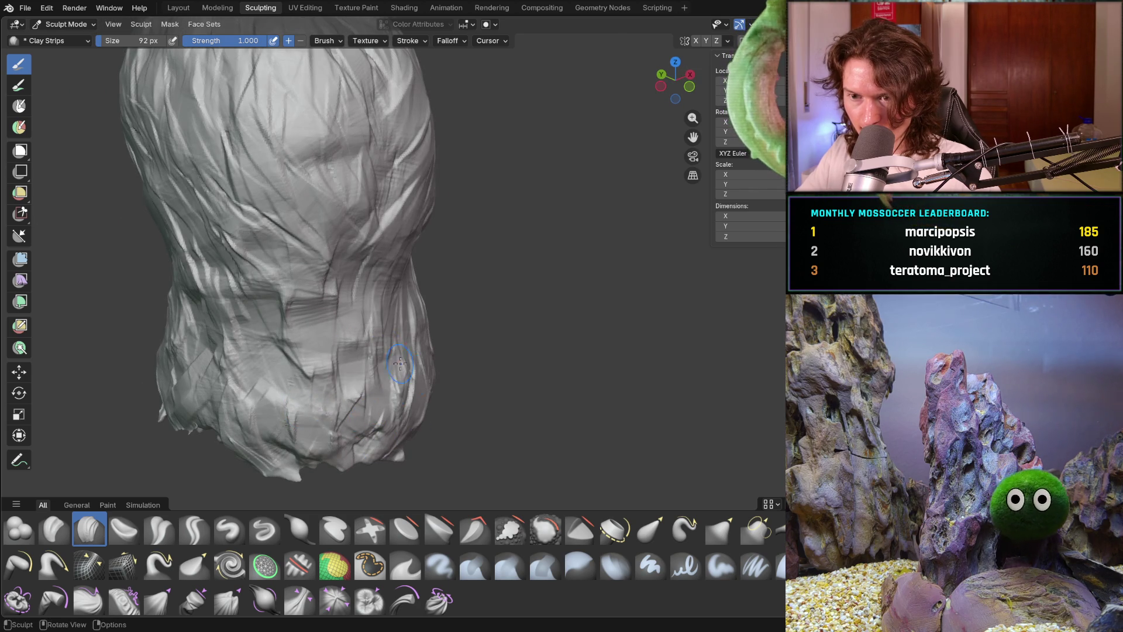
middle_click_drag(389, 363, 371, 374)
mouse_move(371, 375)
left_mouse_down()
mouse_move(409, 410)
mouse_move(468, 363)
mouse_move(492, 392)
mouse_move(474, 460)
left_mouse_up()
middle_click_drag(550, 404, 583, 423)
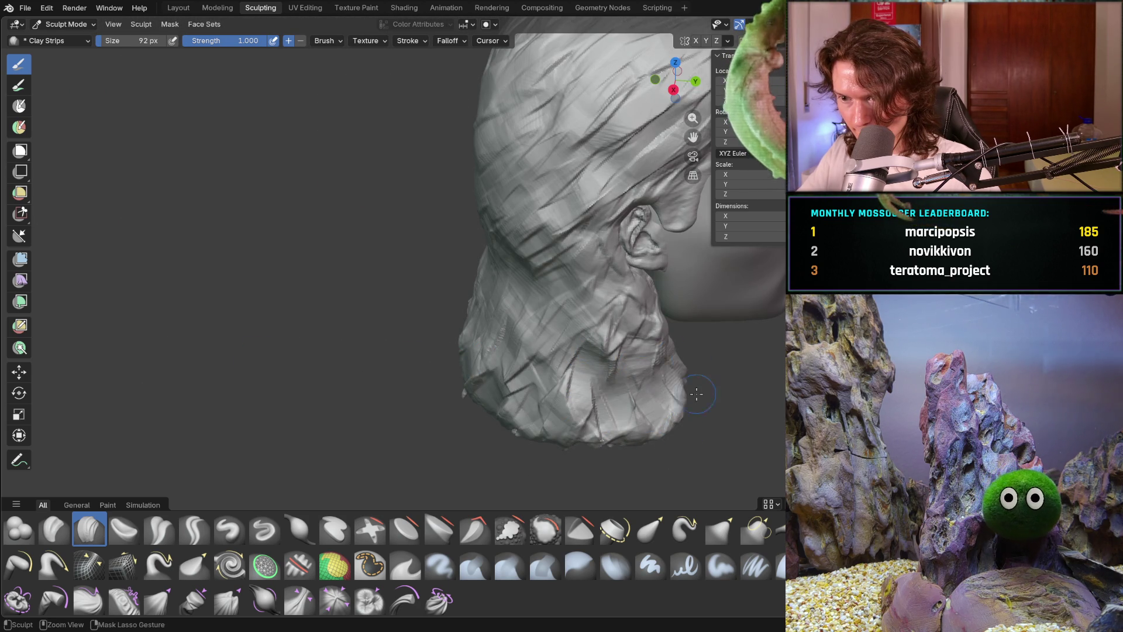
middle_click_drag(667, 351, 649, 263)
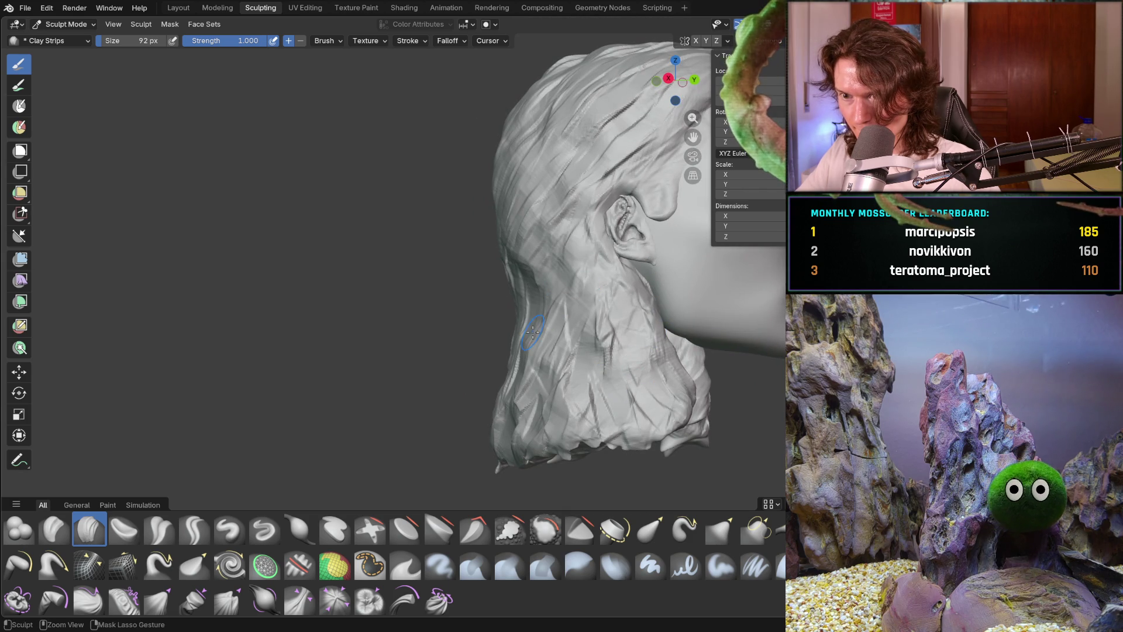
mouse_move(571, 257)
middle_mouse_down()
mouse_move(533, 294)
mouse_move(512, 266)
middle_mouse_up()
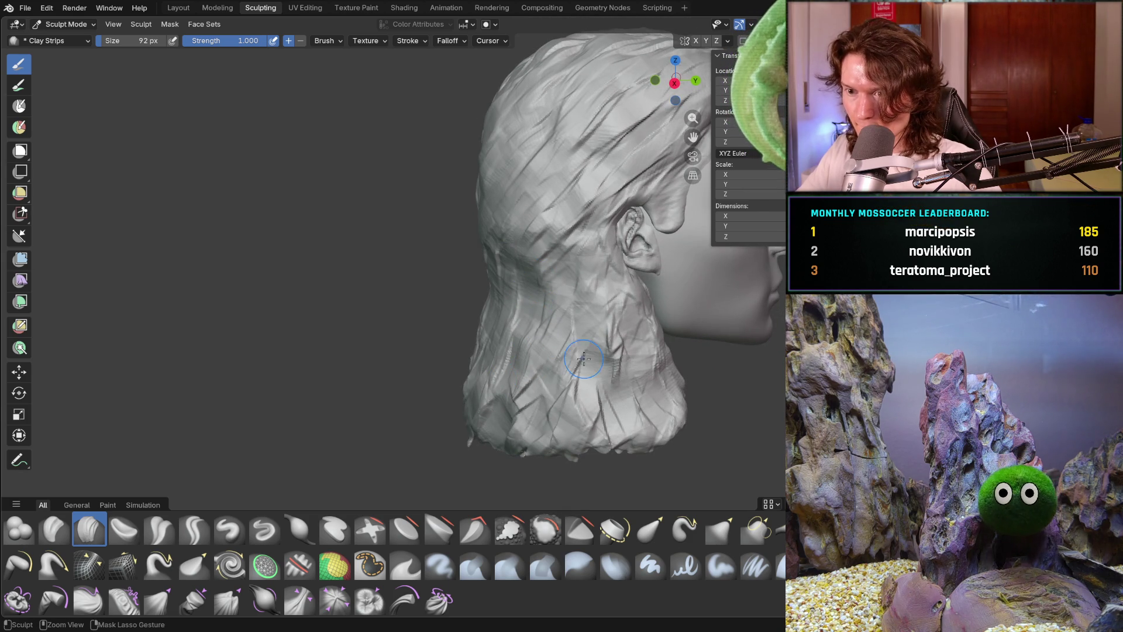
mouse_move(596, 439)
middle_mouse_down()
mouse_move(637, 307)
mouse_move(677, 276)
mouse_move(695, 311)
mouse_move(521, 343)
middle_mouse_up()
scroll(636, 307, "down", 5)
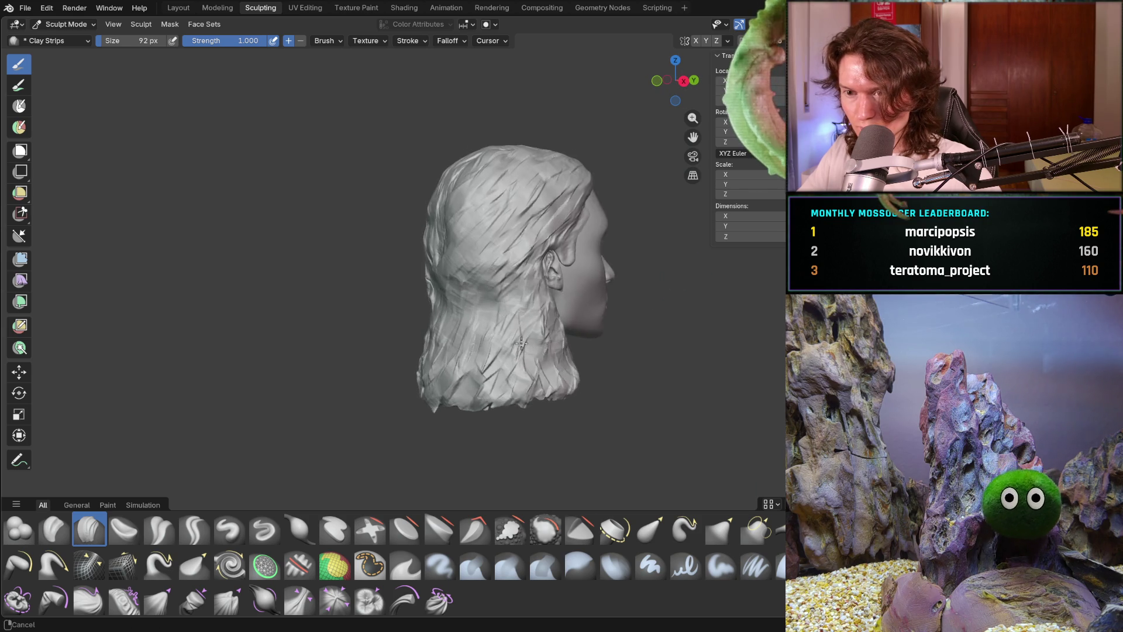
scroll(502, 288, "up", 3)
middle_click_drag(527, 275, 428, 243)
middle_click_drag(398, 298, 446, 263)
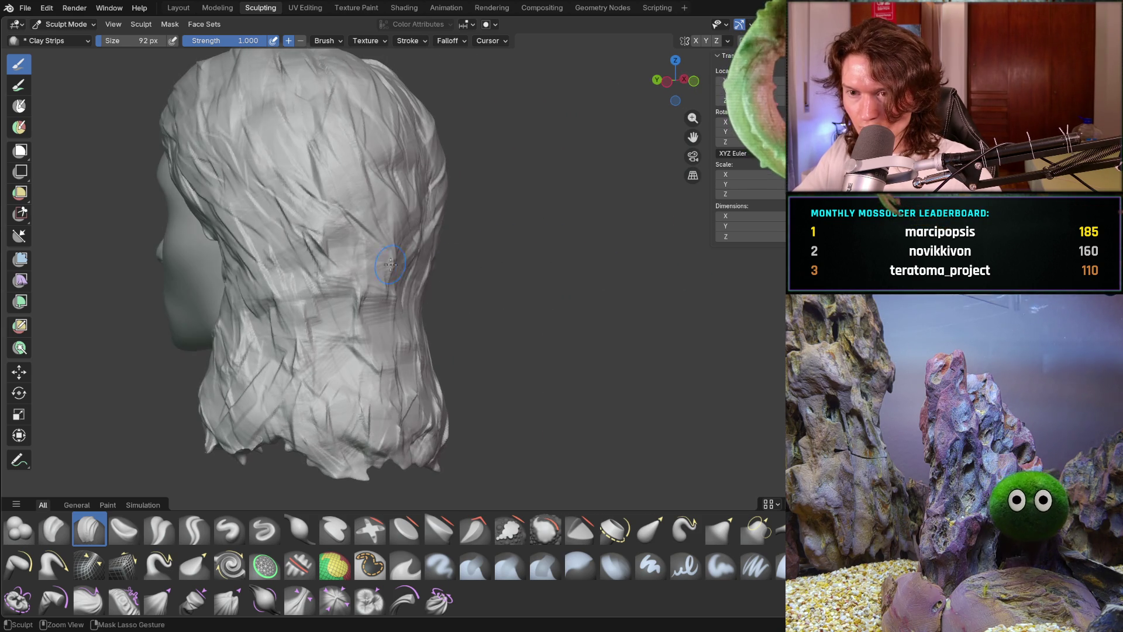
middle_click_drag(388, 284, 359, 337)
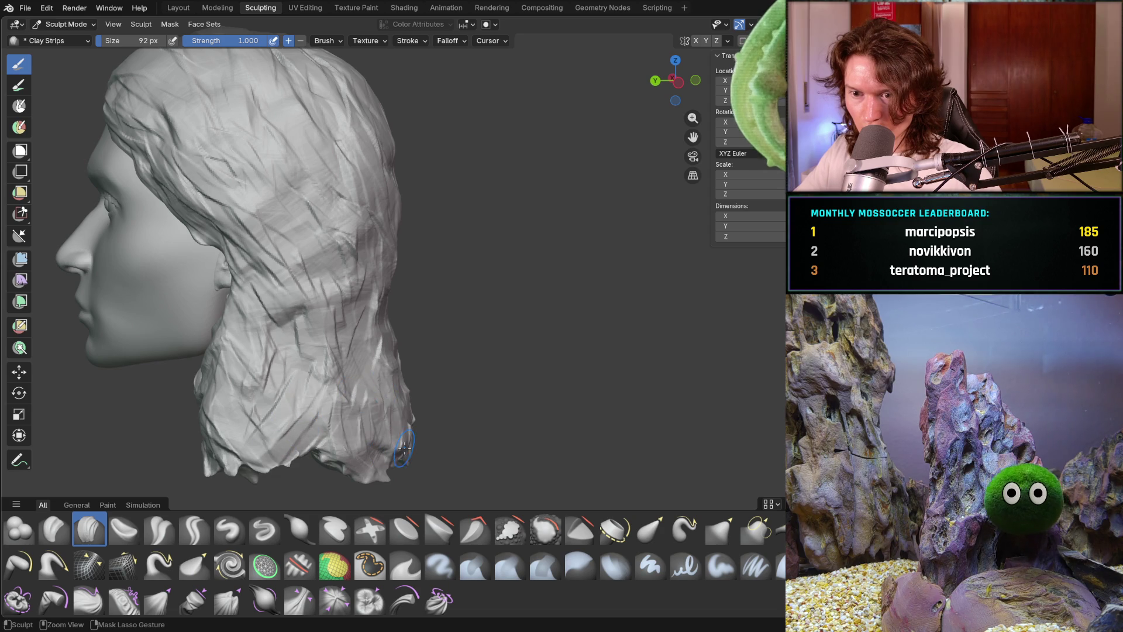
middle_click_drag(398, 378, 391, 379)
mouse_move(430, 443)
middle_mouse_down()
mouse_move(389, 408)
mouse_move(351, 436)
mouse_move(396, 308)
mouse_move(370, 356)
mouse_move(349, 343)
mouse_move(340, 251)
mouse_move(306, 306)
mouse_move(298, 293)
middle_mouse_up()
scroll(371, 356, "down", 8)
scroll(338, 242, "up", 3)
scroll(315, 297, "up", 2)
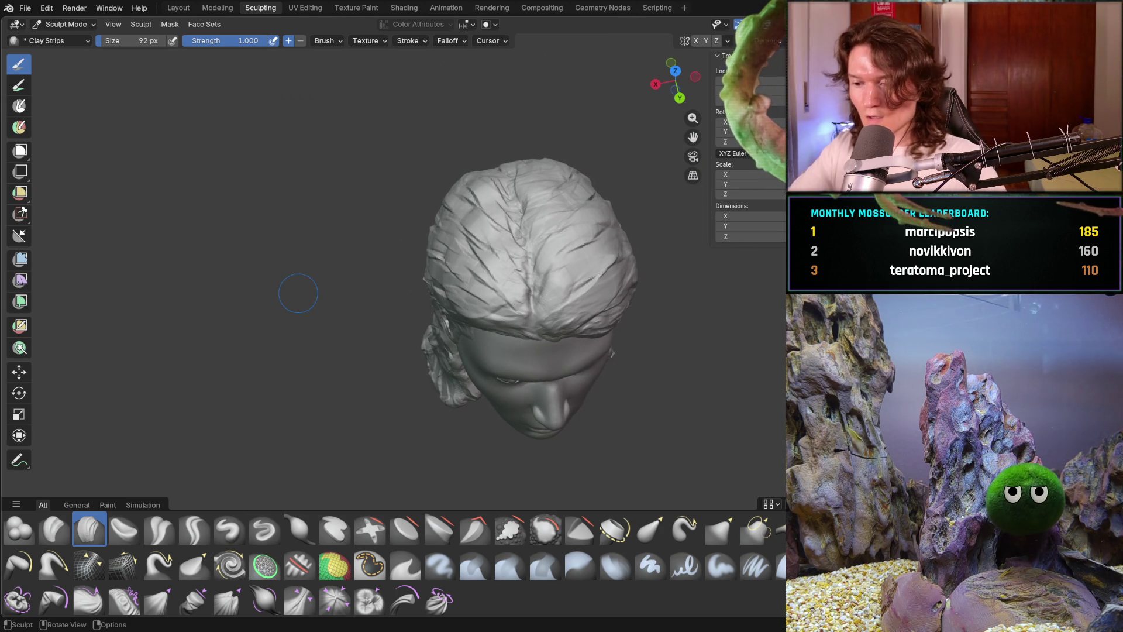
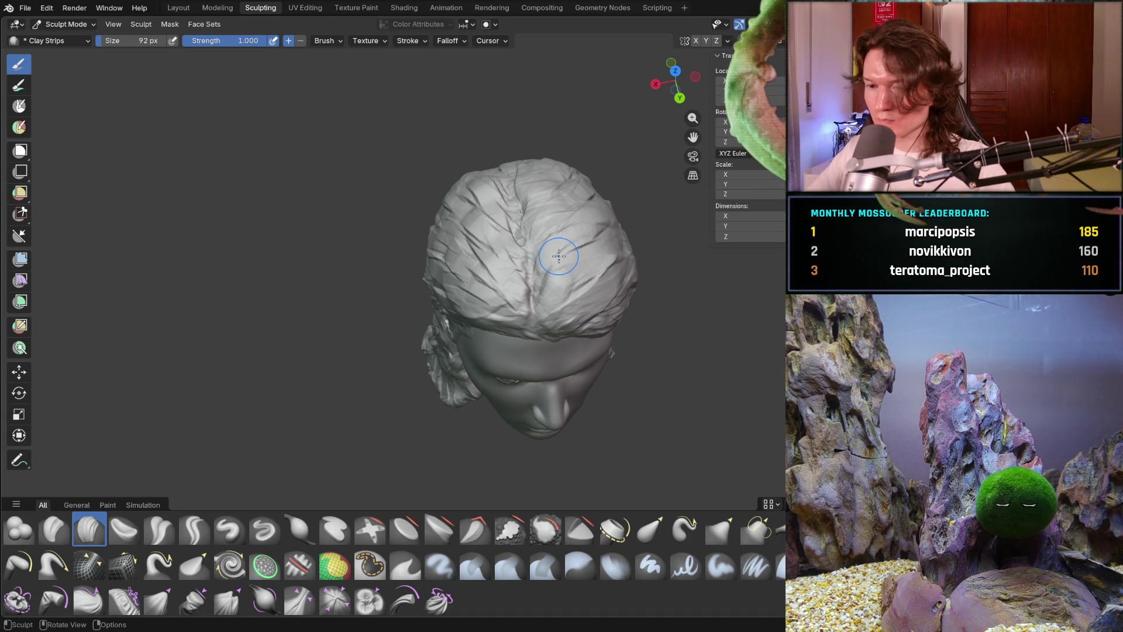
Carve Clay Strips strand grooves across the side hair and down over the crown.
mouse_move(509, 287)
middle_mouse_down()
mouse_move(563, 301)
mouse_move(544, 373)
mouse_move(514, 359)
mouse_move(521, 328)
mouse_move(478, 265)
middle_mouse_up()
mouse_move(478, 265)
left_mouse_down()
mouse_move(444, 281)
mouse_move(406, 327)
left_mouse_up()
mouse_move(433, 251)
left_mouse_down()
mouse_move(530, 307)
mouse_move(632, 275)
mouse_move(650, 281)
left_mouse_up()
scroll(649, 281, "down", 5)
mouse_move(585, 281)
middle_mouse_down()
mouse_move(505, 284)
mouse_move(549, 253)
middle_mouse_up()
scroll(508, 272, "up", 2)
scroll(549, 252, "up", 3)
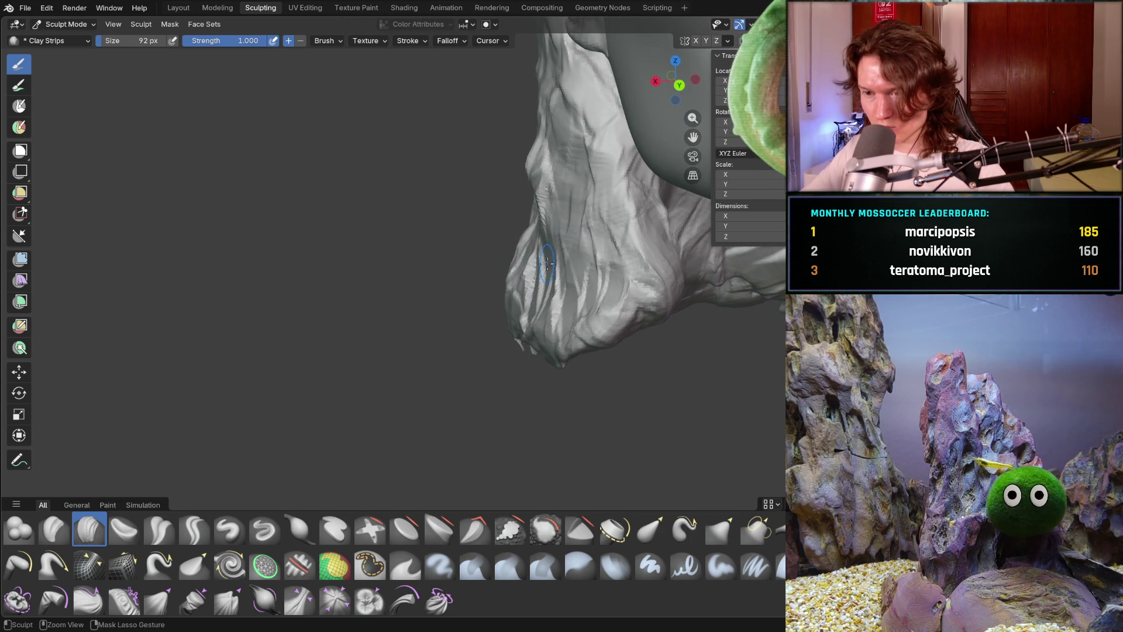
mouse_move(588, 169)
left_mouse_down()
mouse_move(602, 223)
mouse_move(660, 237)
left_mouse_up()
Snap to front view (numpad 1) and orbit around the forehead and hair.
left_click_drag(650, 283, 651, 283)
mouse_move(651, 283)
middle_mouse_down()
mouse_move(686, 265)
mouse_move(671, 280)
mouse_move(639, 246)
middle_mouse_up()
key("KP_1")
middle_click_drag(626, 245, 655, 250)
scroll(673, 253, "up", 5)
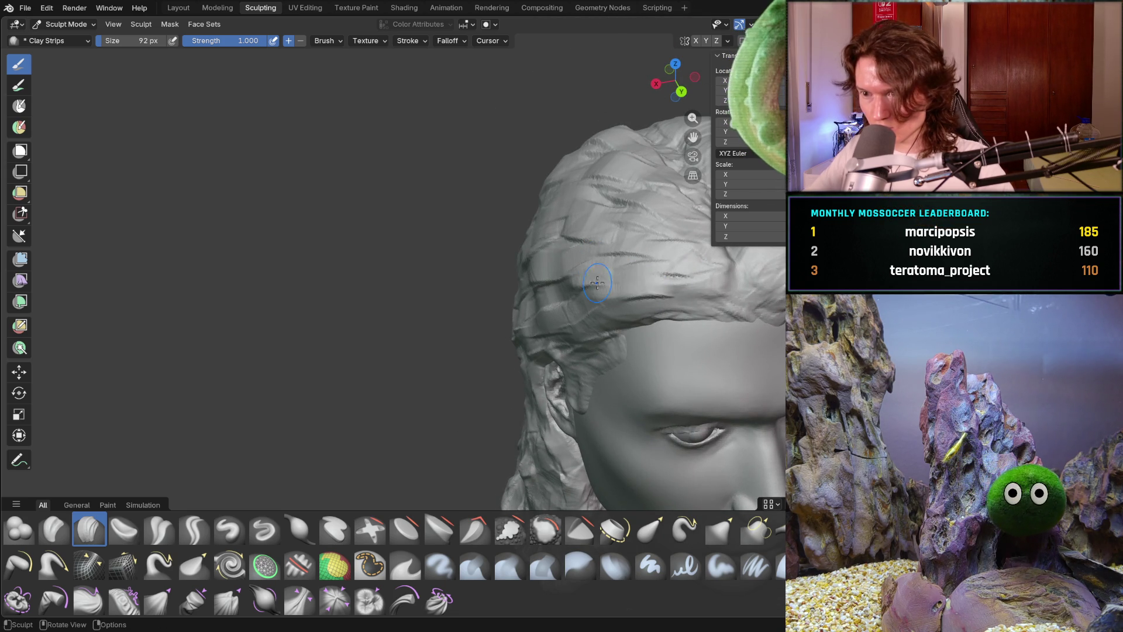
scroll(664, 246, "down", 8)
middle_click_drag(658, 250, 644, 293)
scroll(665, 244, "up", 3)
scroll(644, 293, "up", 4)
scroll(648, 289, "down", 5)
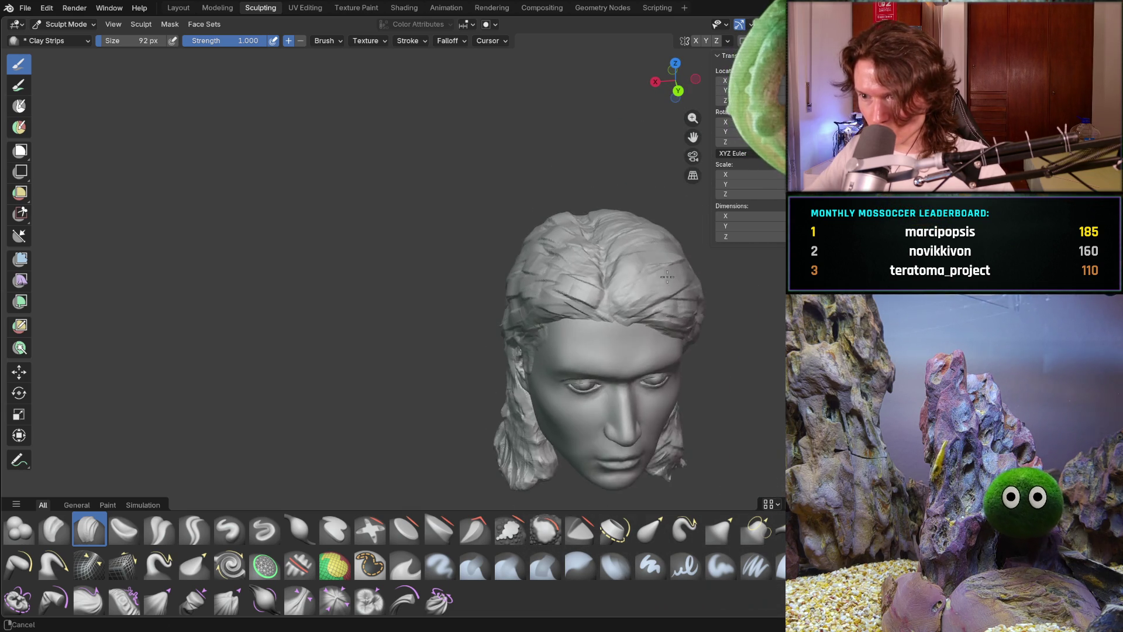
scroll(653, 284, "up", 2)
scroll(650, 275, "up", 1)
Tilt around the hairline and orbit to the head's right-side profile to review the grooves.
mouse_move(564, 289)
middle_mouse_down()
mouse_move(552, 288)
mouse_move(521, 233)
middle_mouse_up()
scroll(522, 233, "down", 7)
scroll(484, 231, "up", 6)
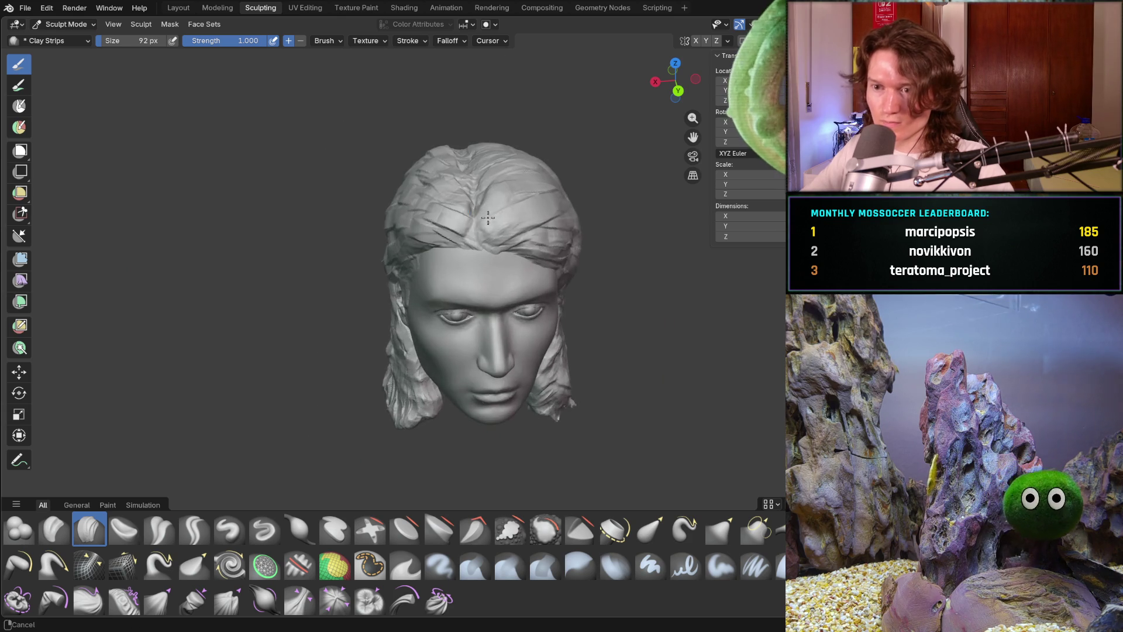
scroll(488, 218, "up", 1)
scroll(476, 221, "down", 5)
scroll(476, 222, "up", 6)
middle_click_drag(483, 285, 502, 218)
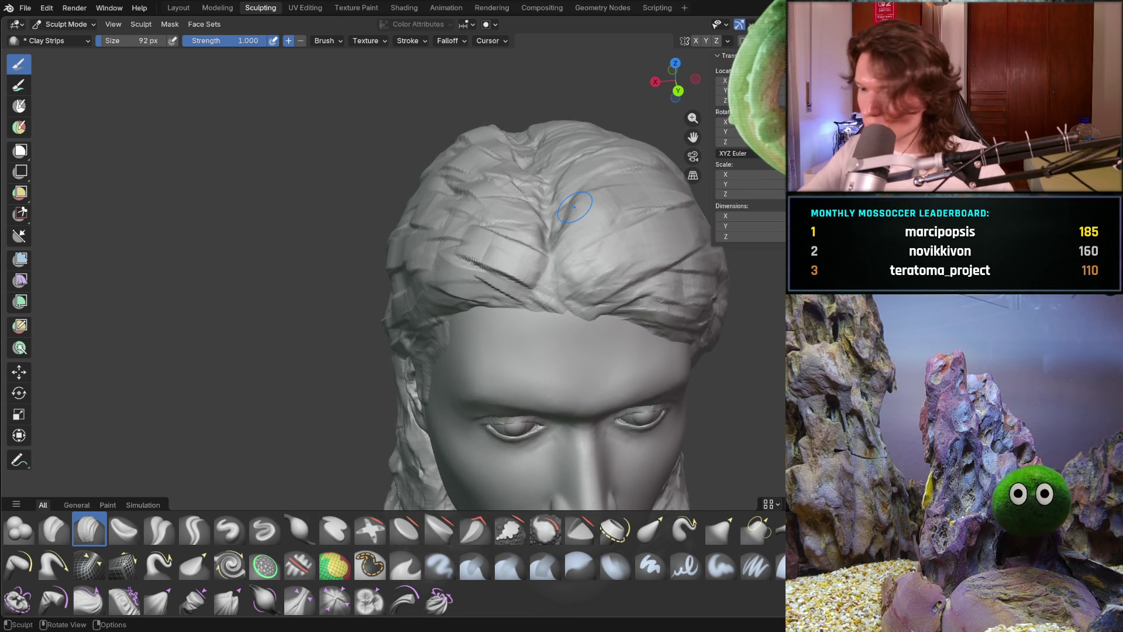
mouse_move(472, 185)
middle_mouse_down()
mouse_move(529, 198)
mouse_move(497, 234)
mouse_move(486, 272)
mouse_move(462, 264)
mouse_move(386, 280)
middle_mouse_up()
scroll(491, 243, "down", 6)
scroll(486, 272, "up", 8)
scroll(503, 257, "down", 5)
scroll(479, 281, "up", 5)
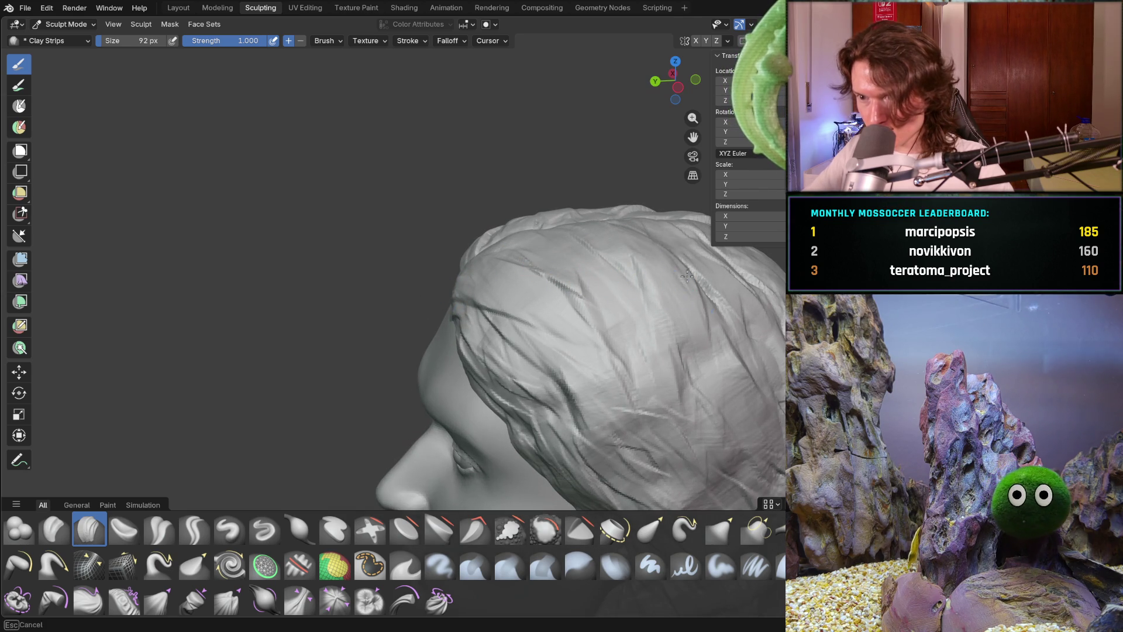
Orbit to a raised front view and carve strand grooves in the hair above the forehead.
mouse_move(644, 285)
middle_mouse_down()
mouse_move(557, 229)
mouse_move(575, 246)
mouse_move(576, 222)
mouse_move(632, 225)
mouse_move(643, 211)
mouse_move(561, 255)
middle_mouse_up()
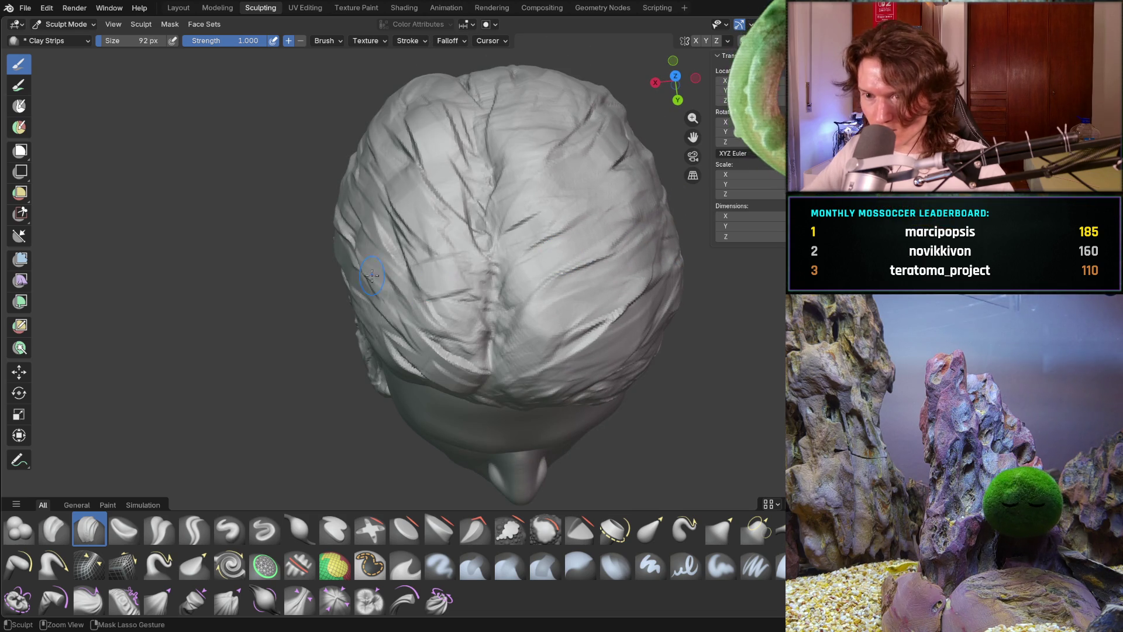
mouse_move(345, 281)
middle_mouse_down()
mouse_move(327, 263)
mouse_move(282, 255)
middle_mouse_up()
middle_click_drag(235, 213, 349, 176)
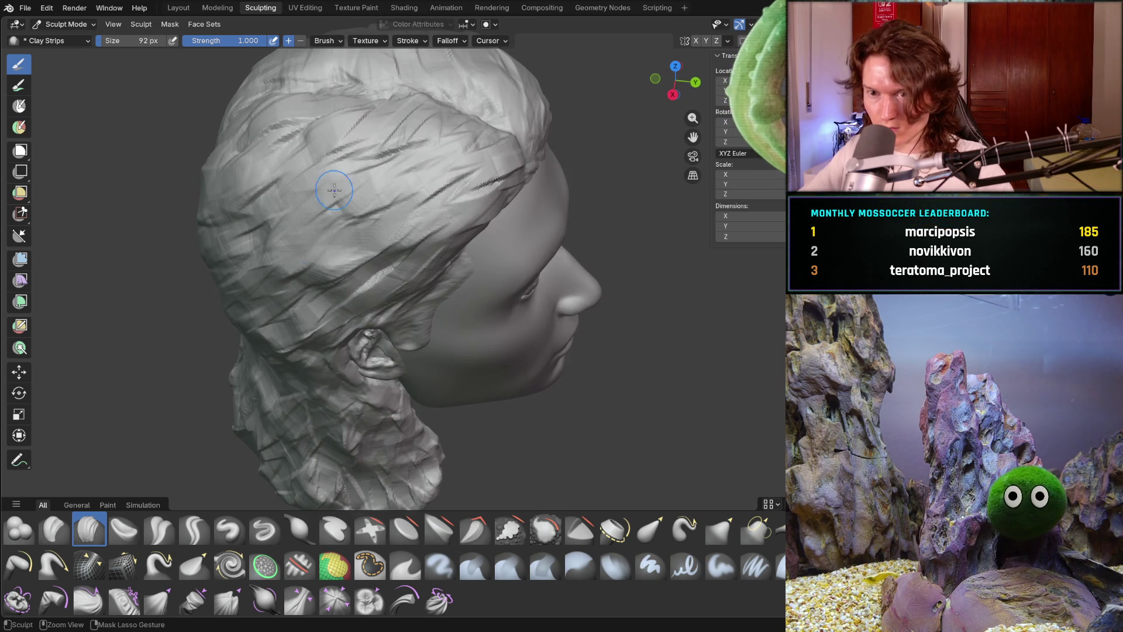
mouse_move(413, 258)
middle_mouse_down()
mouse_move(408, 304)
mouse_move(533, 266)
mouse_move(462, 256)
middle_mouse_up()
scroll(408, 293, "down", 3)
scroll(533, 264, "up", 4)
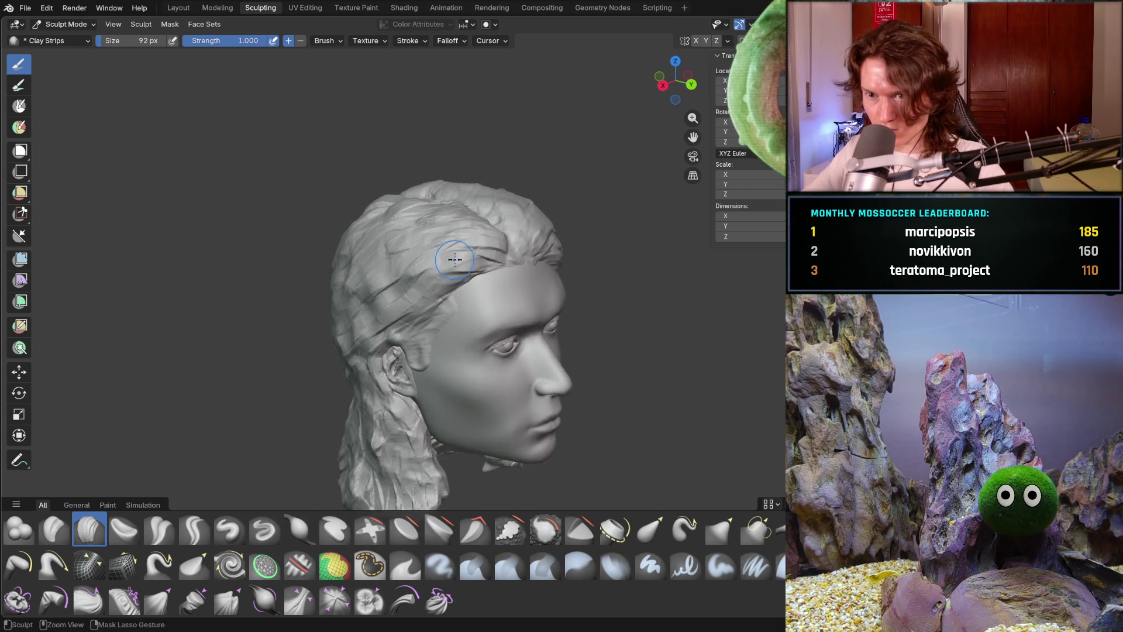
scroll(462, 255, "up", 3)
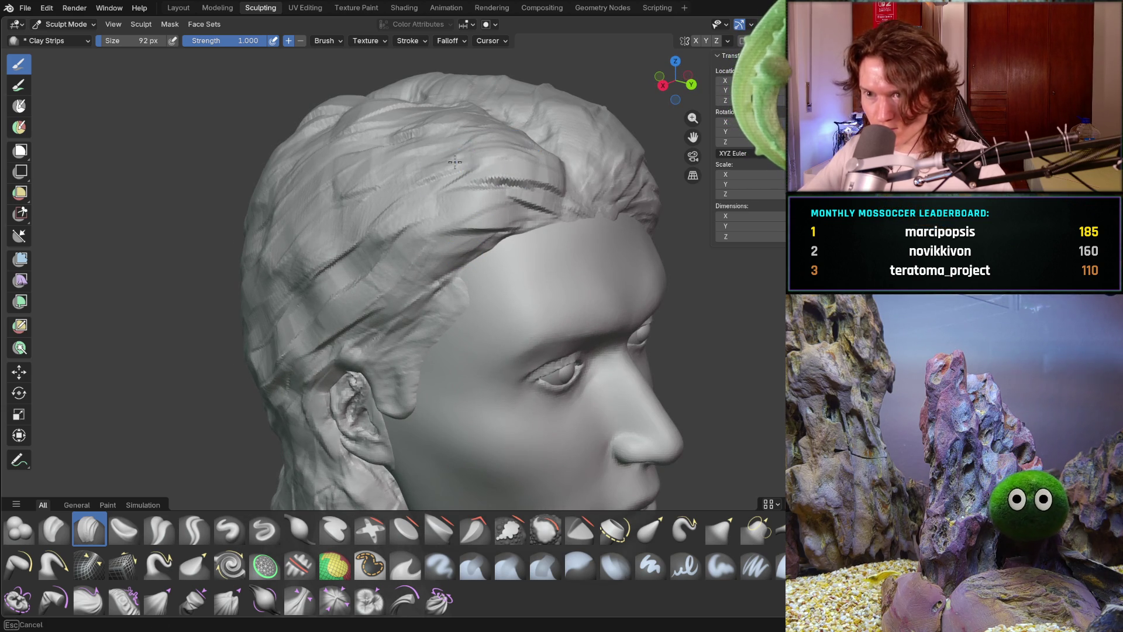
mouse_move(527, 188)
left_mouse_down()
mouse_move(476, 155)
mouse_move(413, 163)
mouse_move(427, 171)
left_mouse_up()
Carve two grooves running down the right side of the hair.
middle_click_drag(427, 170, 537, 164)
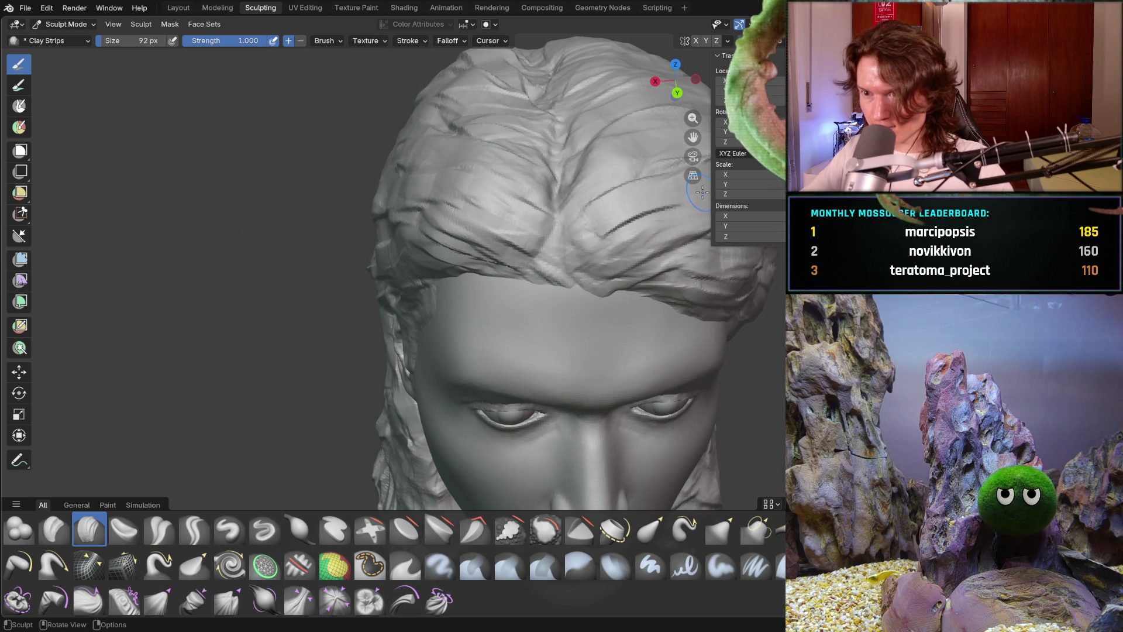
mouse_move(648, 201)
middle_mouse_down()
mouse_move(660, 179)
mouse_move(498, 304)
mouse_move(496, 250)
middle_mouse_up()
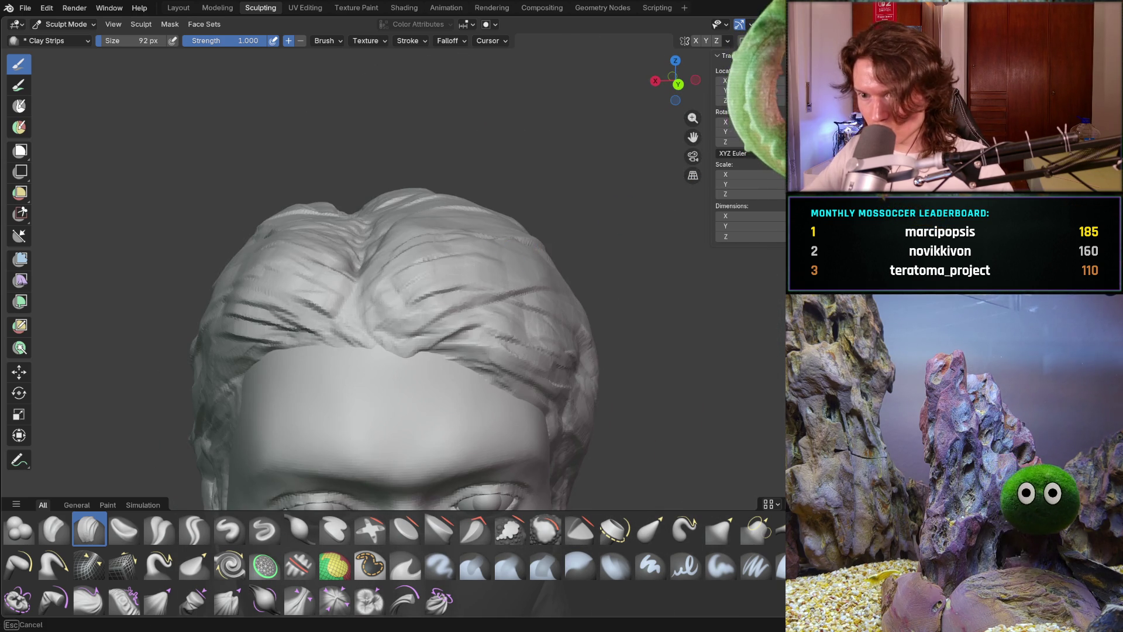
middle_click_drag(573, 342, 472, 293)
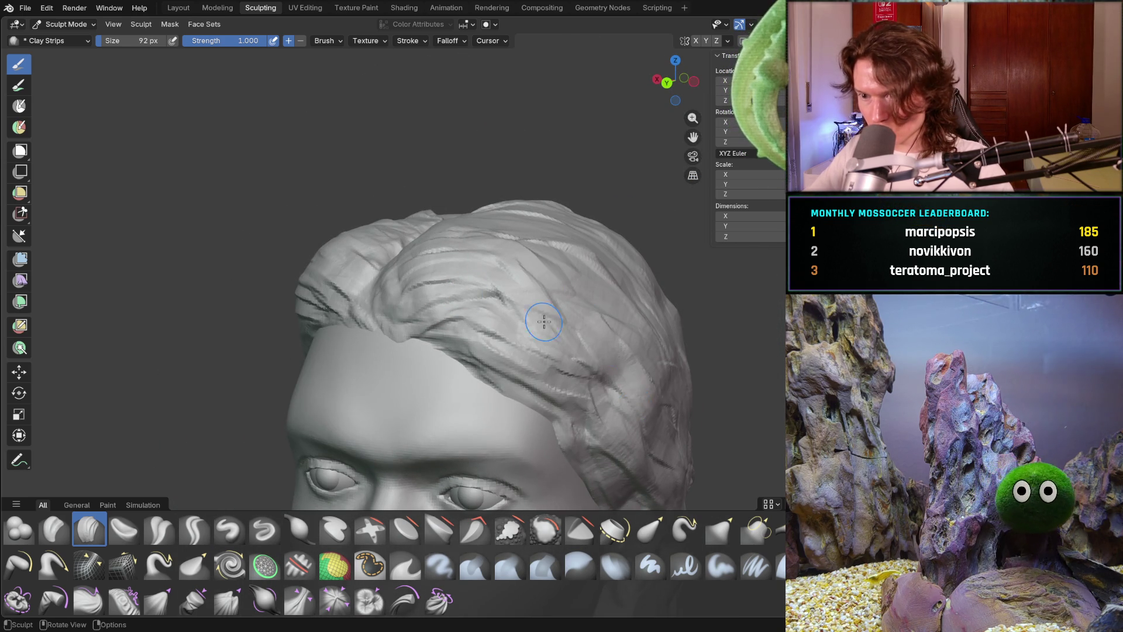
left_click_drag(545, 323, 651, 428)
middle_click_drag(611, 289, 521, 276)
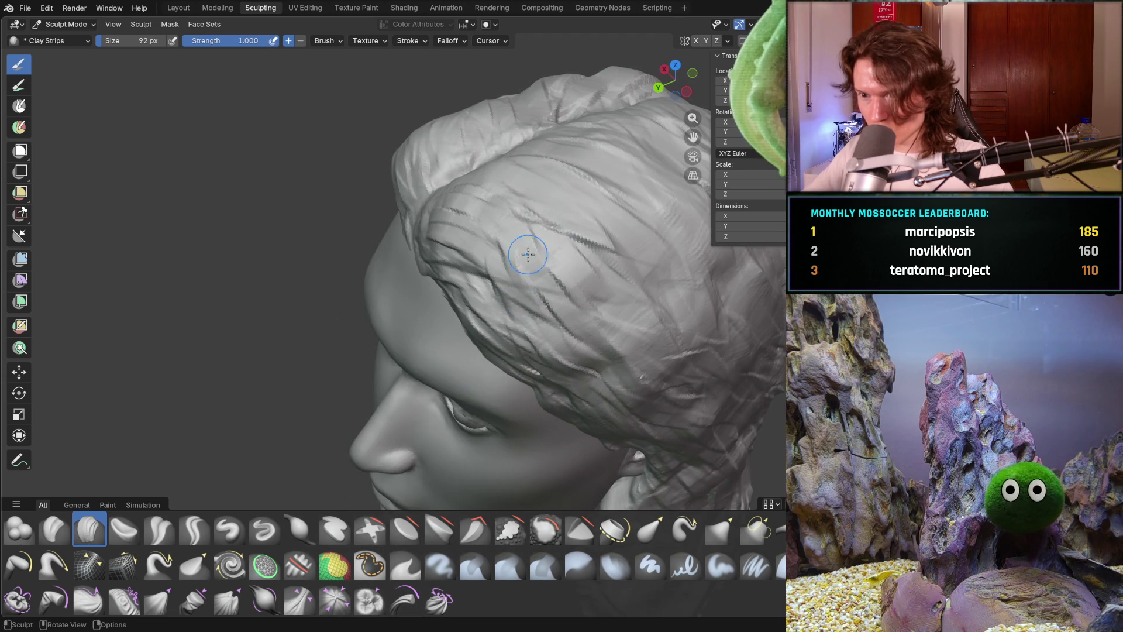
mouse_move(523, 314)
left_mouse_down()
mouse_move(547, 354)
mouse_move(649, 436)
mouse_move(628, 392)
left_mouse_up()
Swing around to the back of the head and carve a short groove in the back hair.
middle_click_drag(689, 391, 627, 326)
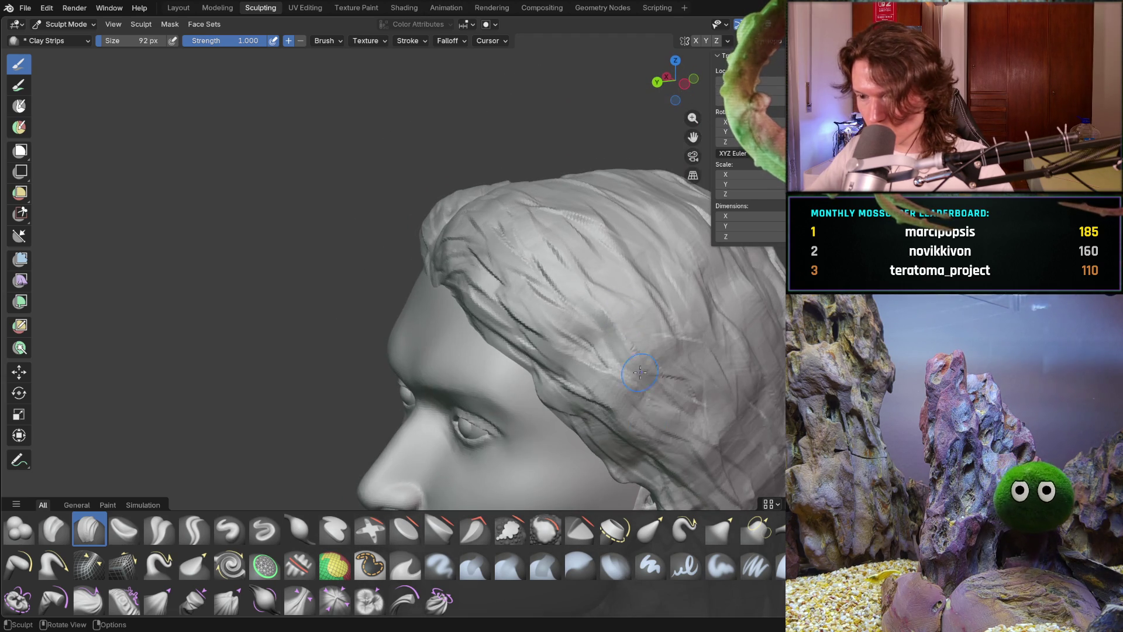
mouse_move(662, 348)
left_mouse_down()
mouse_move(661, 386)
mouse_move(708, 439)
left_mouse_up()
mouse_move(484, 293)
middle_mouse_down()
mouse_move(620, 304)
mouse_move(632, 268)
mouse_move(614, 288)
mouse_move(551, 273)
middle_mouse_up()
scroll(632, 299, "down", 4)
scroll(589, 293, "up", 5)
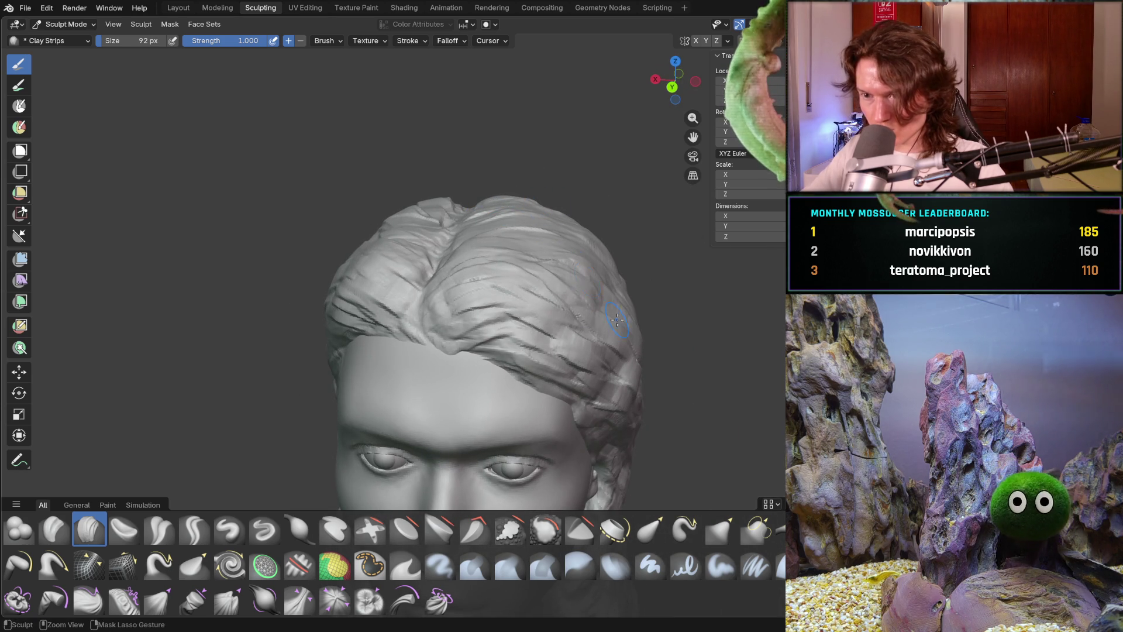
mouse_move(614, 342)
middle_mouse_down()
mouse_move(661, 401)
mouse_move(645, 338)
middle_mouse_up()
middle_click_drag(437, 338, 684, 351, "shift")
scroll(516, 249, "down", 4)
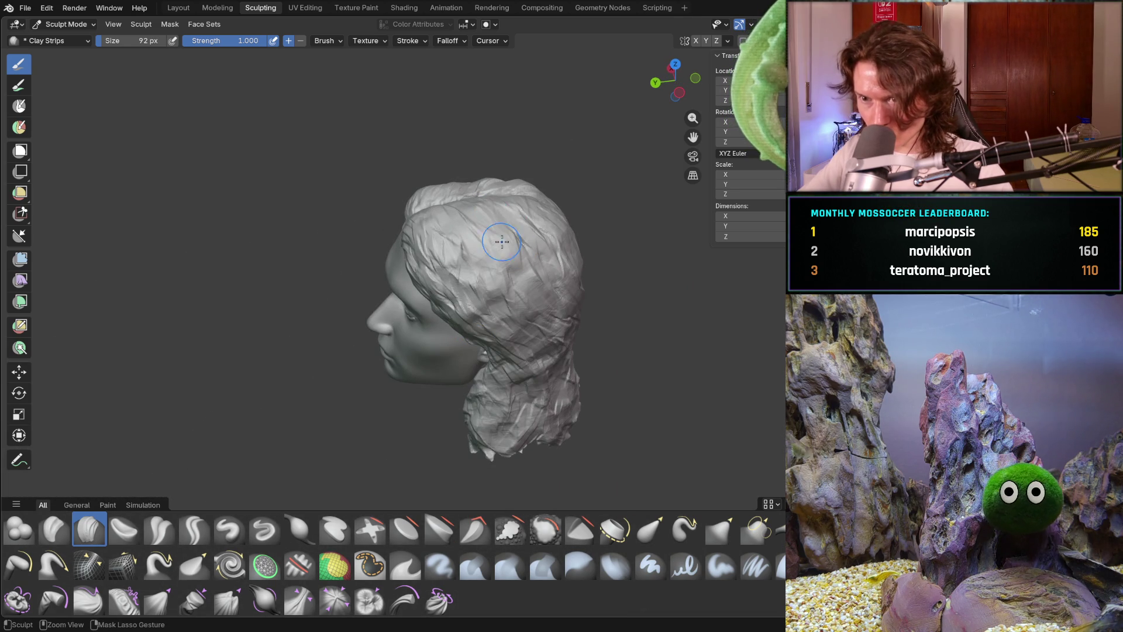
mouse_move(506, 283)
middle_mouse_down()
mouse_move(539, 252)
mouse_move(613, 265)
middle_mouse_up()
left_click_drag(554, 356, 585, 319)
Carve several clay strips diagonally down across the back hair.
mouse_move(631, 351)
middle_mouse_down()
mouse_move(539, 284)
mouse_move(589, 314)
mouse_move(579, 325)
mouse_move(537, 298)
middle_mouse_up()
scroll(510, 338, "up", 3)
middle_click_drag(510, 338, 541, 296)
mouse_move(541, 296)
left_mouse_down()
mouse_move(521, 357)
mouse_move(561, 380)
mouse_move(545, 280)
mouse_move(578, 350)
mouse_move(562, 363)
left_mouse_up()
middle_click_drag(562, 363, 534, 321)
mouse_move(546, 292)
left_mouse_down()
mouse_move(555, 386)
mouse_move(476, 355)
left_mouse_up()
left_click_drag(586, 273, 498, 481)
middle_click_drag(531, 335, 575, 320)
left_click_drag(457, 265, 540, 452)
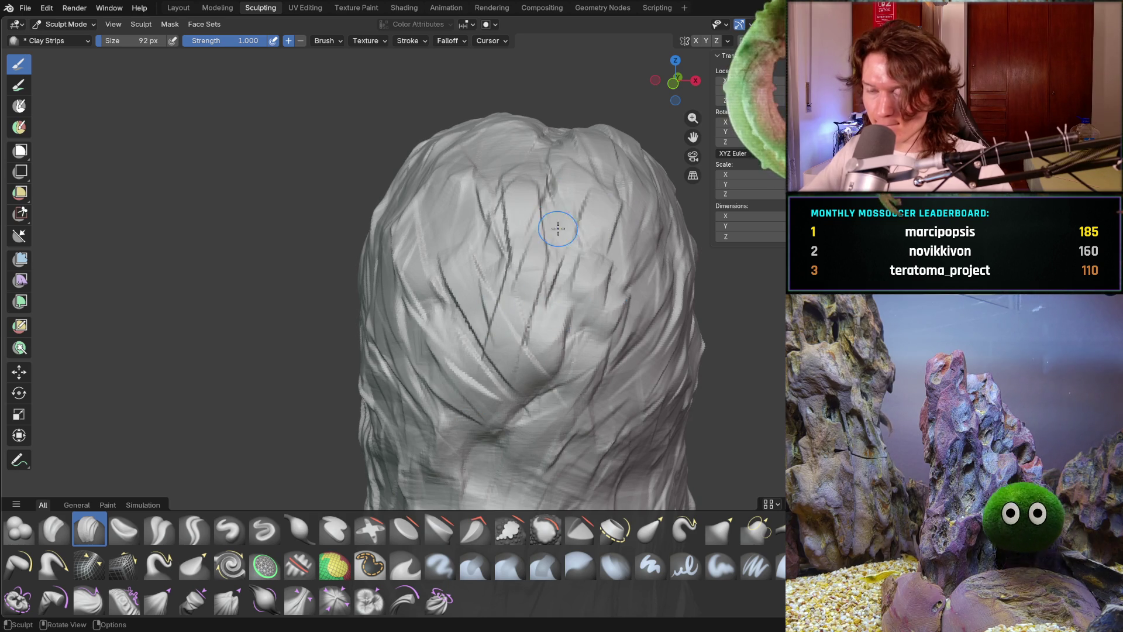
Carve two more strand grooves down the lower back of the hair.
left_click_drag(460, 249, 434, 342)
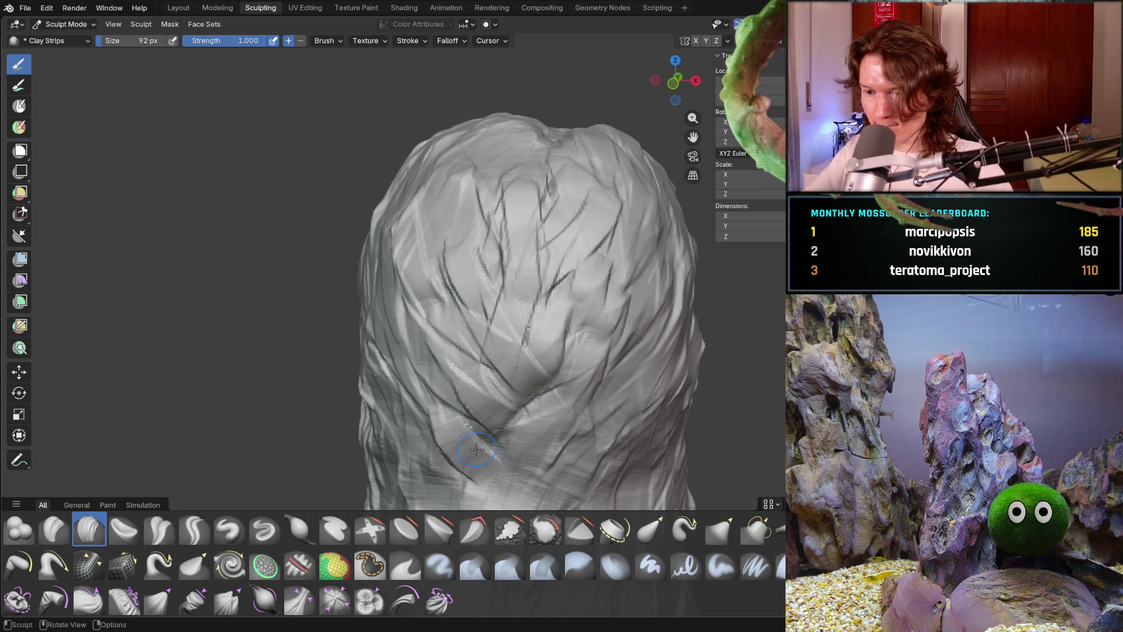
mouse_move(603, 409)
left_mouse_down()
mouse_move(555, 479)
mouse_move(488, 495)
left_mouse_up()
middle_click_drag(595, 316, 521, 325)
scroll(493, 325, "down", 5)
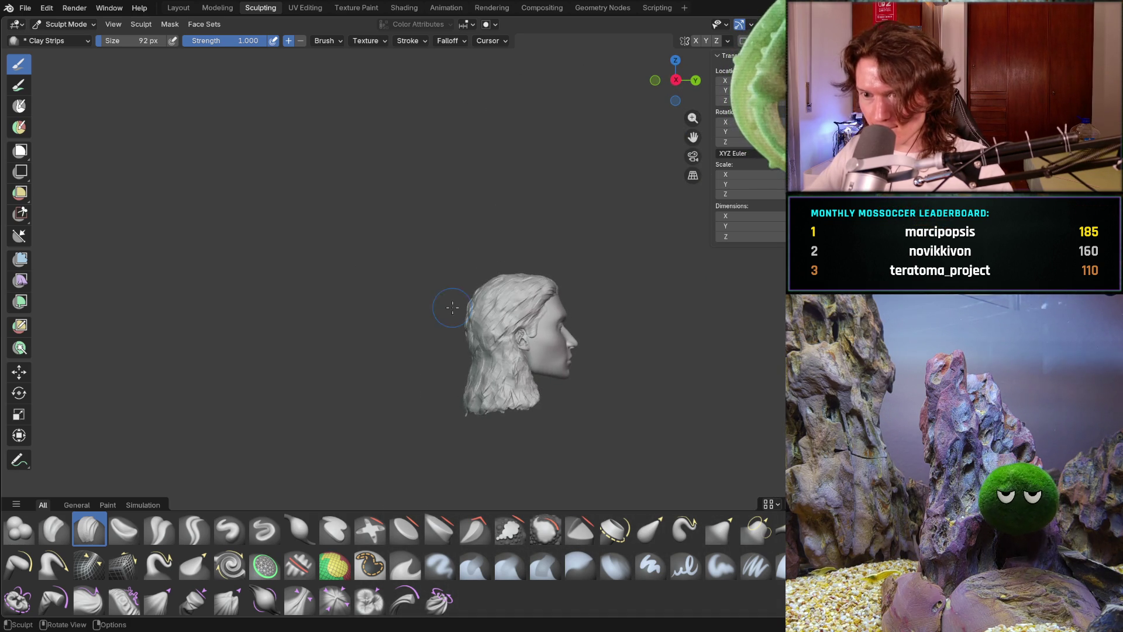
scroll(464, 369, "up", 6)
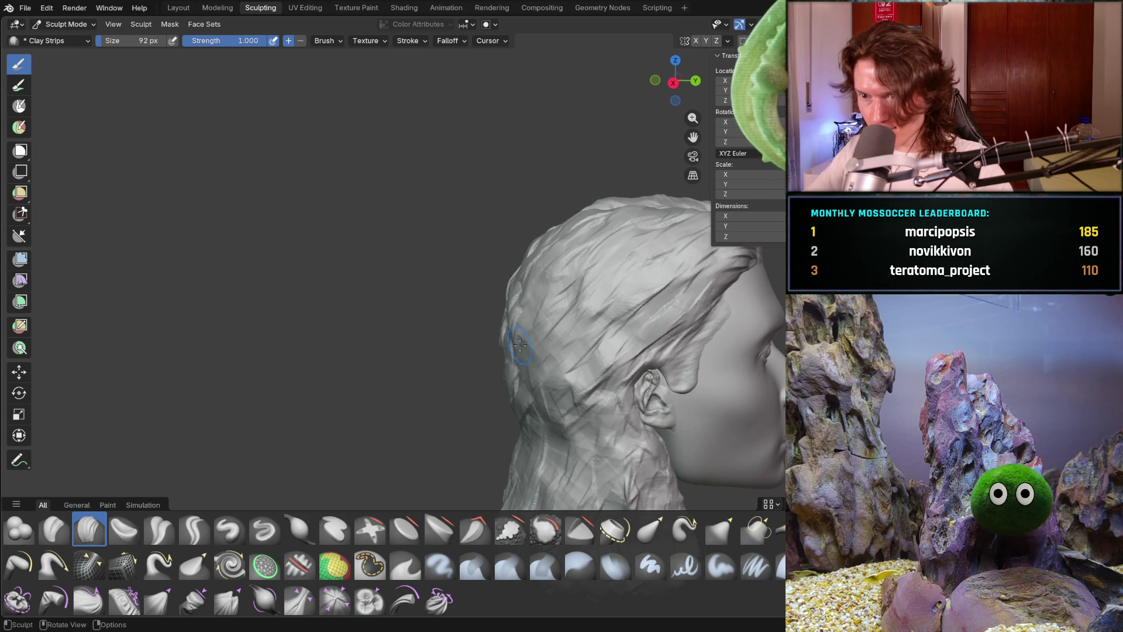
Orbit and zoom around the whole head from front, side, top and back to check the grooves.
mouse_move(548, 295)
middle_mouse_down()
mouse_move(296, 338)
mouse_move(369, 313)
mouse_move(336, 296)
mouse_move(267, 305)
mouse_move(517, 305)
mouse_move(517, 249)
mouse_move(508, 299)
mouse_move(441, 303)
middle_mouse_up()
scroll(351, 310, "down", 3)
middle_click_drag(410, 355, 372, 345)
middle_click_drag(410, 392, 416, 404)
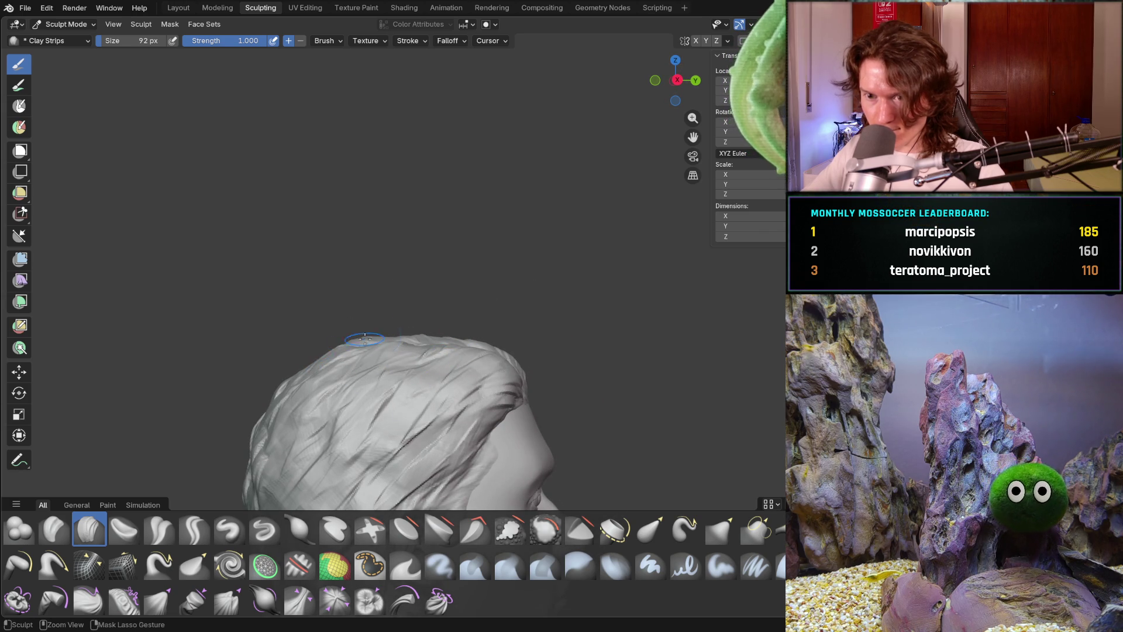
middle_click_drag(355, 340, 399, 357)
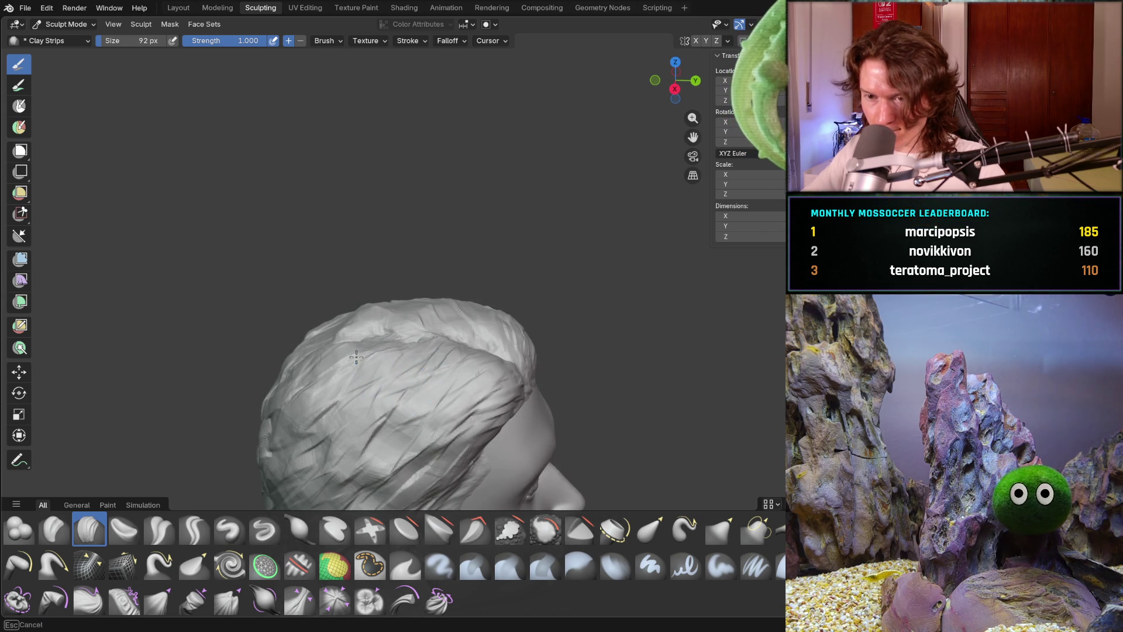
middle_click_drag(302, 383, 242, 331)
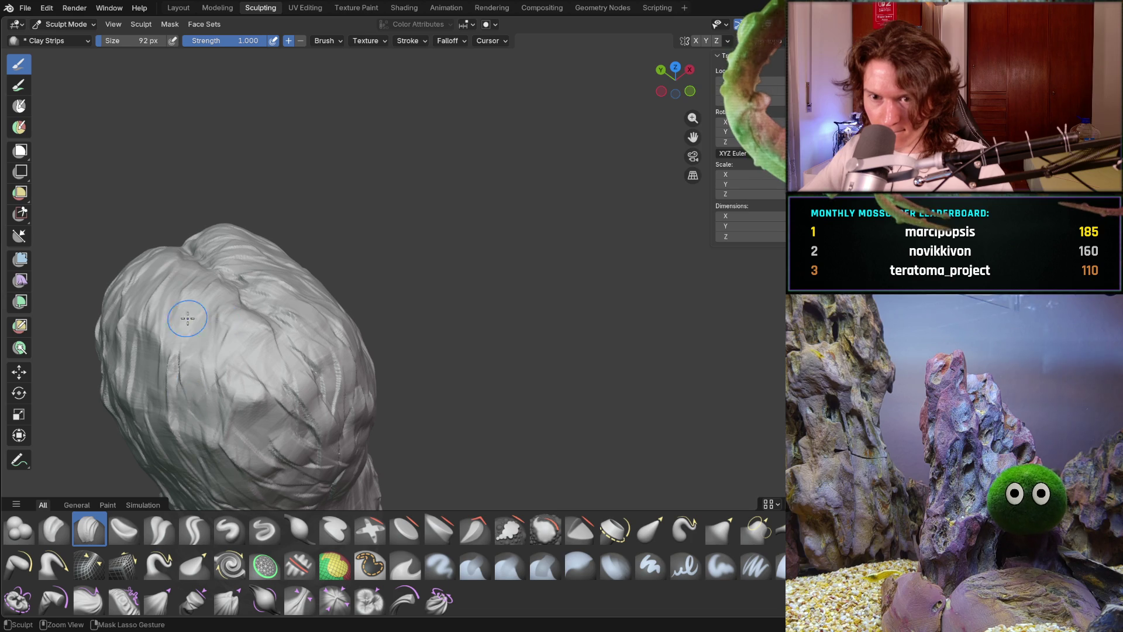
middle_click_drag(245, 408, 303, 312)
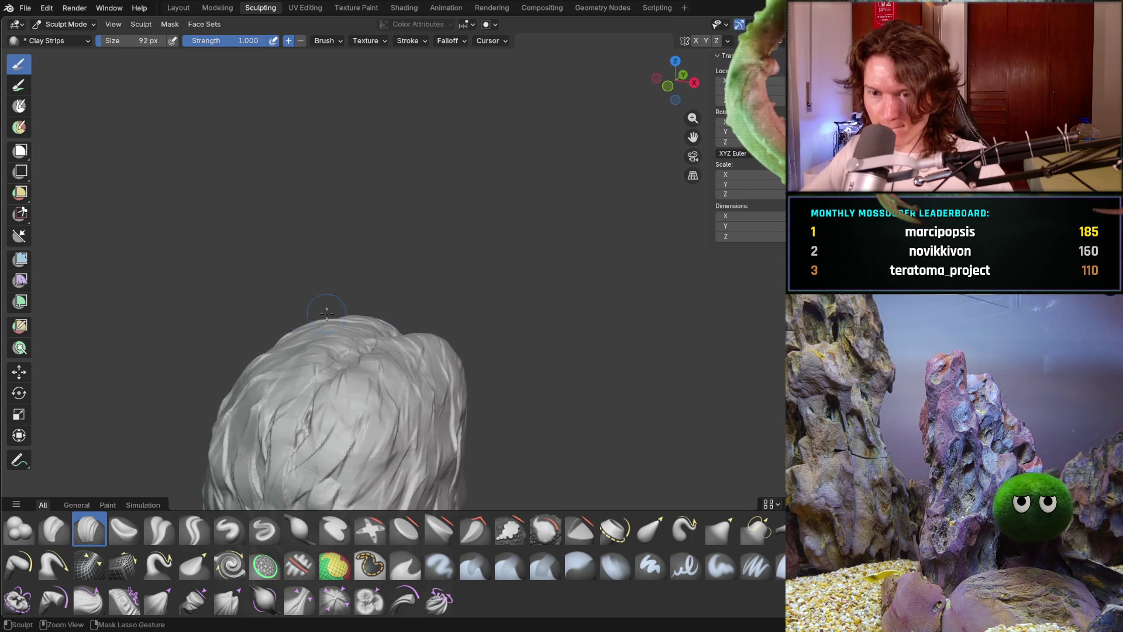
scroll(304, 312, "down", 5)
mouse_move(380, 376)
middle_mouse_down()
mouse_move(469, 432)
mouse_move(338, 419)
mouse_move(197, 371)
mouse_move(309, 389)
mouse_move(328, 408)
mouse_move(288, 267)
middle_mouse_up()
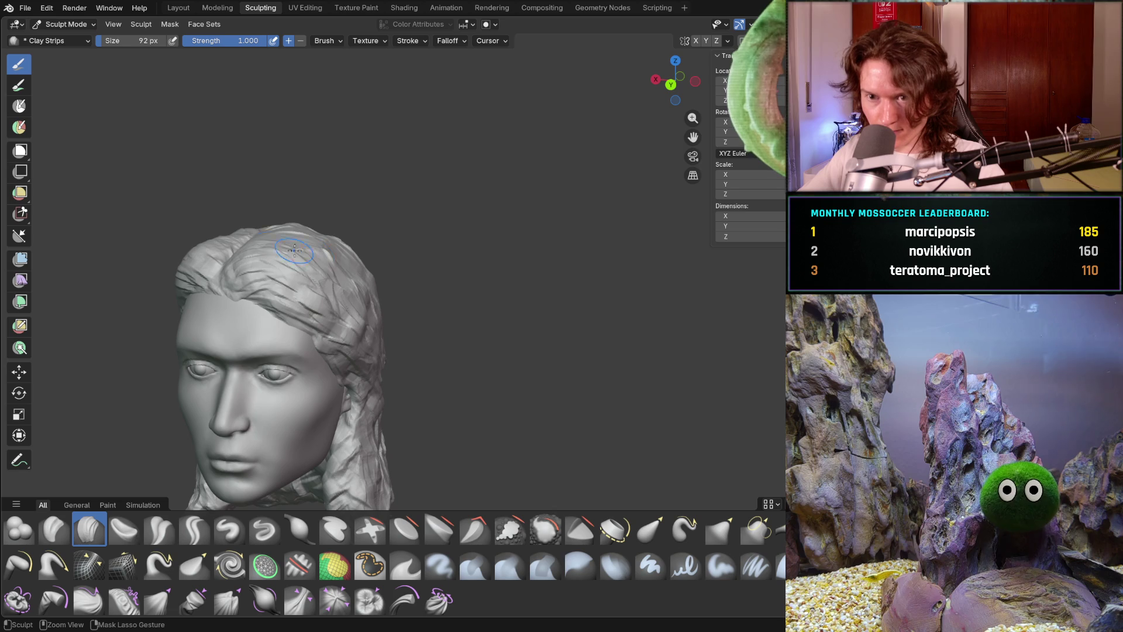
Survey the hair from above, the side, behind and the front.
middle_click_drag(317, 231, 388, 307)
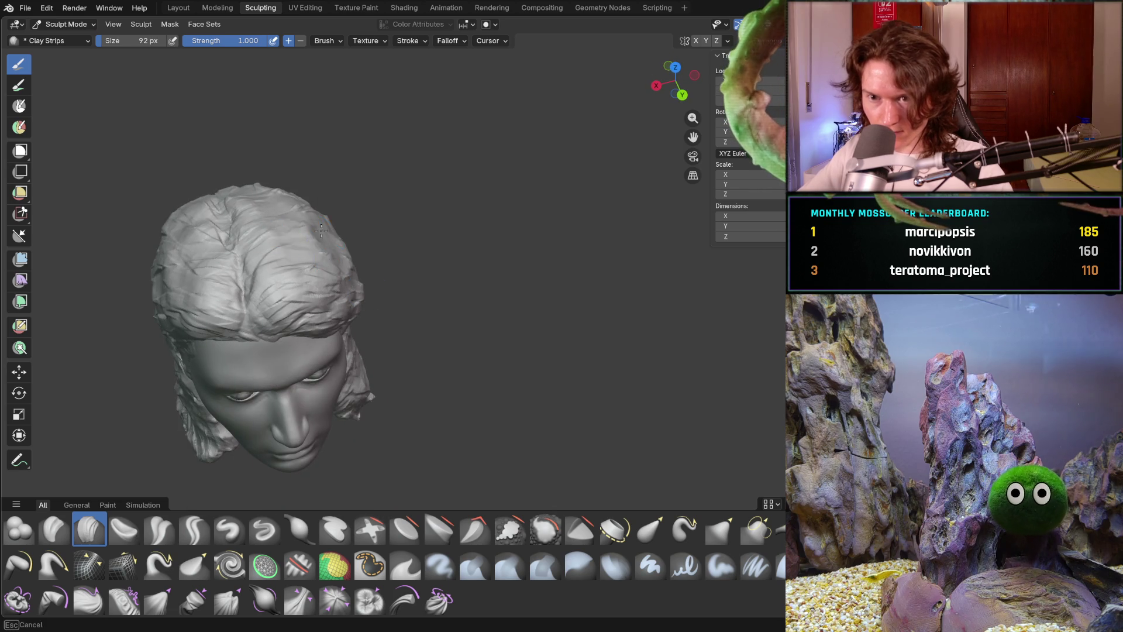
middle_click_drag(355, 258, 250, 235)
mouse_move(387, 280)
middle_mouse_down()
mouse_move(329, 228)
mouse_move(363, 328)
mouse_move(351, 351)
mouse_move(384, 292)
middle_mouse_up()
scroll(330, 228, "up", 8)
scroll(329, 229, "down", 8)
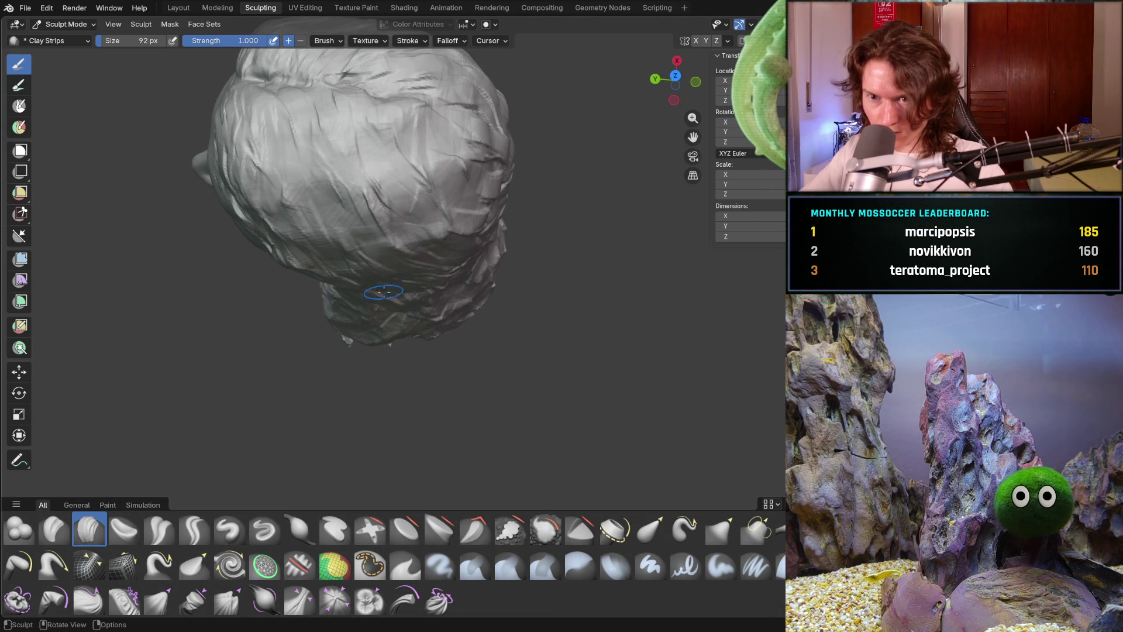
mouse_move(343, 238)
middle_mouse_down()
mouse_move(416, 200)
mouse_move(308, 203)
mouse_move(368, 232)
middle_mouse_up()
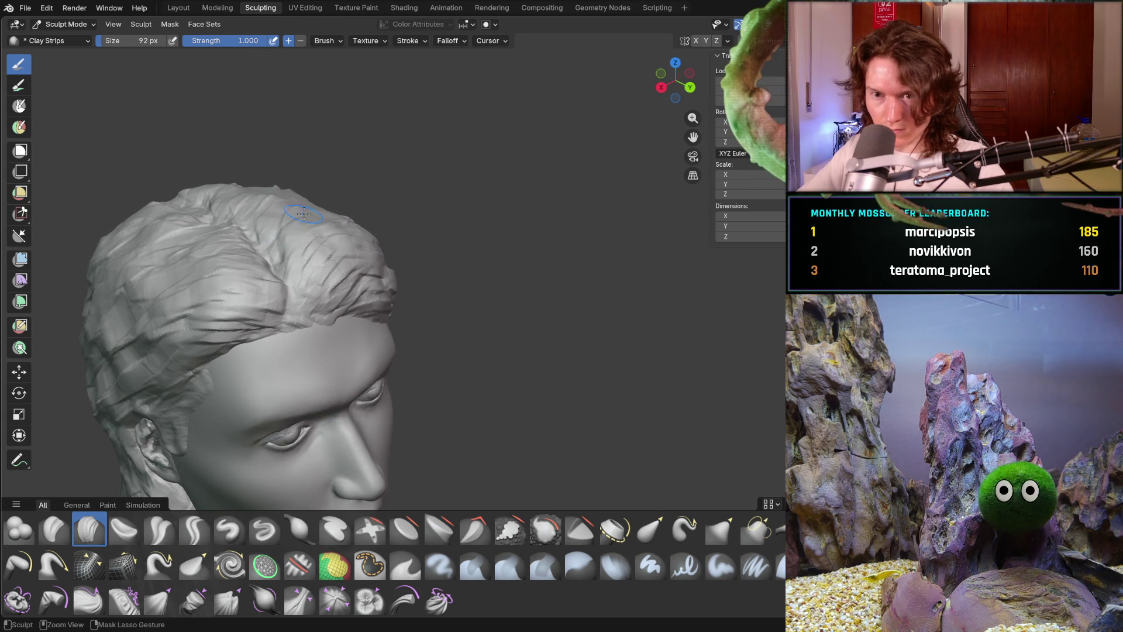
mouse_move(238, 172)
middle_mouse_down()
mouse_move(257, 193)
mouse_move(277, 155)
mouse_move(235, 173)
mouse_move(261, 211)
middle_mouse_up()
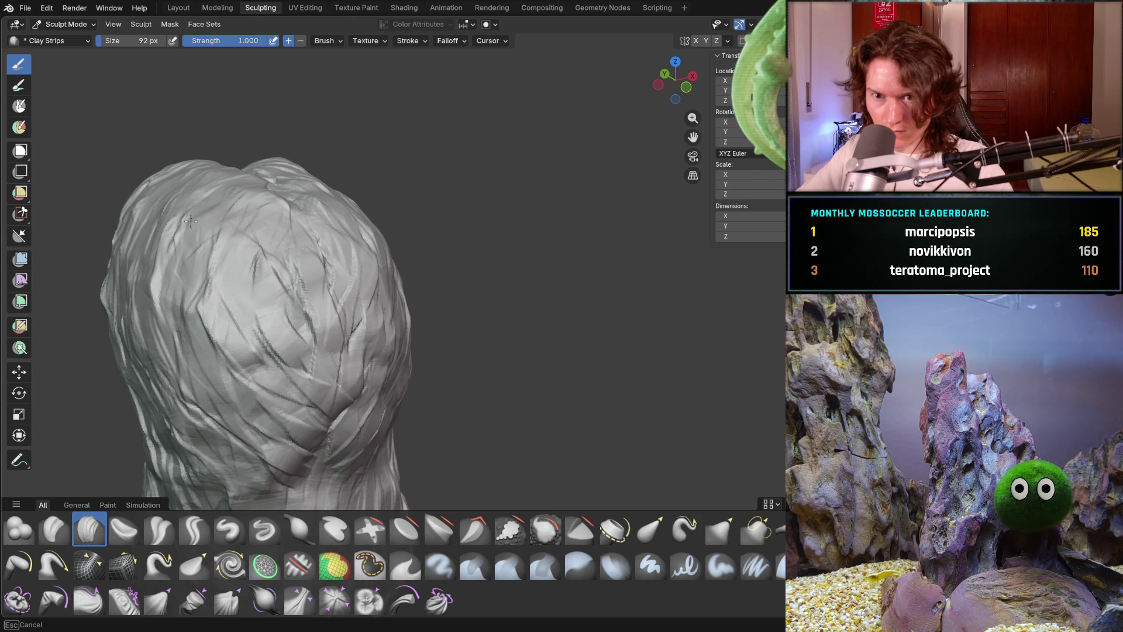
mouse_move(141, 249)
middle_mouse_down()
mouse_move(356, 226)
mouse_move(310, 275)
mouse_move(351, 345)
mouse_move(415, 348)
middle_mouse_up()
scroll(356, 225, "down", 5)
scroll(309, 275, "up", 6)
scroll(351, 345, "up", 5)
scroll(351, 351, "down", 3)
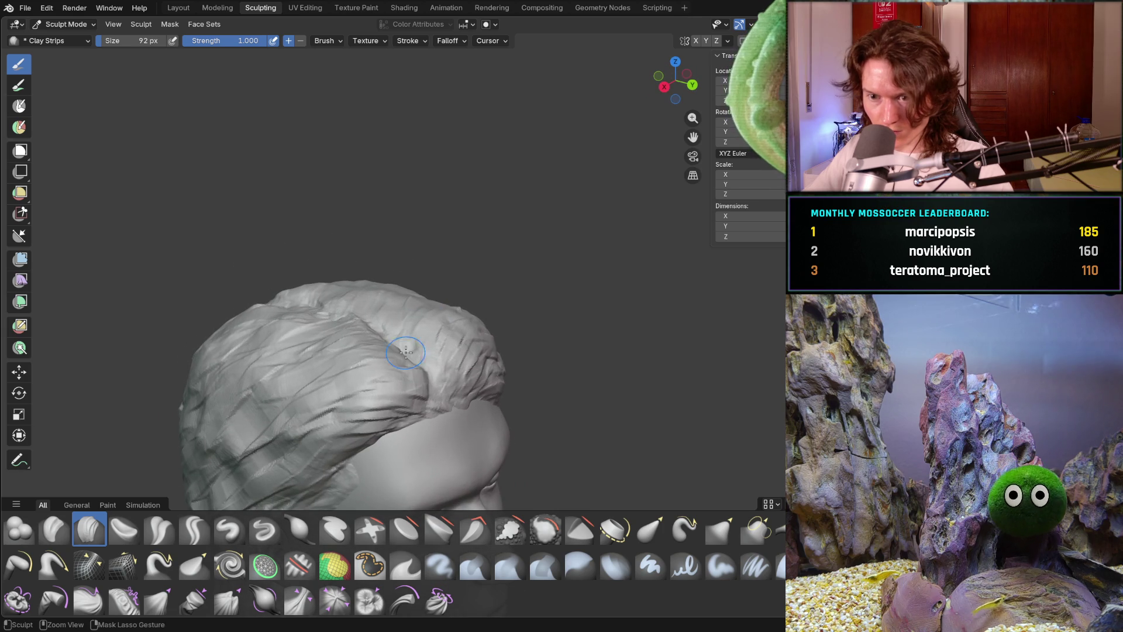
Orbit through several angles to reach a view of the back of the head.
middle_click_drag(341, 370, 318, 325)
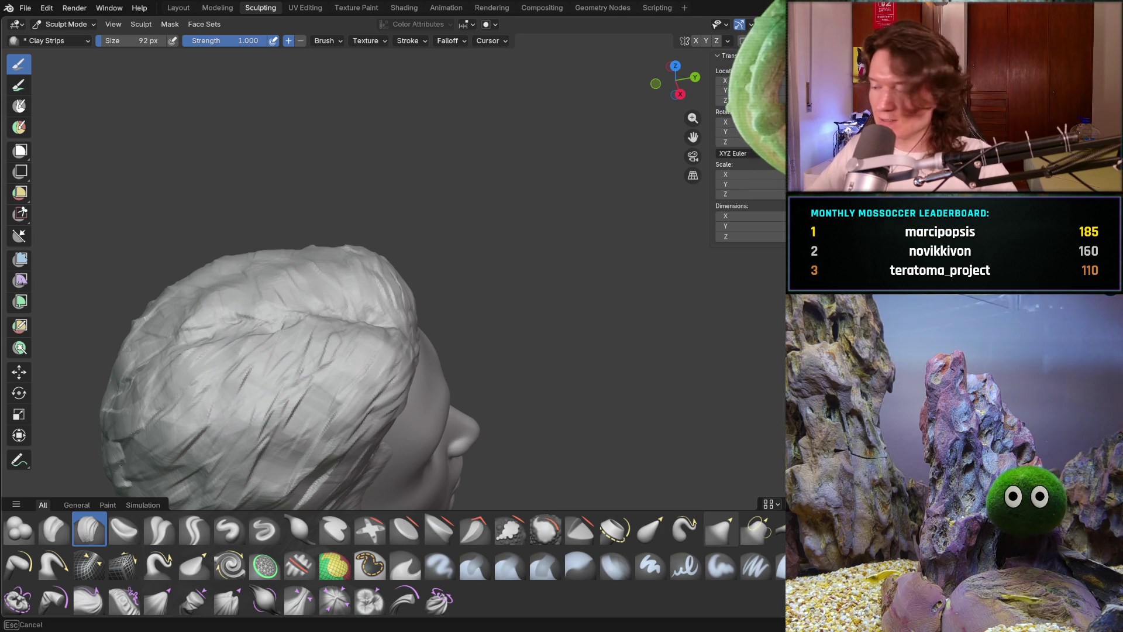
middle_click_drag(275, 394, 307, 362)
mouse_move(274, 414)
middle_mouse_down()
mouse_move(253, 343)
mouse_move(346, 411)
mouse_move(307, 355)
mouse_move(292, 191)
middle_mouse_up()
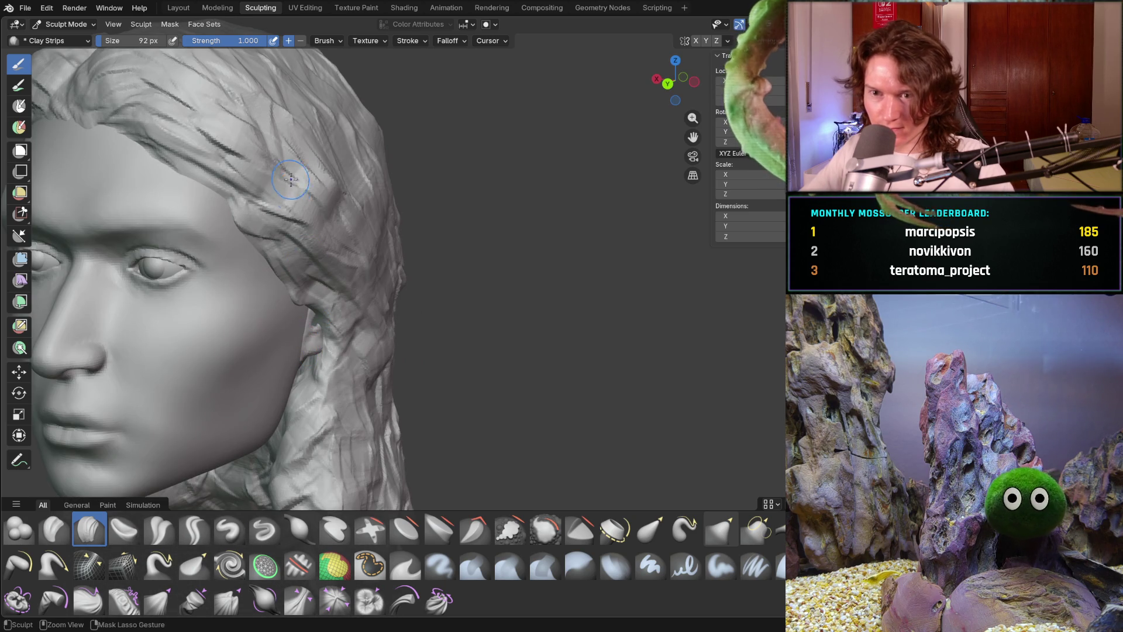
middle_click_drag(372, 221, 395, 213)
mouse_move(433, 255)
middle_mouse_down()
mouse_move(351, 214)
mouse_move(349, 253)
mouse_move(275, 354)
middle_mouse_up()
middle_click_drag(236, 462, 247, 402, "ctrl")
scroll(229, 404, "up", 3)
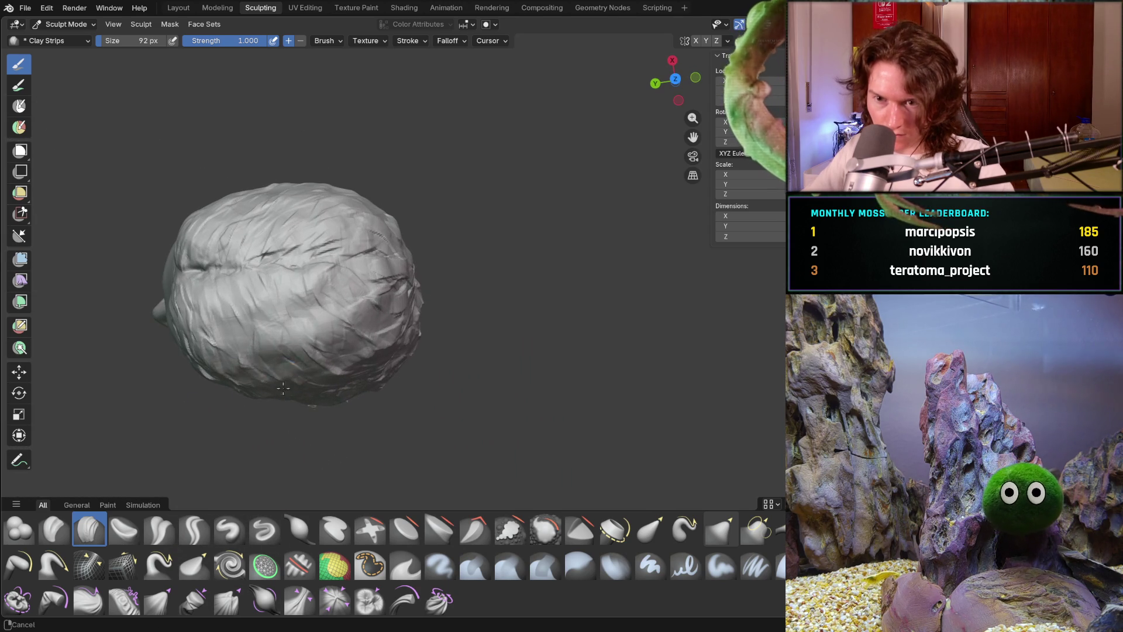
mouse_move(379, 333)
middle_mouse_down()
mouse_move(306, 206)
mouse_move(343, 232)
middle_mouse_up()
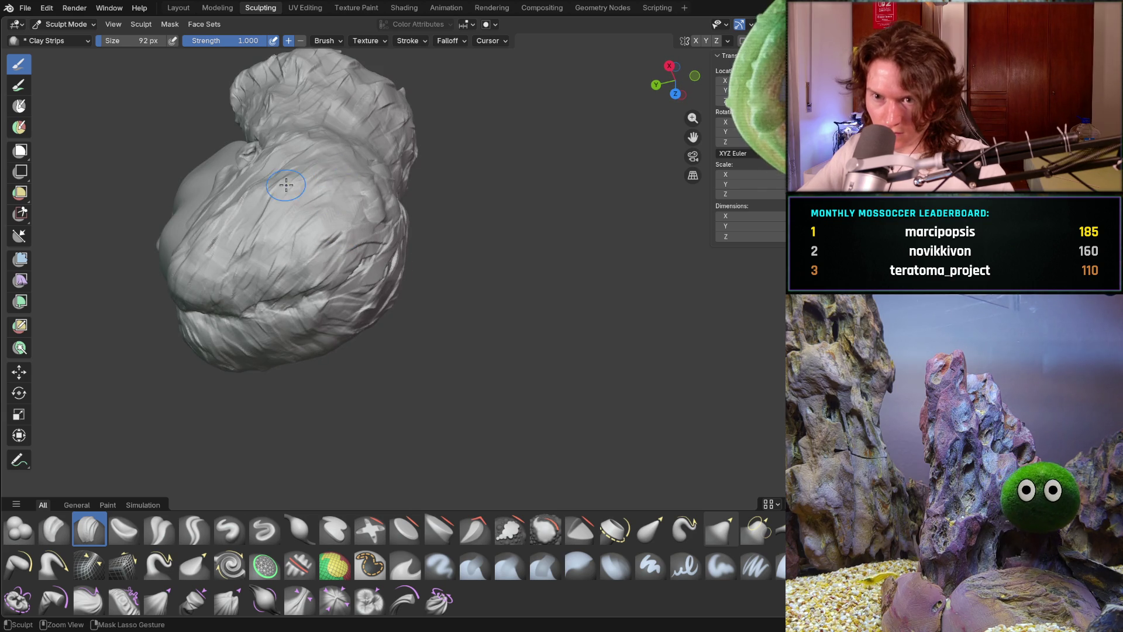
mouse_move(346, 151)
middle_mouse_down()
mouse_move(206, 220)
mouse_move(226, 214)
mouse_move(211, 205)
mouse_move(291, 176)
mouse_move(361, 255)
mouse_move(339, 237)
mouse_move(331, 250)
mouse_move(427, 253)
mouse_move(487, 152)
mouse_move(391, 140)
mouse_move(344, 295)
middle_mouse_up()
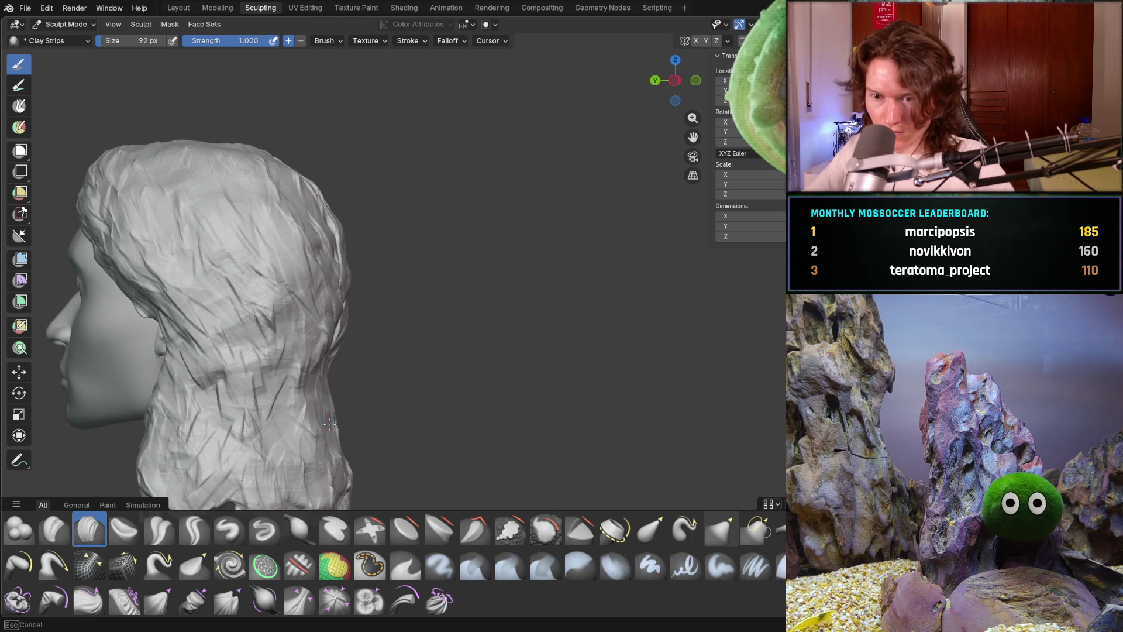
middle_click_drag(315, 415, 227, 433)
Carve strand grooves down the back and lower back hair toward the neck.
mouse_move(278, 379)
left_mouse_down()
mouse_move(296, 377)
mouse_move(292, 397)
left_mouse_up()
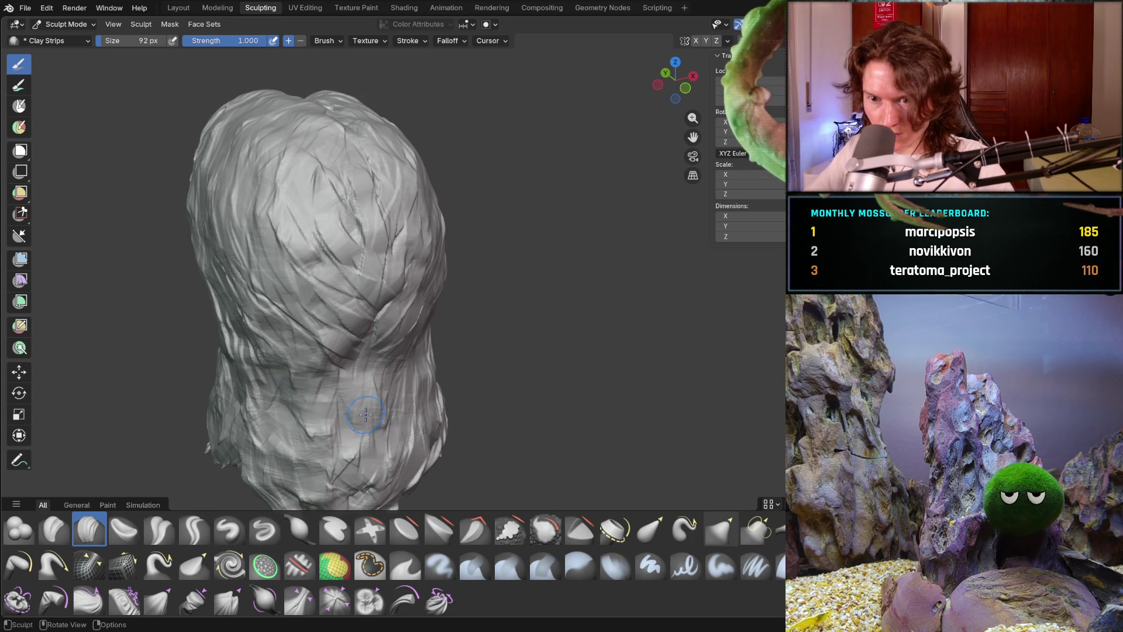
mouse_move(364, 398)
middle_mouse_down()
mouse_move(416, 336)
mouse_move(451, 368)
mouse_move(366, 352)
mouse_move(421, 358)
mouse_move(291, 372)
middle_mouse_up()
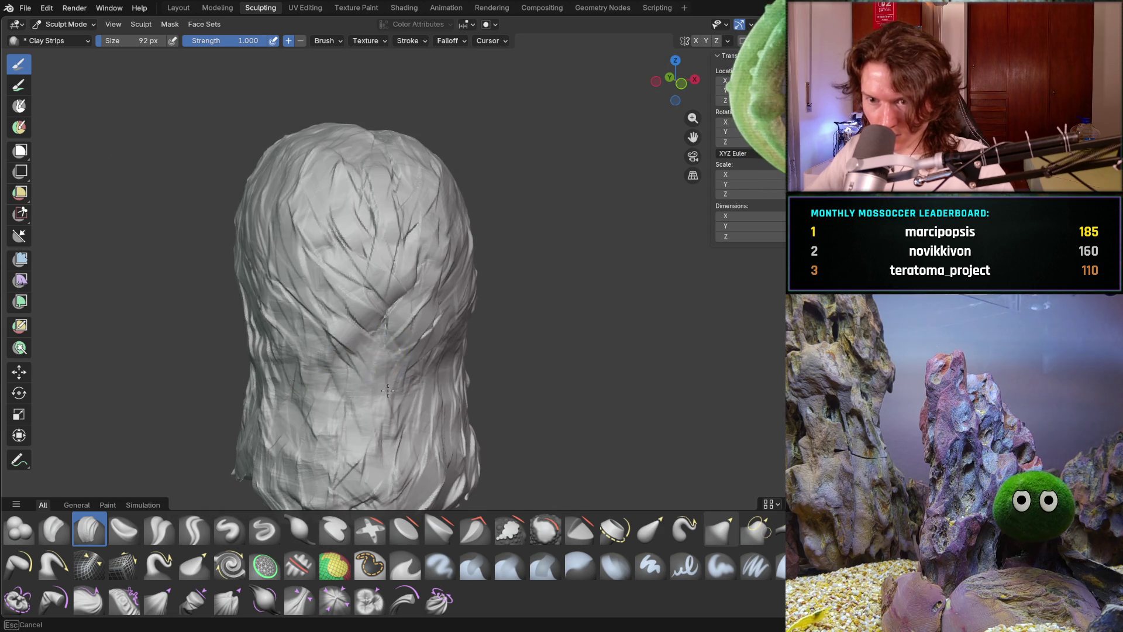
left_click_drag(392, 331, 368, 358)
mouse_move(389, 401)
left_mouse_down()
mouse_move(374, 457)
mouse_move(410, 485)
left_mouse_up()
mouse_move(409, 485)
middle_mouse_down()
mouse_move(473, 389)
mouse_move(313, 422)
middle_mouse_up()
scroll(313, 423, "up", 2)
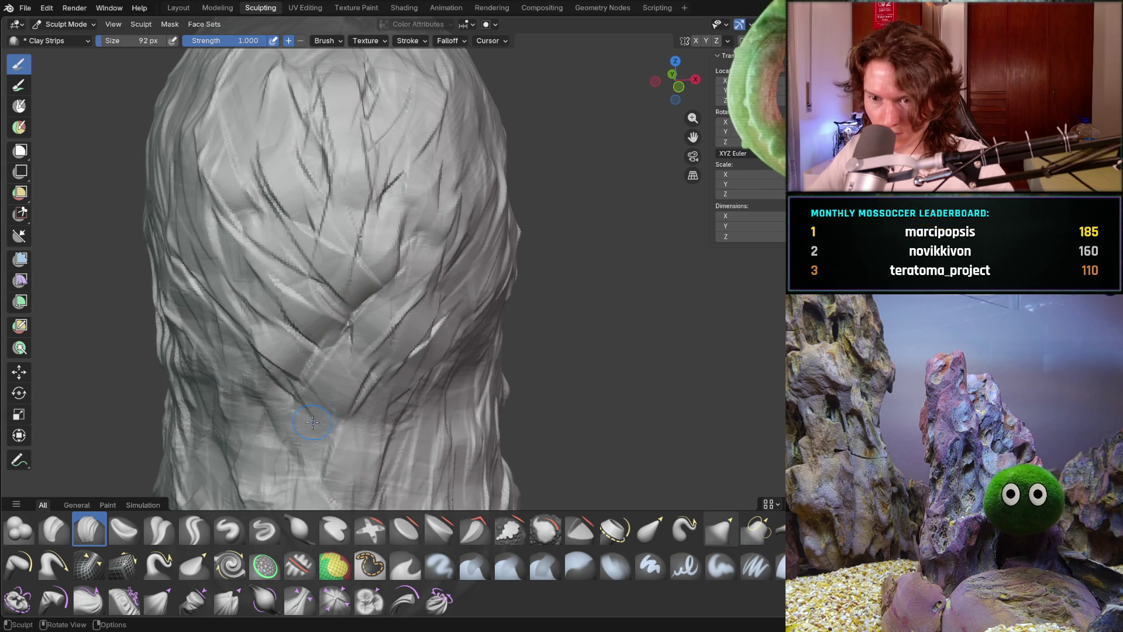
scroll(384, 375, "down", 3)
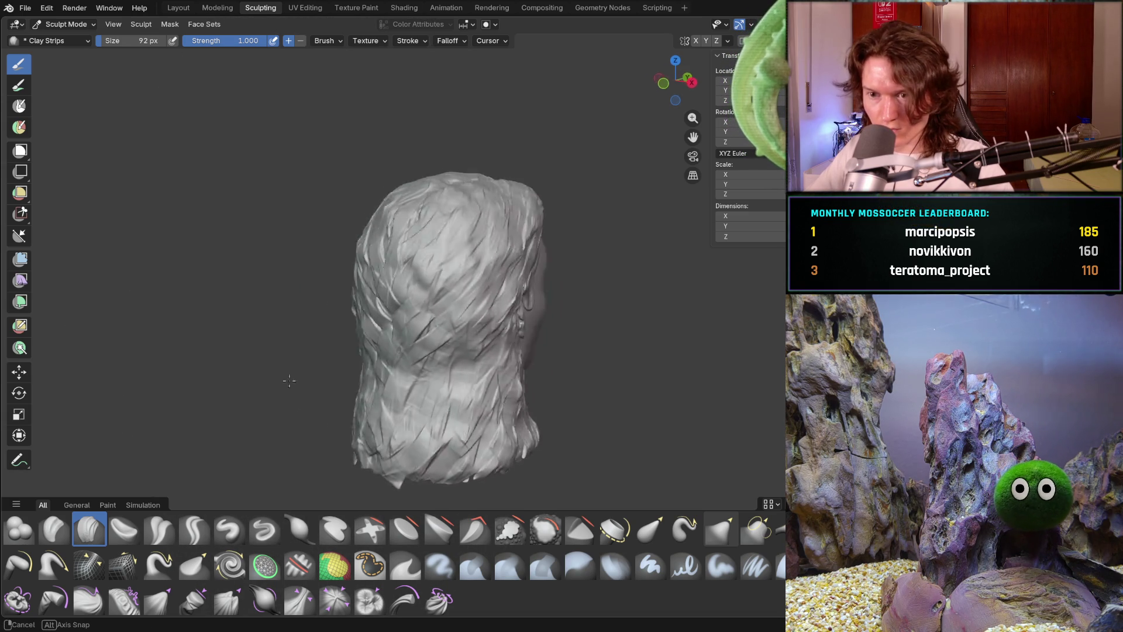
Orbit to the right side profile and shift the view to show the hair ends.
middle_click_drag(301, 380, 351, 402)
scroll(351, 409, "up", 4)
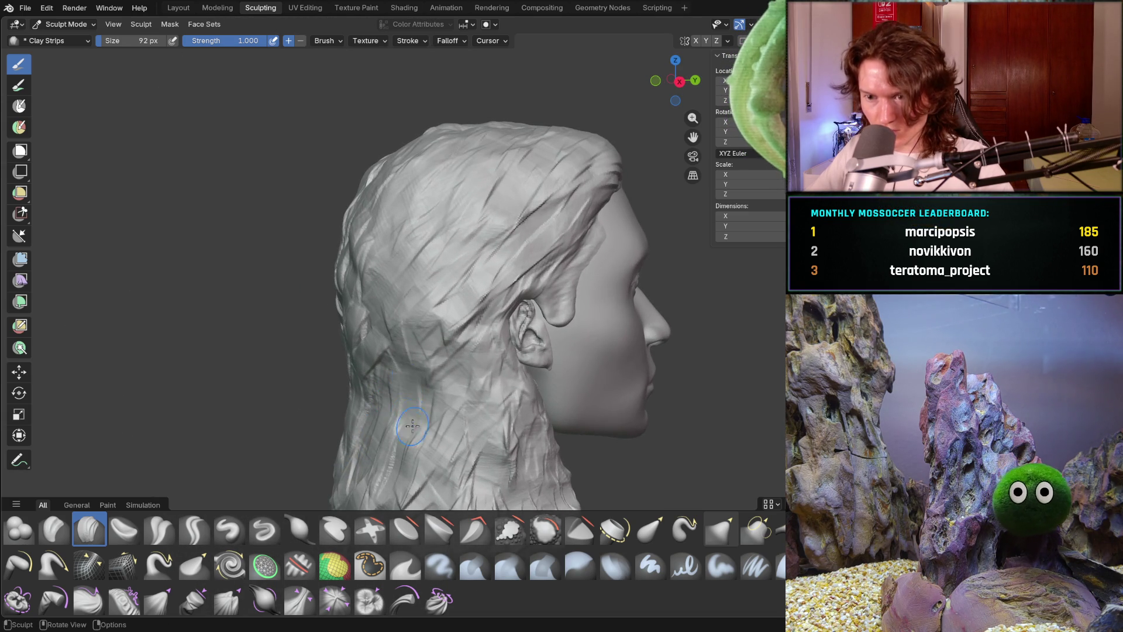
middle_click_drag(377, 450, 389, 390, "shift")
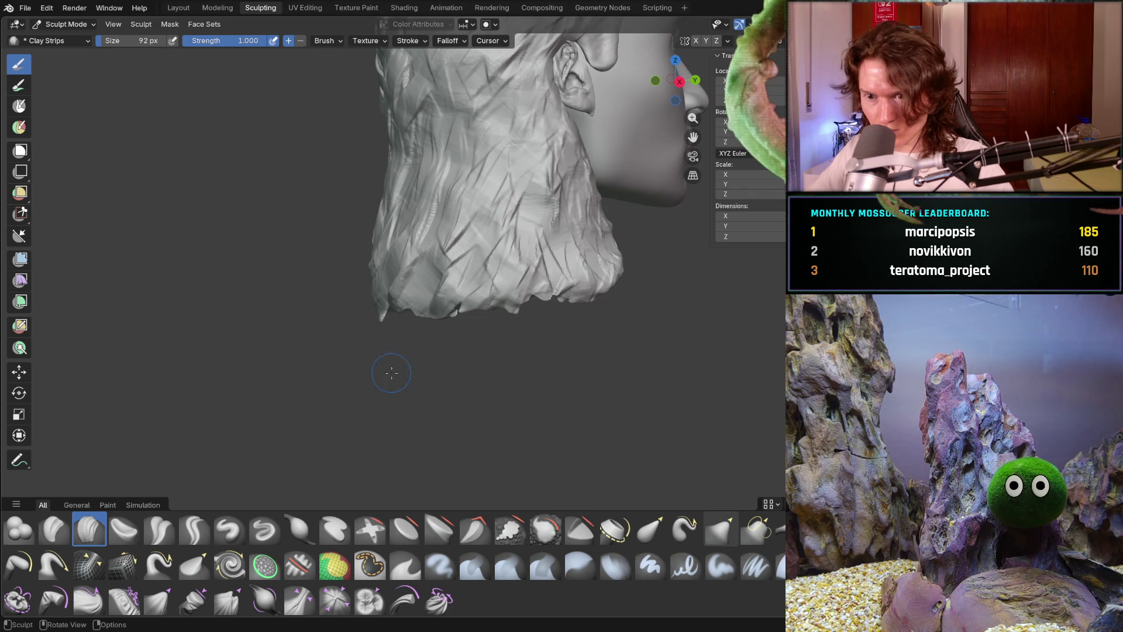
middle_click_drag(360, 264, 492, 269)
middle_click_drag(577, 201, 563, 213)
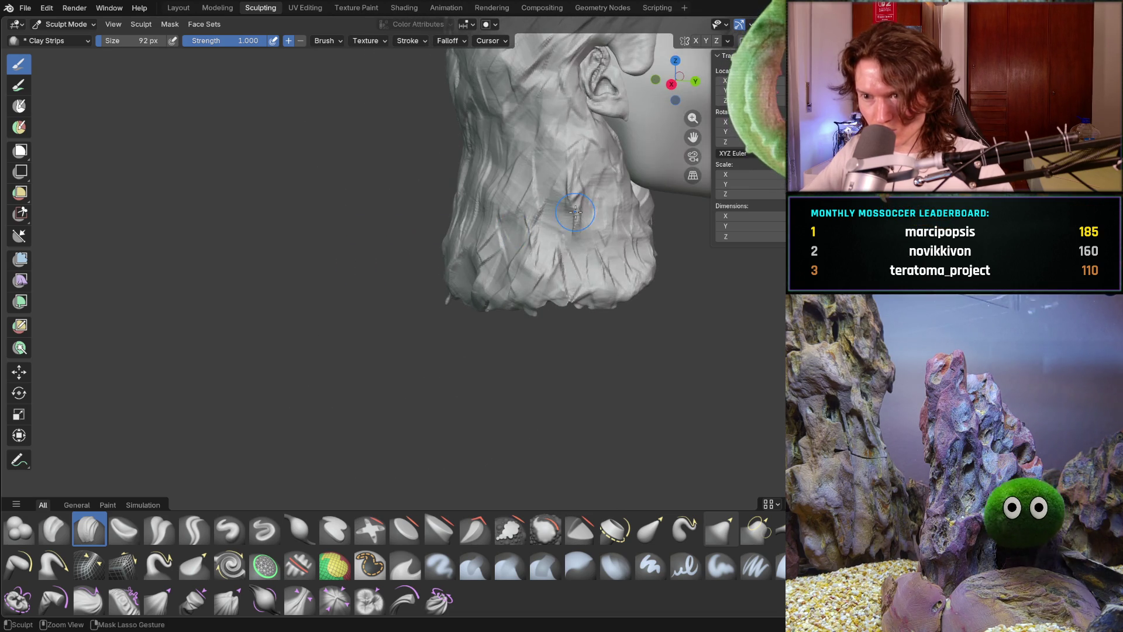
mouse_move(637, 209)
middle_mouse_down("shift")
mouse_move(539, 188)
mouse_move(491, 196)
middle_mouse_up("shift")
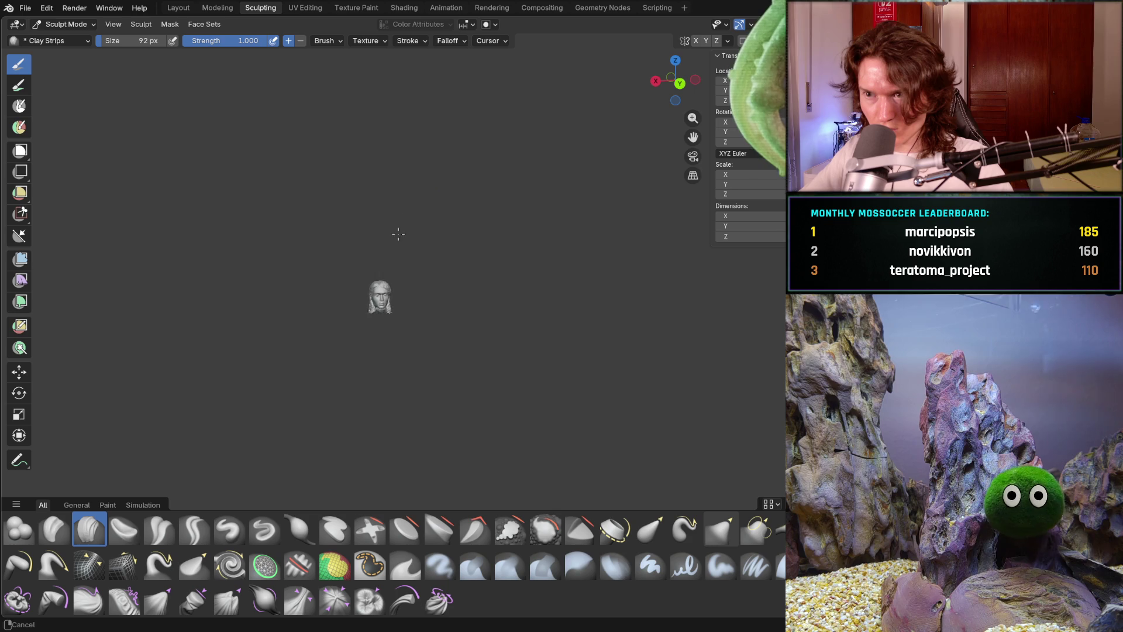
Zoom in to a side profile and carve two strand grooves along the hairline above the forehead.
mouse_move(377, 304)
middle_mouse_down("ctrl")
mouse_move(401, 300)
mouse_move(430, 248)
mouse_move(458, 260)
middle_mouse_up("ctrl")
mouse_move(489, 188)
middle_mouse_down()
mouse_move(523, 167)
mouse_move(491, 187)
mouse_move(468, 237)
mouse_move(377, 239)
mouse_move(408, 248)
middle_mouse_up()
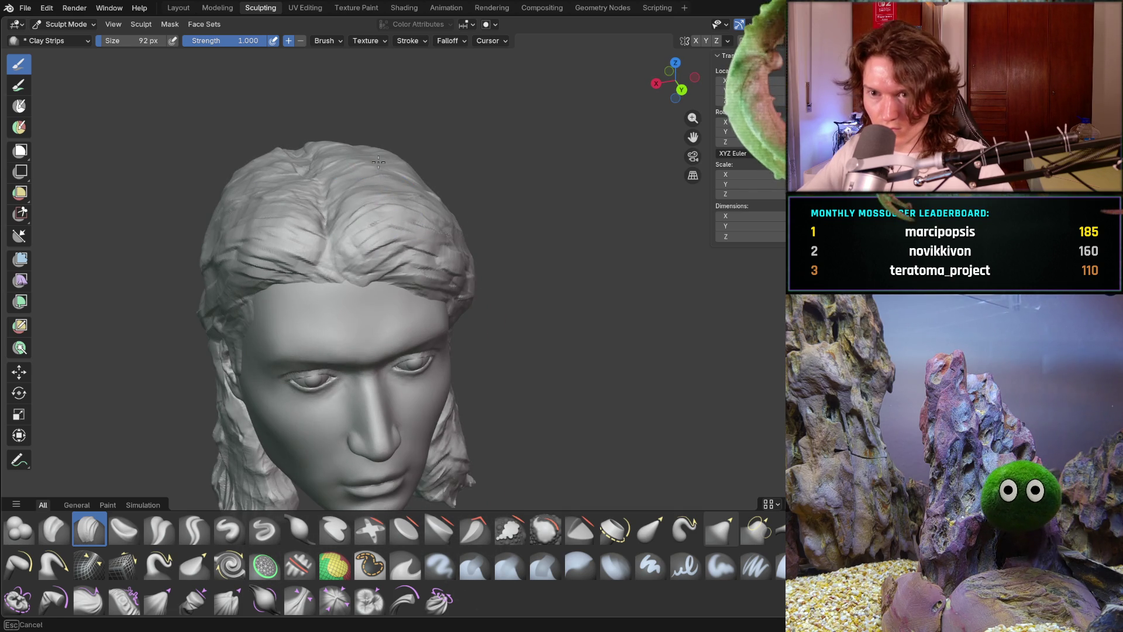
middle_click_drag(356, 134, 338, 165)
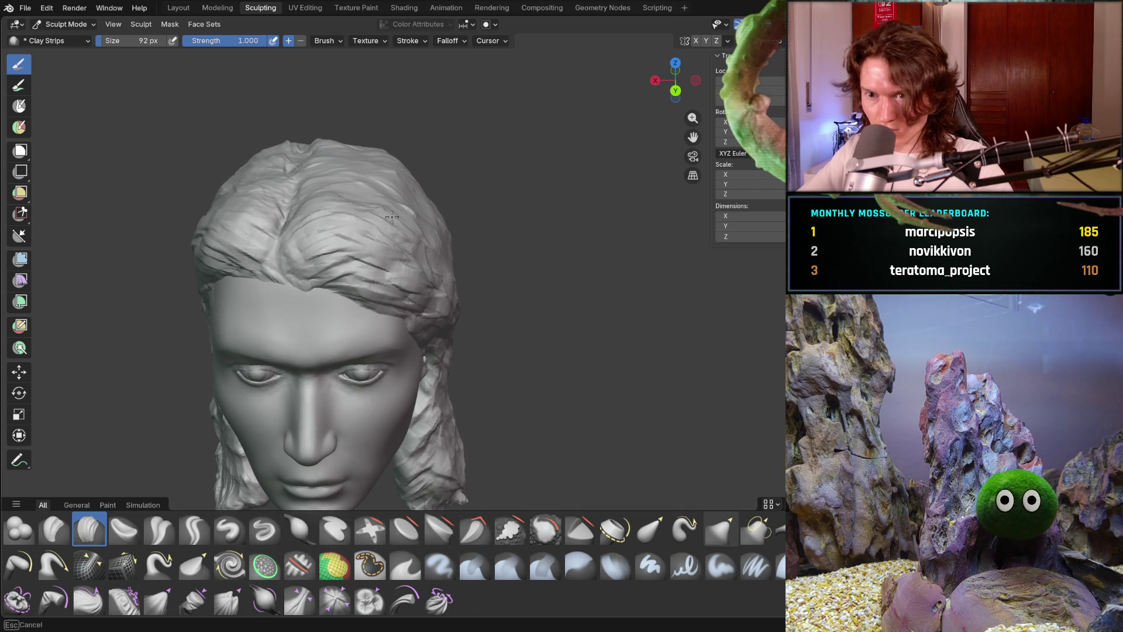
middle_click_drag(364, 218, 403, 193)
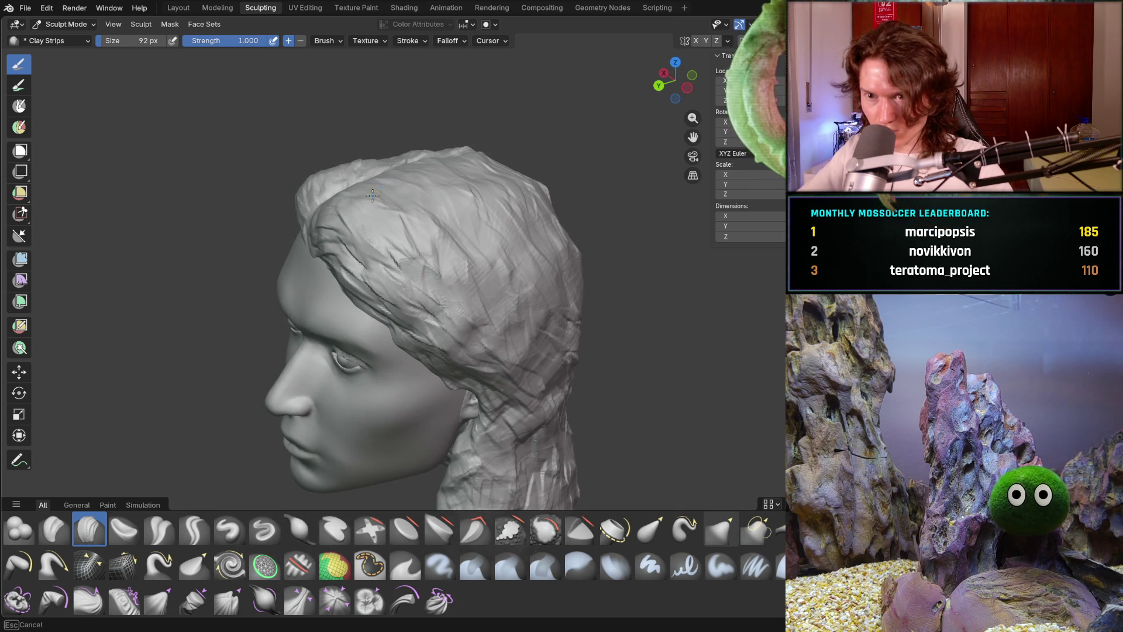
middle_click_drag(539, 178, 537, 240)
mouse_move(567, 289)
middle_mouse_down()
mouse_move(523, 301)
mouse_move(560, 242)
mouse_move(582, 294)
middle_mouse_up()
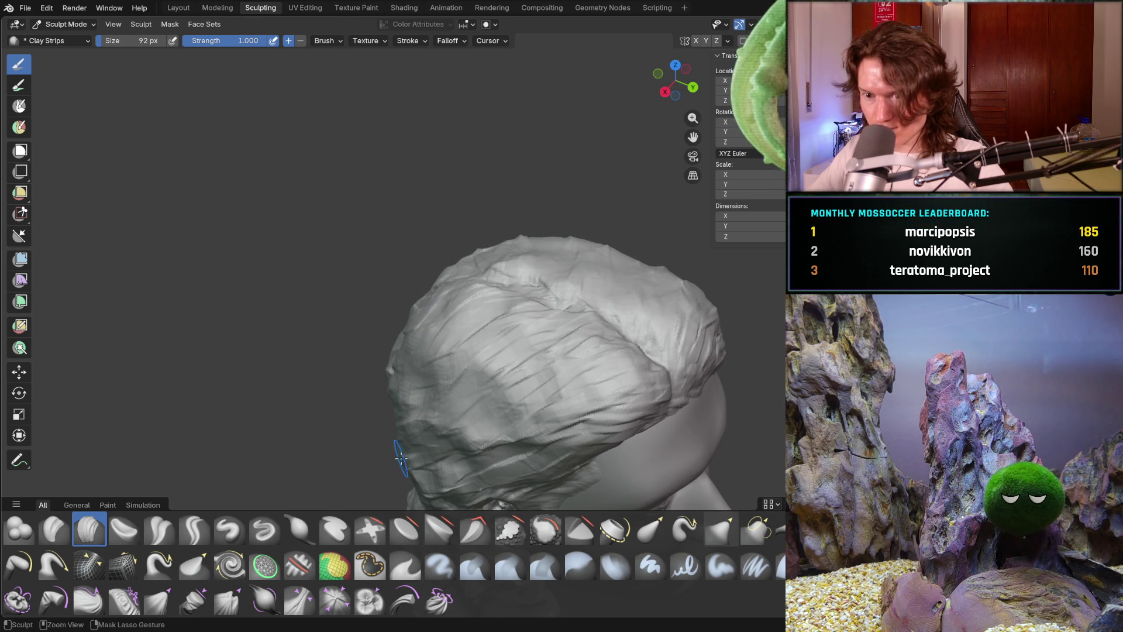
mouse_move(539, 349)
middle_mouse_down()
mouse_move(528, 276)
mouse_move(554, 368)
middle_mouse_up()
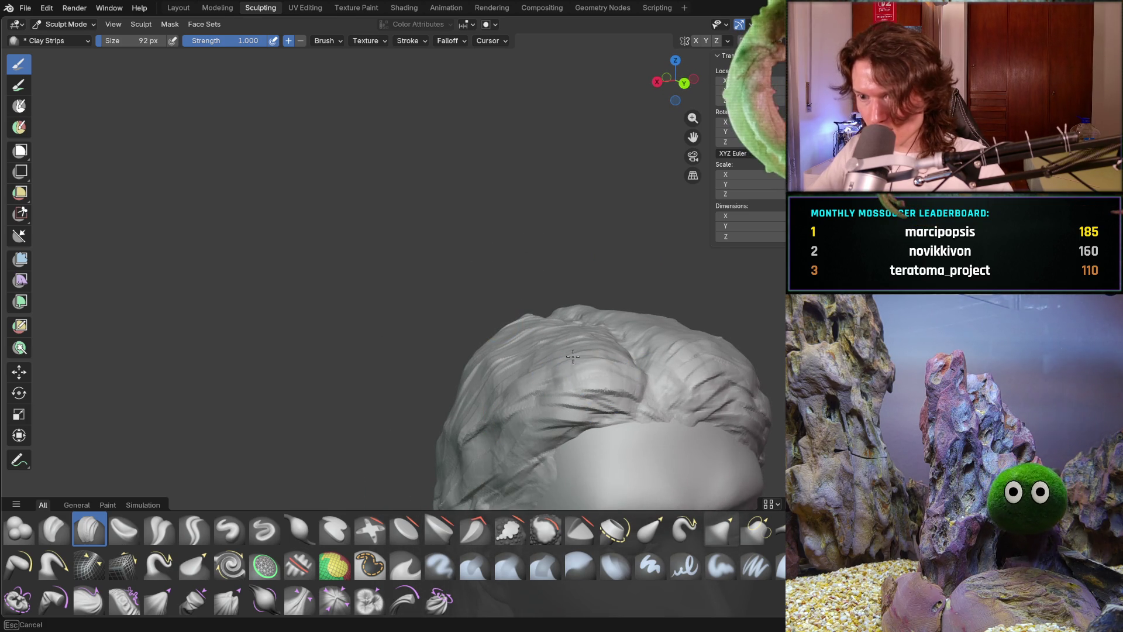
left_click_drag(603, 368, 588, 364)
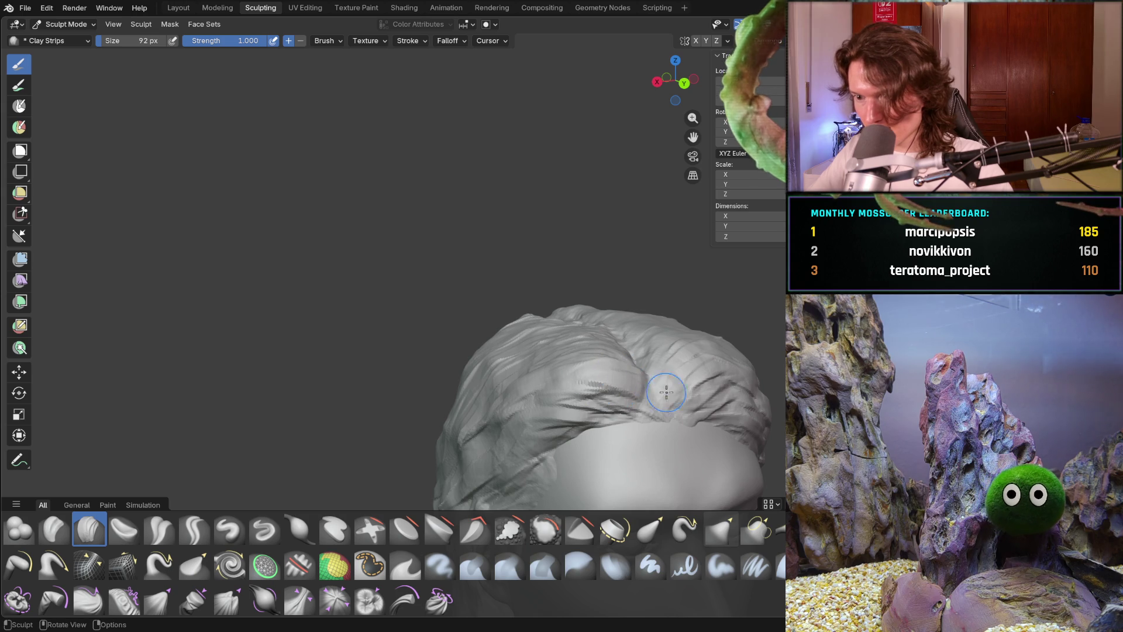
left_click_drag(665, 392, 687, 345)
mouse_move(686, 346)
middle_mouse_down()
mouse_move(695, 381)
mouse_move(728, 372)
mouse_move(667, 327)
mouse_move(581, 301)
mouse_move(661, 386)
mouse_move(673, 377)
mouse_move(655, 369)
mouse_move(722, 332)
mouse_move(692, 328)
mouse_move(623, 358)
middle_mouse_up()
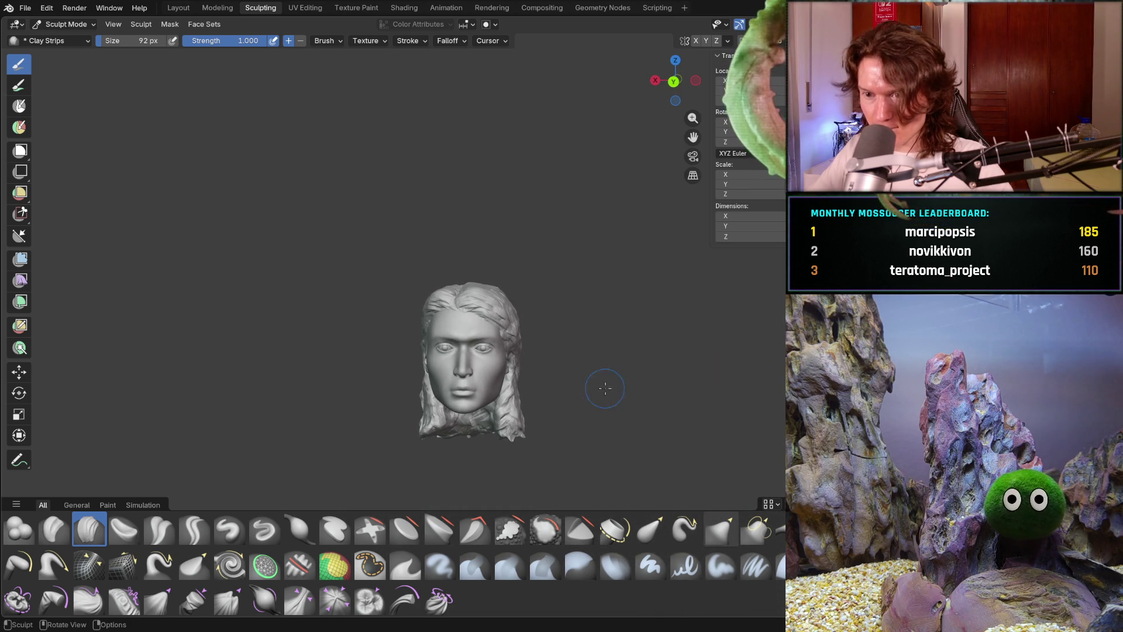
scroll(609, 388, "up", 6)
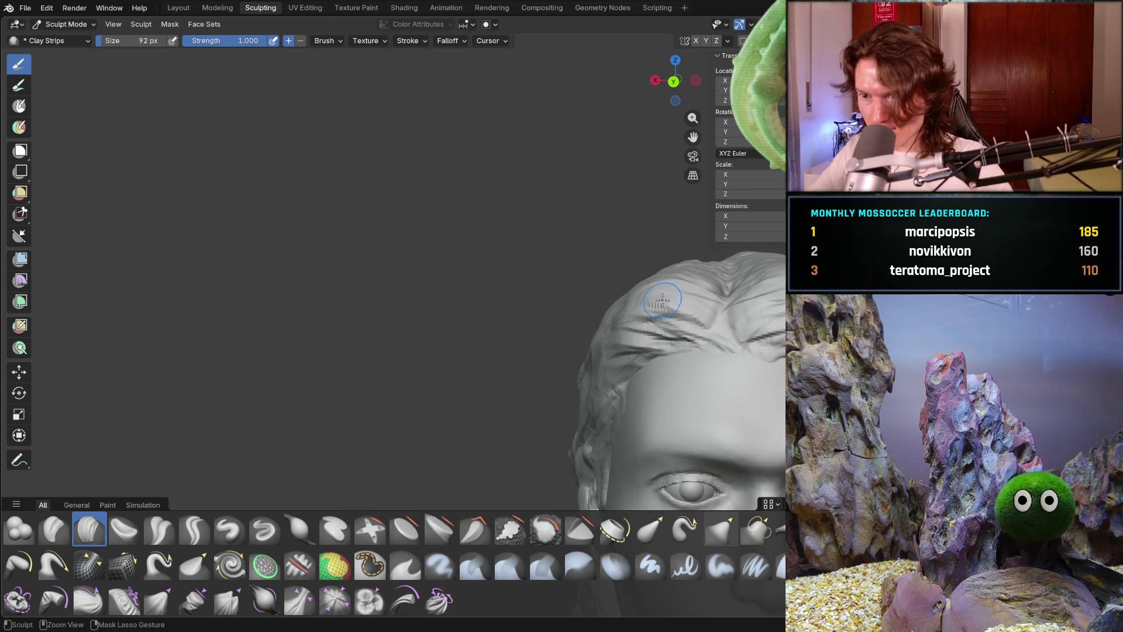
Orbit to the ear and back to the front, zooming to check the side-hair grooves.
middle_click_drag(584, 331, 691, 314)
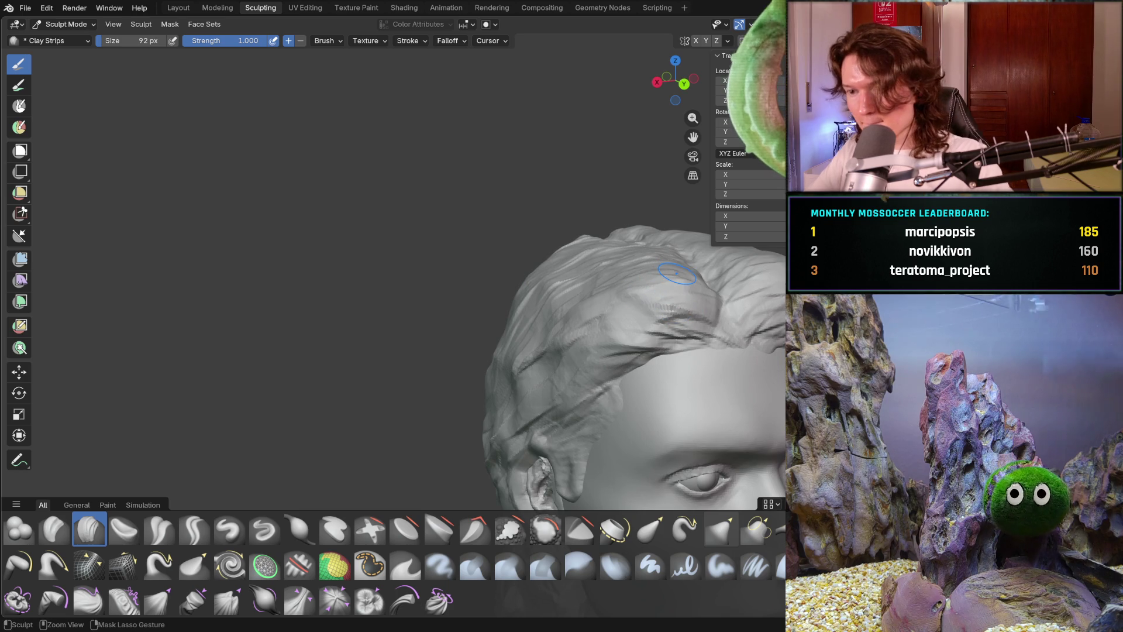
scroll(617, 322, "down", 5)
middle_click_drag(700, 302, 584, 333)
scroll(584, 333, "up", 3)
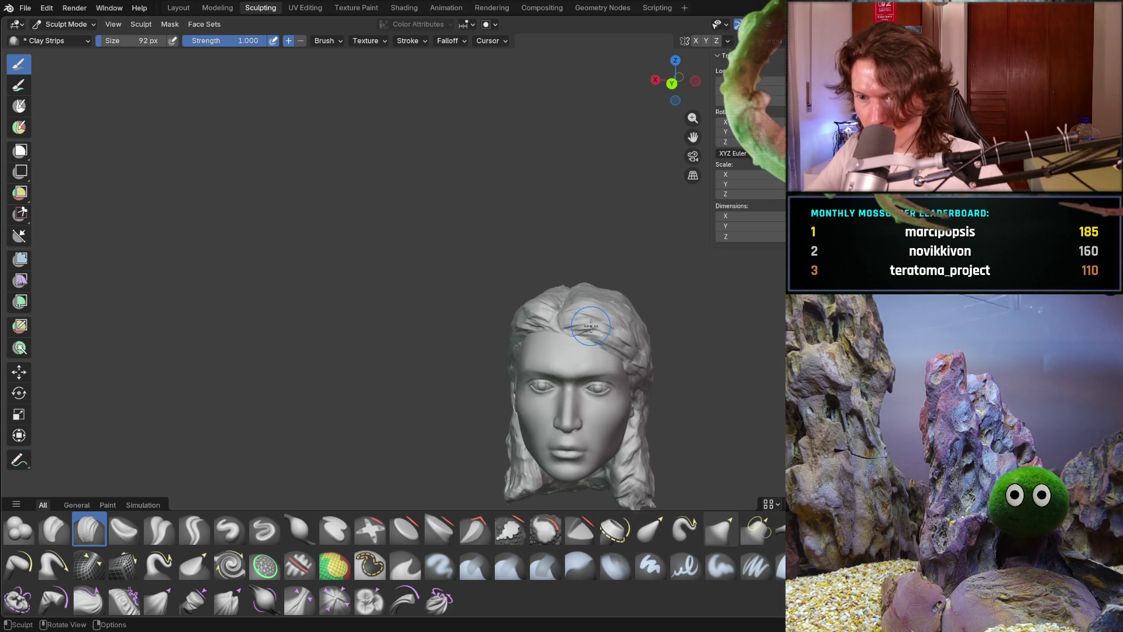
scroll(613, 331, "up", 5)
scroll(615, 332, "down", 2)
mouse_move(614, 332)
middle_mouse_down()
mouse_move(675, 277)
mouse_move(651, 388)
mouse_move(634, 354)
mouse_move(642, 379)
mouse_move(592, 333)
mouse_move(679, 245)
mouse_move(597, 318)
mouse_move(579, 403)
mouse_move(565, 411)
mouse_move(615, 260)
middle_mouse_up()
scroll(615, 289, "down", 7)
scroll(597, 318, "up", 2)
scroll(579, 404, "up", 2)
scroll(571, 409, "up", 3)
Enlarge the Clay Strips brush to 168 px and carve strand grooves across the top of the hair.
key("f")
left_click(466, 253)
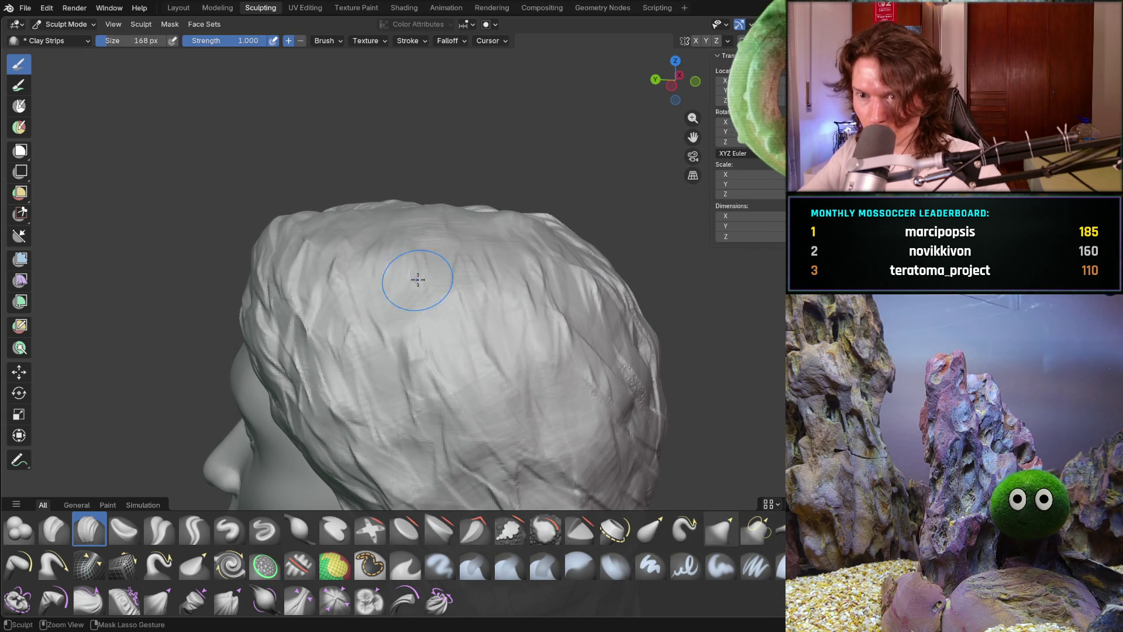
middle_click_drag(552, 286, 547, 253)
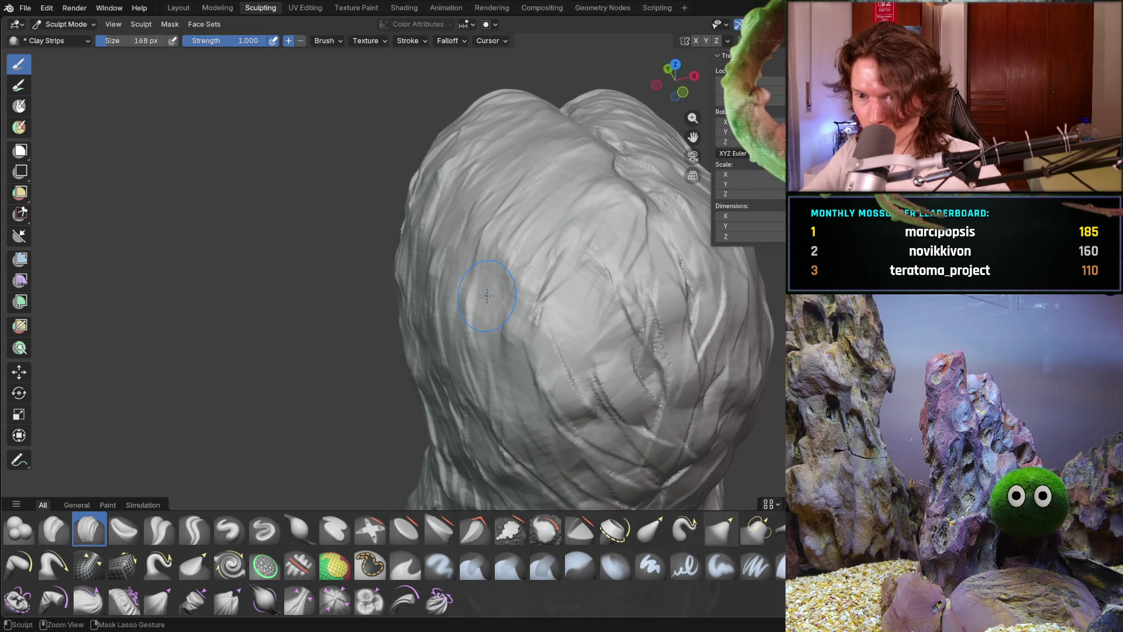
mouse_move(472, 266)
middle_mouse_down()
mouse_move(527, 252)
mouse_move(541, 213)
mouse_move(510, 233)
mouse_move(539, 216)
mouse_move(537, 229)
middle_mouse_up()
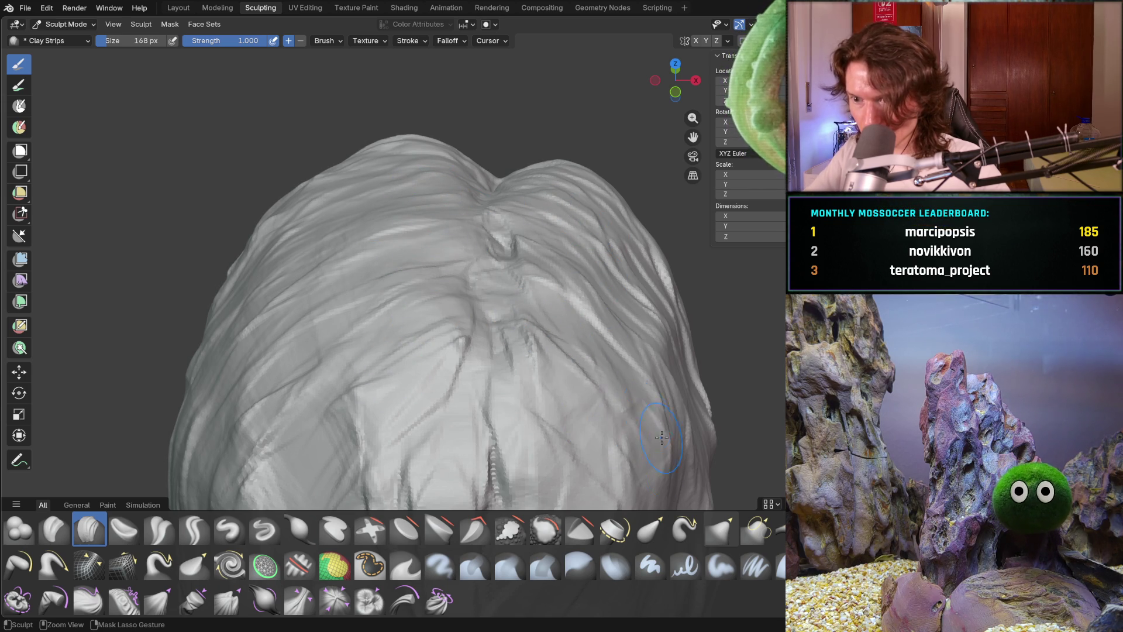
mouse_move(572, 375)
middle_mouse_down("ctrl")
mouse_move(577, 351)
mouse_move(427, 371)
mouse_move(409, 328)
mouse_move(388, 345)
mouse_move(411, 346)
middle_mouse_up("ctrl")
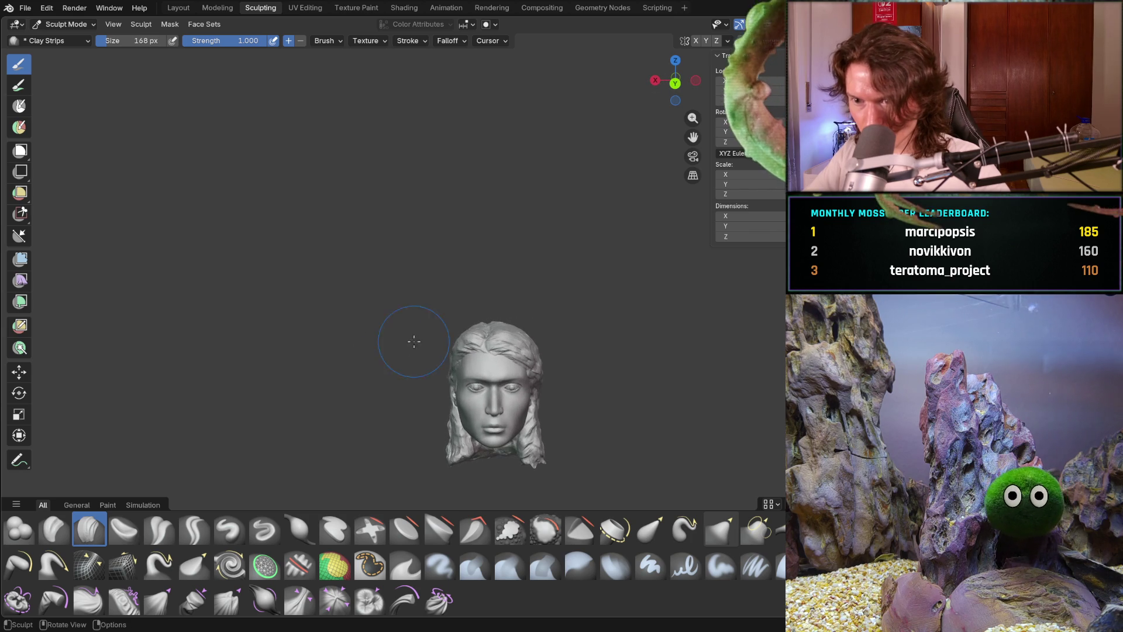
mouse_move(509, 311)
middle_mouse_down("ctrl")
mouse_move(494, 334)
mouse_move(502, 385)
mouse_move(485, 354)
middle_mouse_up("ctrl")
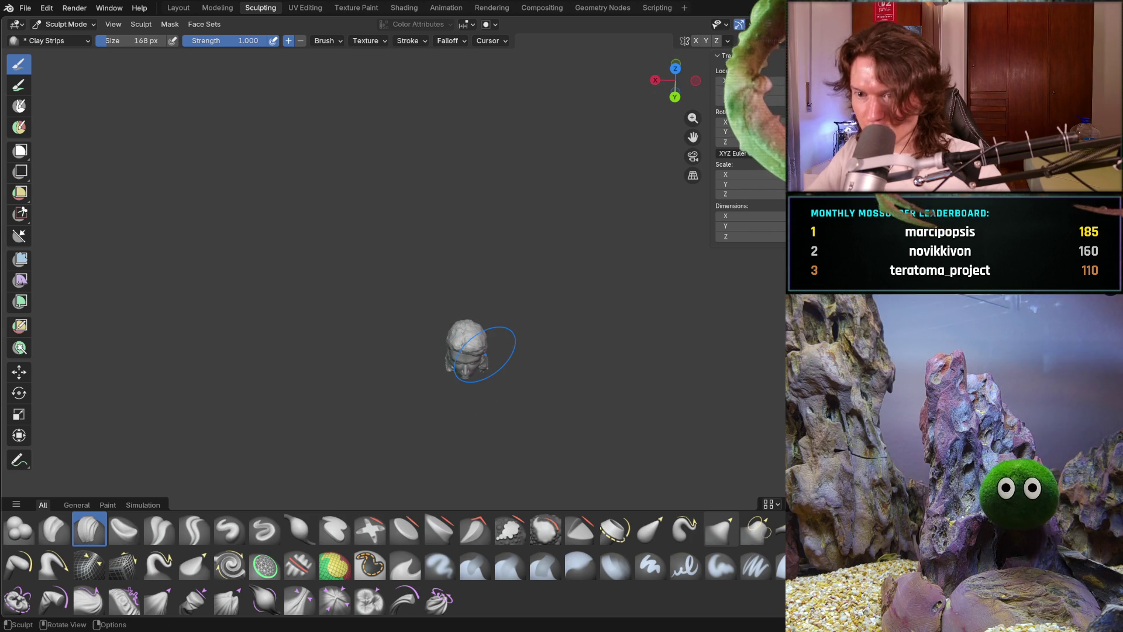
mouse_move(478, 395)
middle_mouse_down("ctrl")
mouse_move(474, 312)
mouse_move(444, 275)
middle_mouse_up("ctrl")
scroll(473, 311, "up", 4)
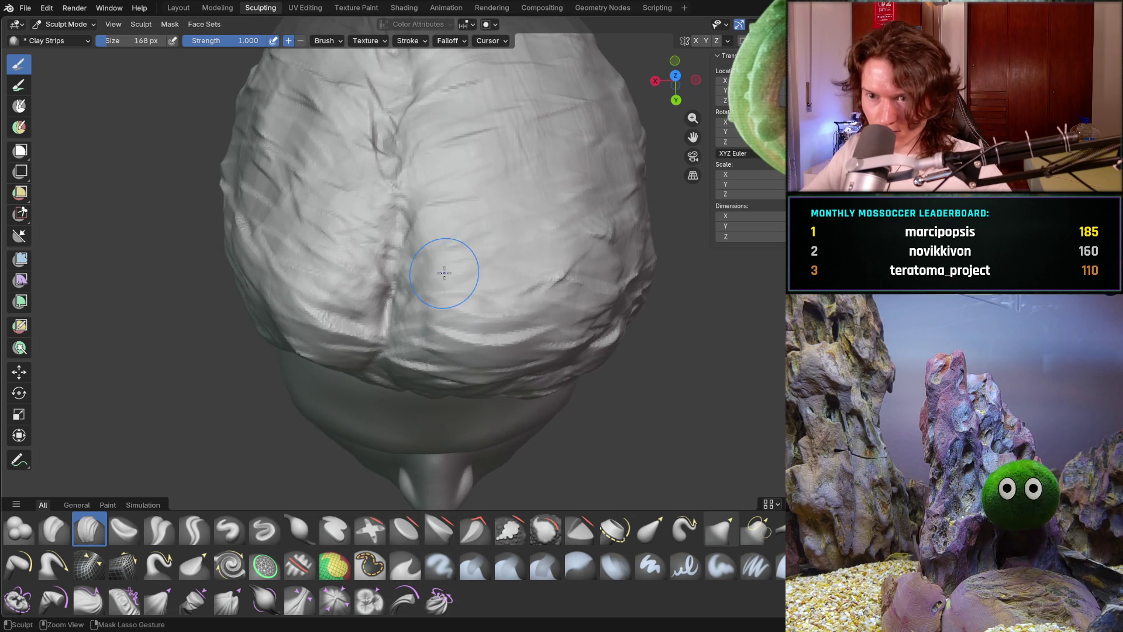
mouse_move(501, 281)
left_mouse_down()
mouse_move(446, 271)
mouse_move(628, 251)
mouse_move(579, 258)
mouse_move(480, 234)
mouse_move(552, 155)
mouse_move(524, 102)
mouse_move(476, 153)
mouse_move(585, 193)
mouse_move(571, 105)
mouse_move(634, 113)
left_mouse_up()
From a three-quarter side view, carve more 168 px strand grooves along the side hair.
middle_click_drag(612, 143, 550, 149)
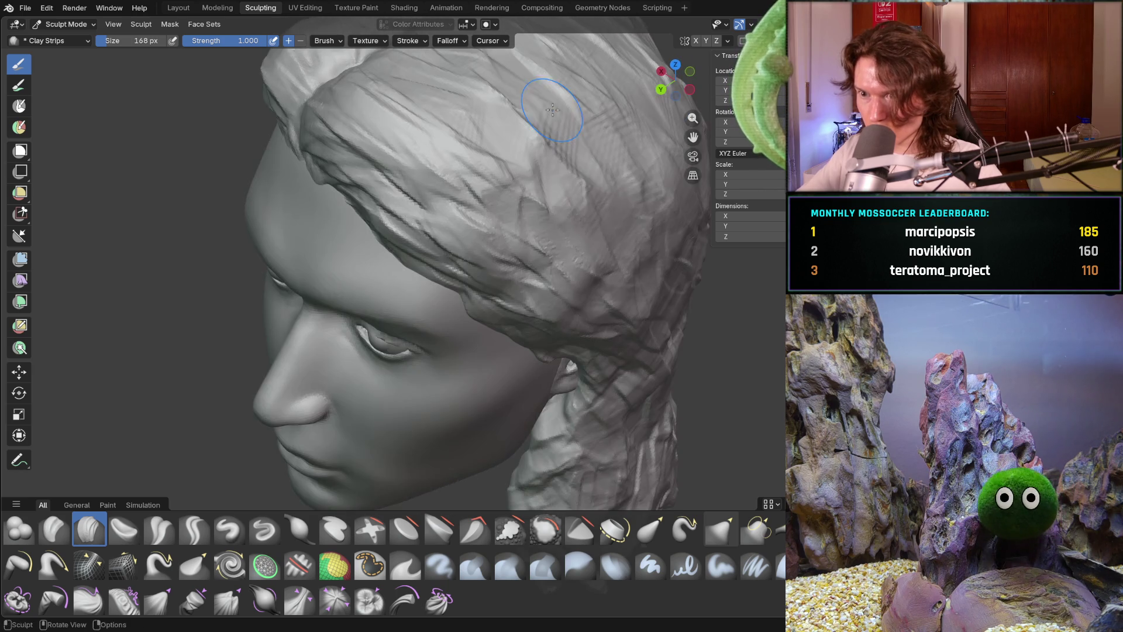
middle_click_drag(653, 268, 585, 175)
scroll(564, 125, "down", 4)
mouse_move(564, 126)
middle_mouse_down()
mouse_move(546, 177)
mouse_move(563, 155)
mouse_move(563, 167)
middle_mouse_up()
scroll(555, 152, "up", 4)
middle_click_drag(447, 266, 438, 264)
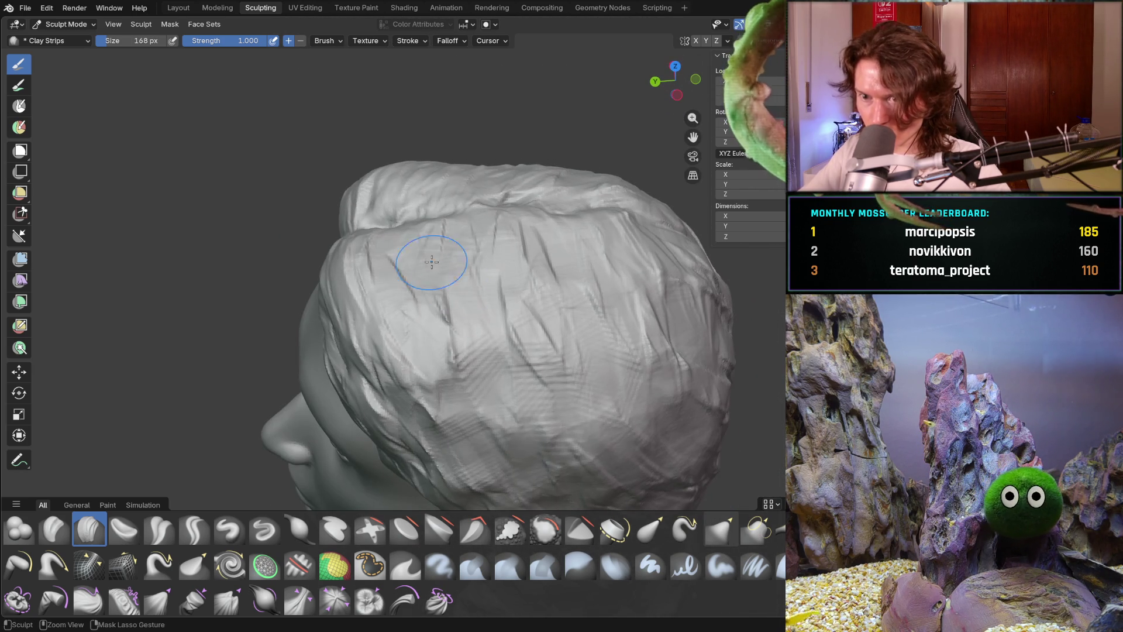
mouse_move(515, 313)
left_mouse_down()
mouse_move(585, 245)
mouse_move(643, 274)
mouse_move(607, 323)
mouse_move(426, 301)
mouse_move(526, 401)
mouse_move(725, 426)
left_mouse_up()
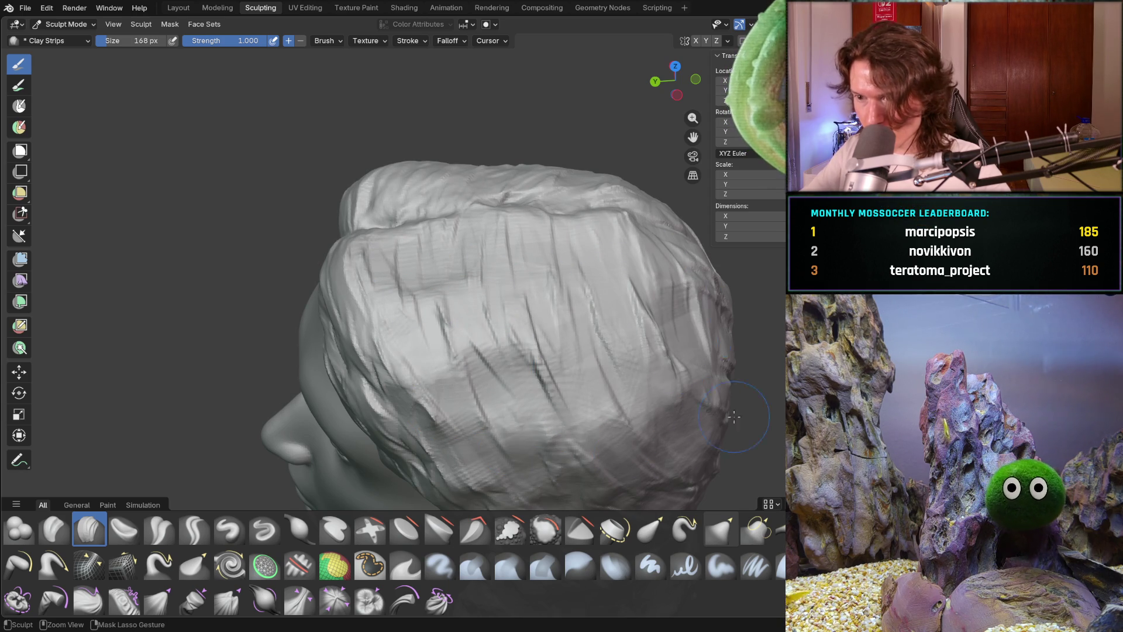
mouse_move(708, 316)
middle_mouse_down()
mouse_move(643, 272)
mouse_move(641, 239)
mouse_move(609, 302)
mouse_move(514, 296)
mouse_move(507, 319)
mouse_move(434, 344)
mouse_move(489, 310)
middle_mouse_up()
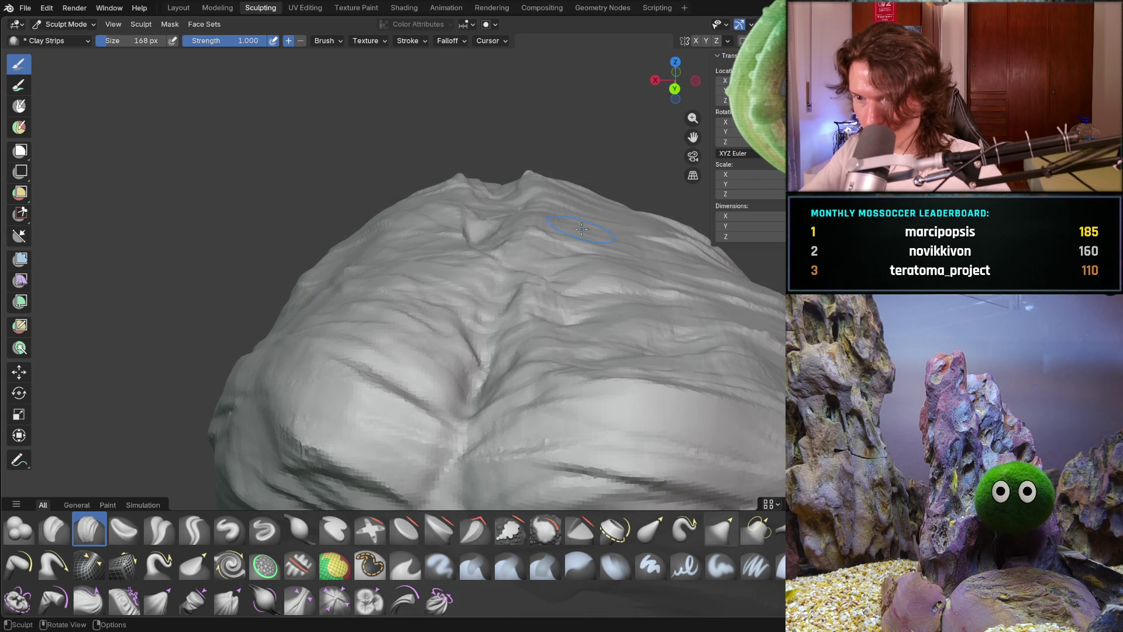
Carve a groove into the top of the hair, then review the whole head from several angles.
mouse_move(692, 340)
left_mouse_down()
mouse_move(719, 351)
mouse_move(702, 310)
left_mouse_up()
mouse_move(574, 349)
middle_mouse_down()
mouse_move(591, 348)
mouse_move(479, 454)
mouse_move(416, 316)
mouse_move(433, 322)
mouse_move(421, 328)
middle_mouse_up()
scroll(591, 349, "down", 10)
scroll(451, 333, "up", 6)
middle_click_drag(617, 347, 595, 337)
scroll(694, 376, "down", 5)
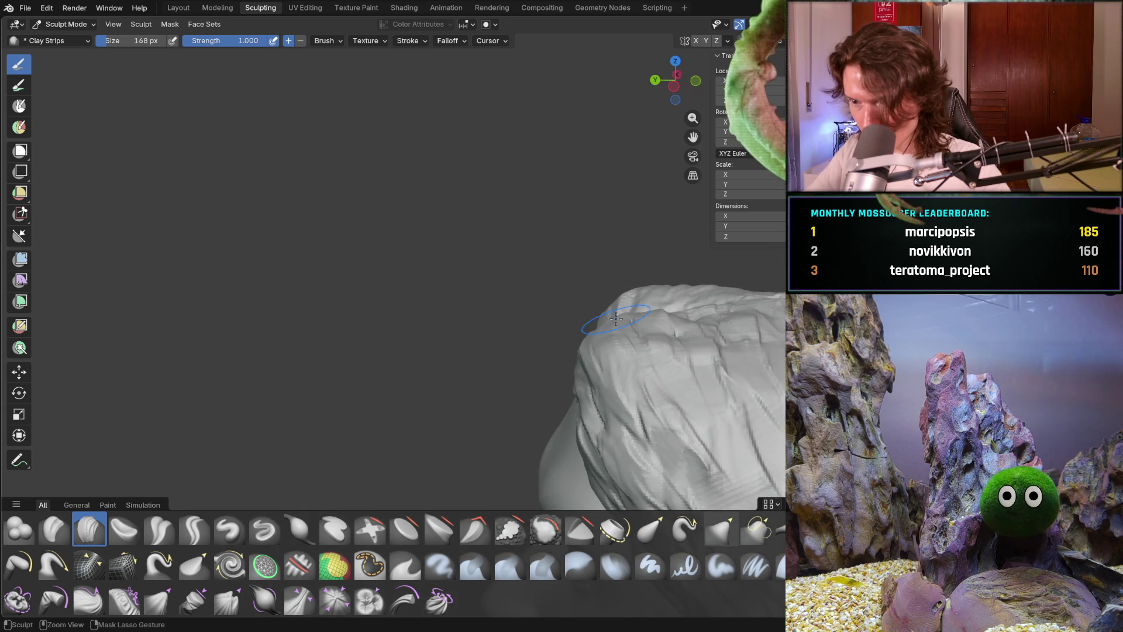
mouse_move(673, 368)
middle_mouse_down()
mouse_move(439, 339)
mouse_move(549, 343)
middle_mouse_up()
scroll(633, 358, "down", 4)
scroll(562, 345, "up", 7)
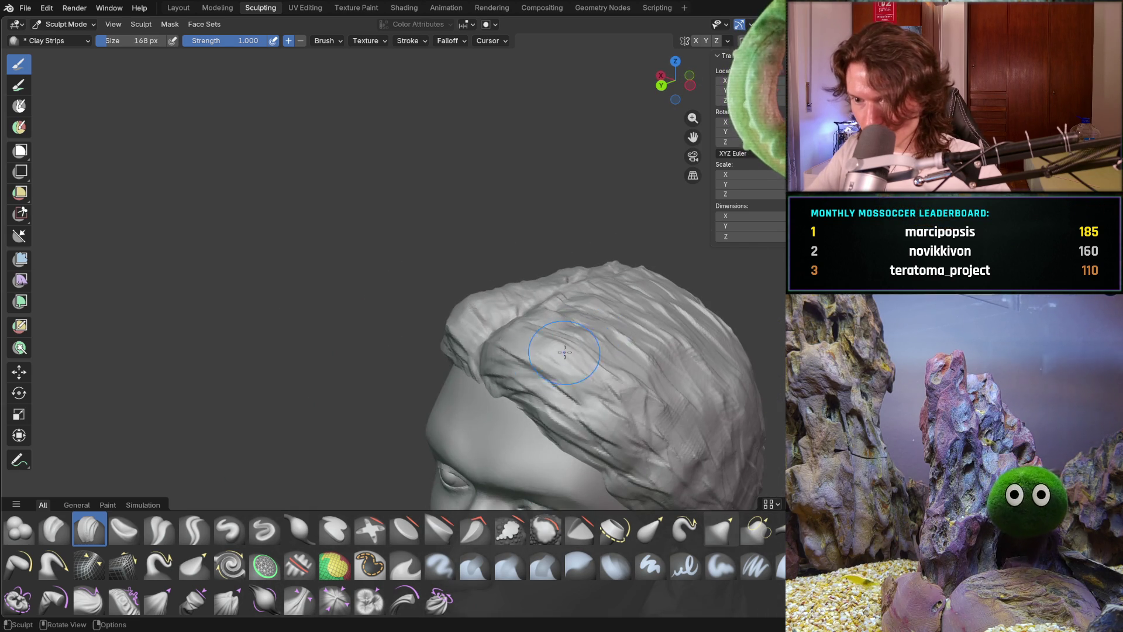
mouse_move(576, 334)
middle_mouse_down()
mouse_move(553, 303)
mouse_move(591, 328)
mouse_move(626, 322)
mouse_move(608, 339)
mouse_move(621, 300)
middle_mouse_up()
Look down on the top of the head and carve Clay Strips grooves across the hair's right side.
middle_click_drag(747, 393, 750, 358)
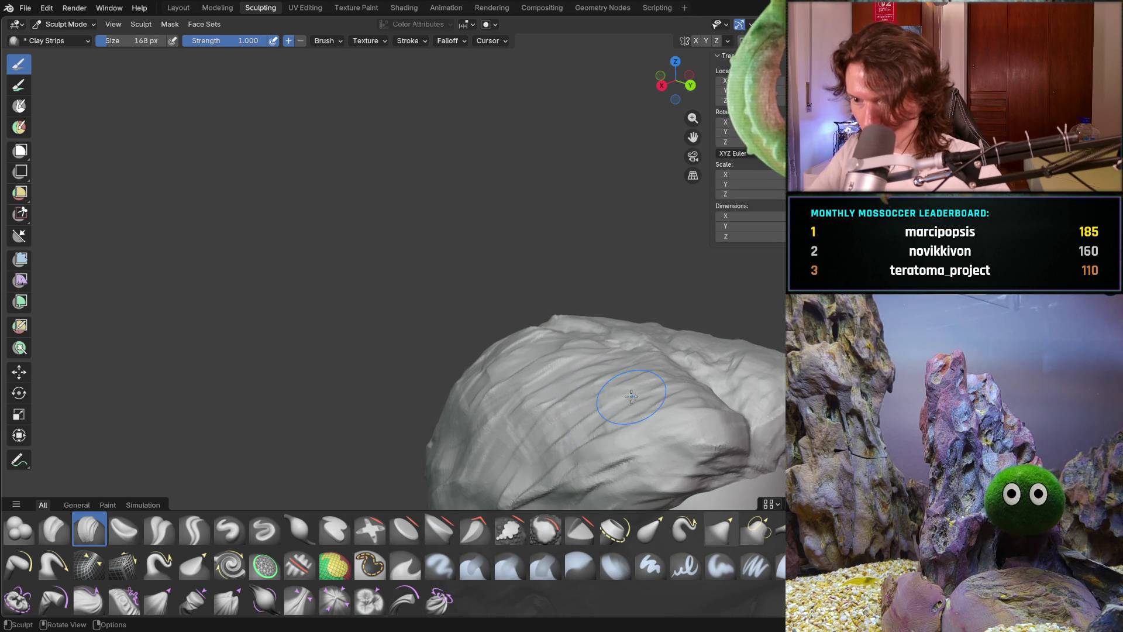
middle_click_drag(678, 414, 655, 387)
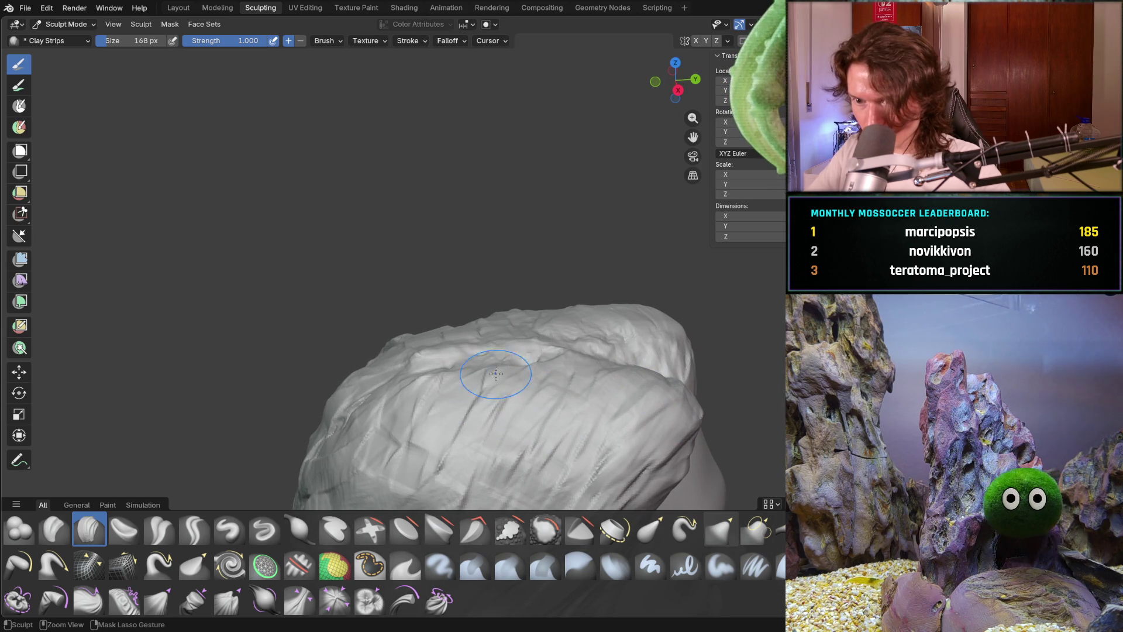
middle_click_drag(328, 408, 321, 374)
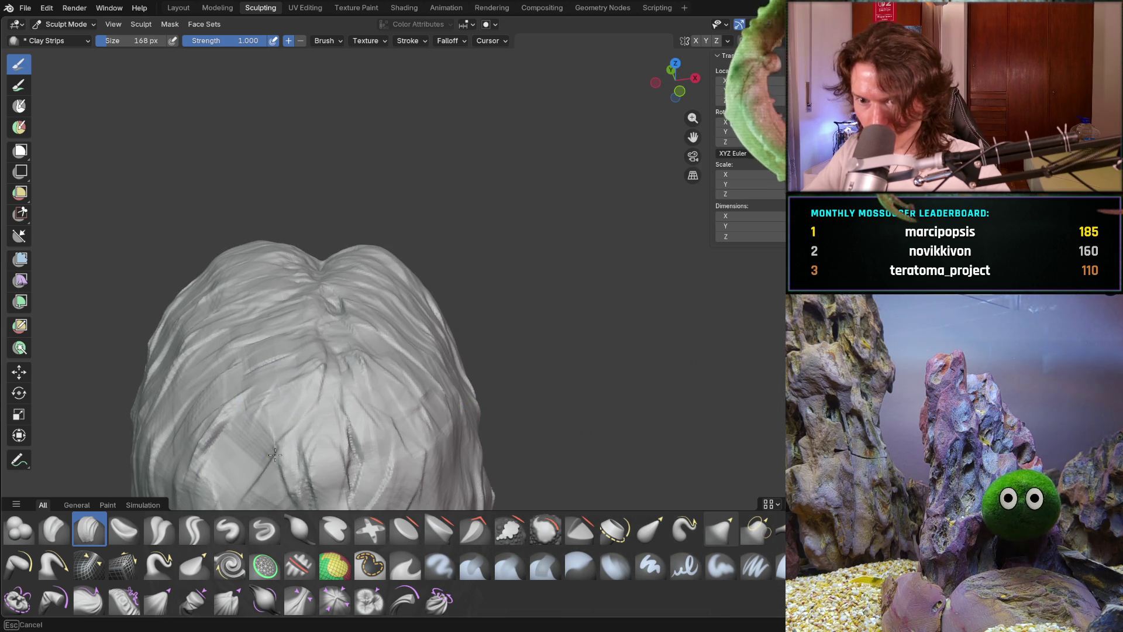
middle_click_drag(444, 484, 506, 395, "ctrl")
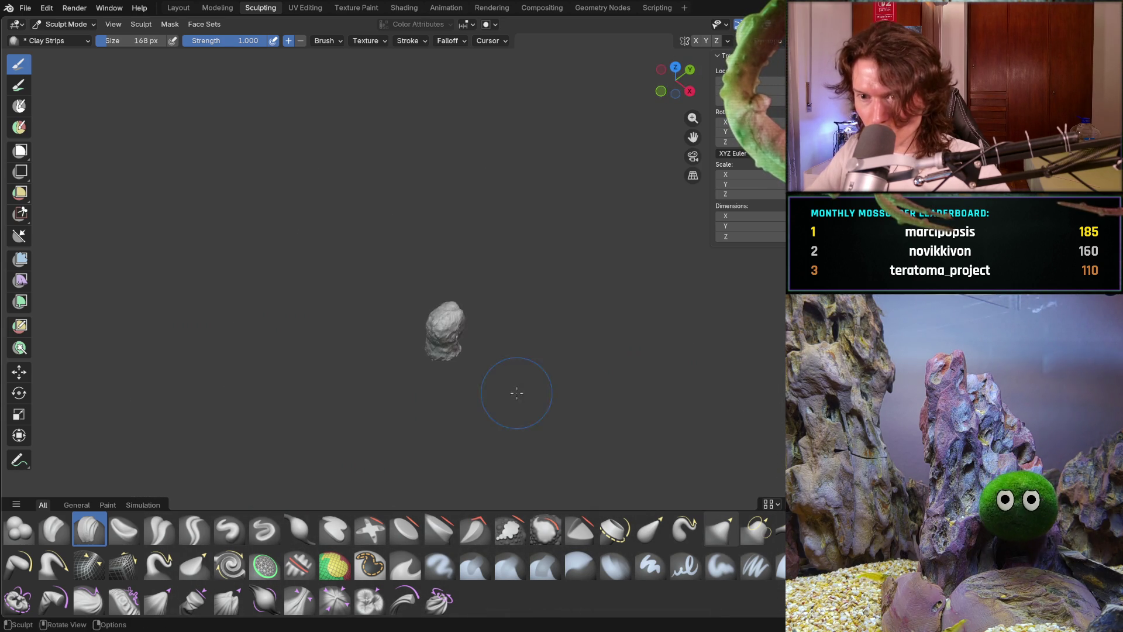
middle_click_drag(415, 386, 394, 401)
scroll(403, 404, "up", 6)
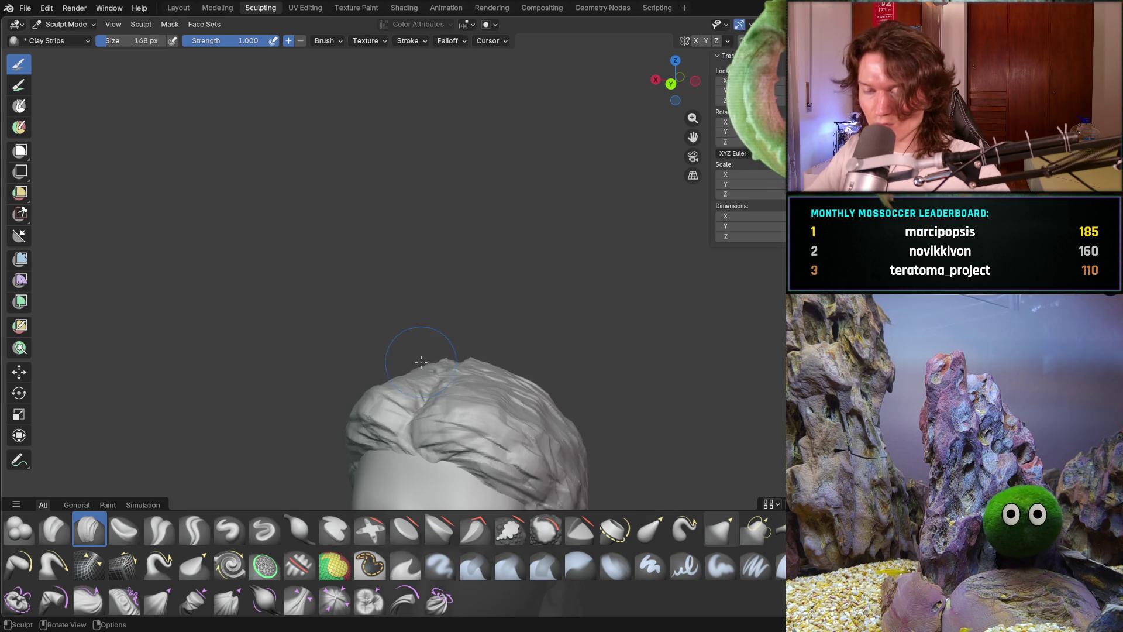
mouse_move(452, 431)
middle_mouse_down()
mouse_move(468, 412)
mouse_move(358, 187)
mouse_move(470, 397)
mouse_move(491, 396)
middle_mouse_up()
middle_click_drag(533, 292, 523, 307)
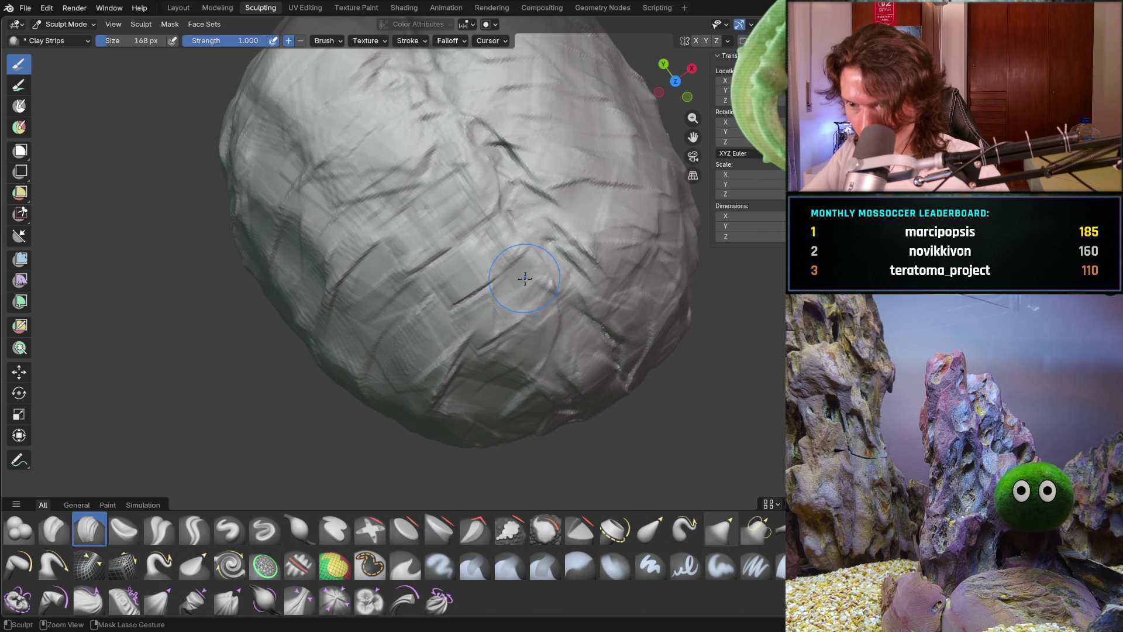
mouse_move(504, 250)
left_mouse_down()
mouse_move(571, 233)
mouse_move(602, 275)
mouse_move(625, 264)
left_mouse_up()
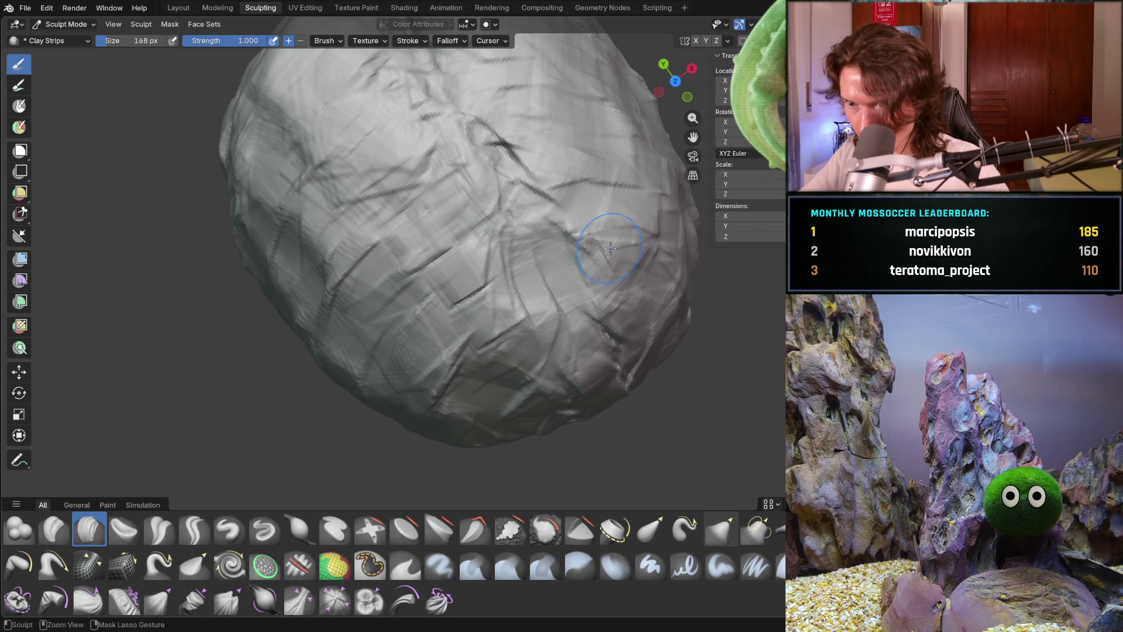
mouse_move(506, 361)
middle_mouse_down()
mouse_move(591, 308)
mouse_move(484, 291)
middle_mouse_up()
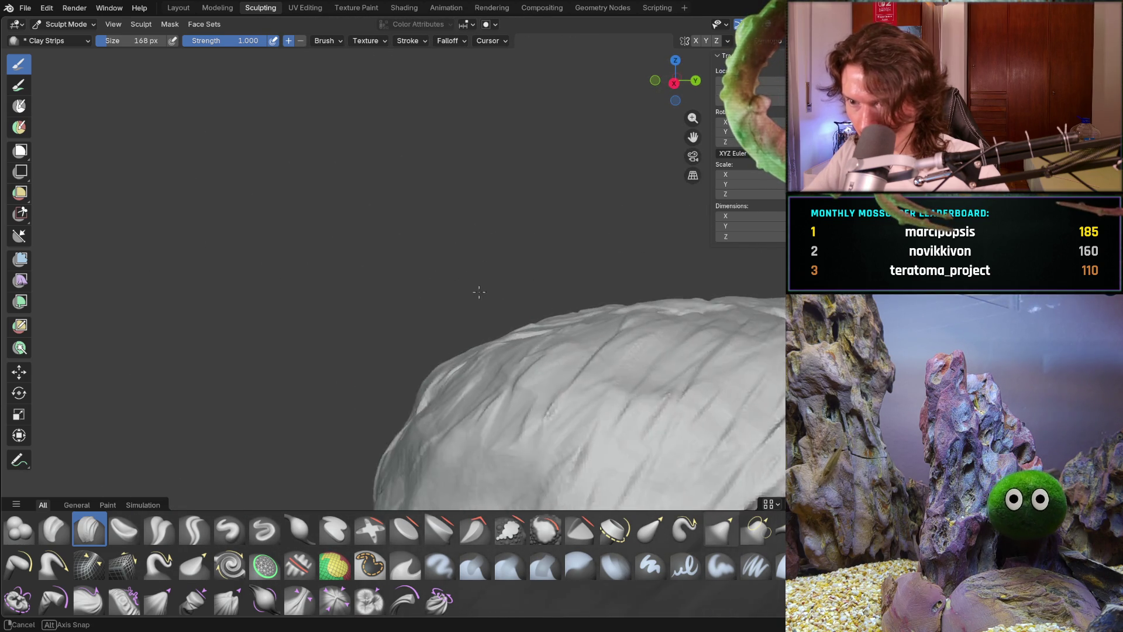
scroll(523, 323, "down", 6)
middle_click_drag(523, 323, 433, 350, "ctrl")
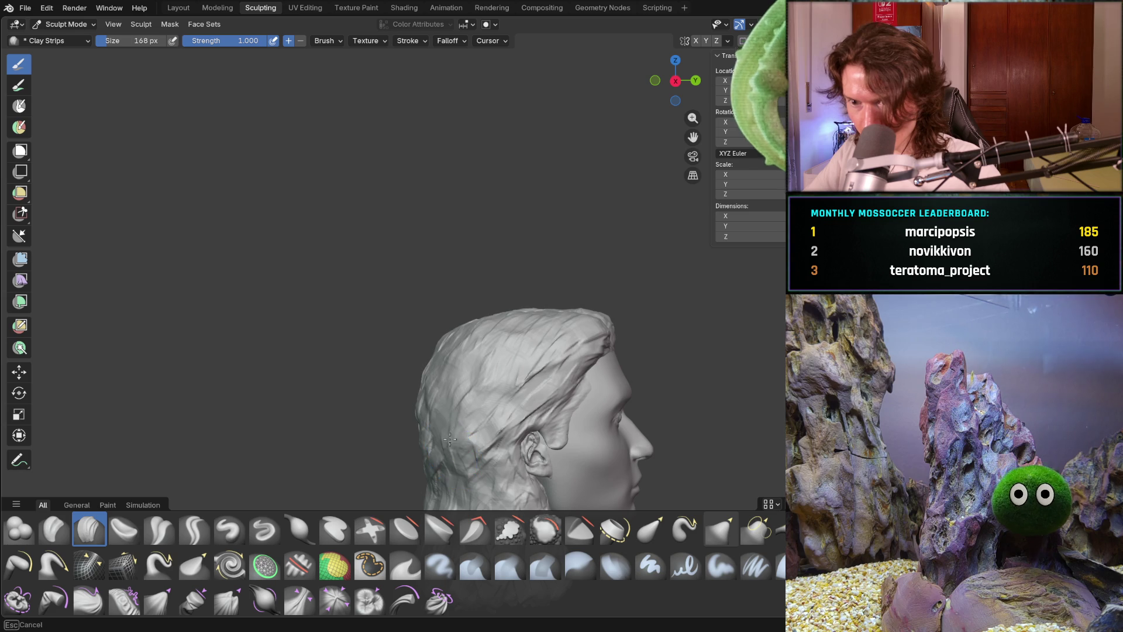
mouse_move(426, 348)
middle_mouse_down()
mouse_move(403, 354)
mouse_move(407, 367)
mouse_move(428, 354)
mouse_move(409, 339)
mouse_move(537, 343)
mouse_move(488, 349)
mouse_move(472, 412)
middle_mouse_up()
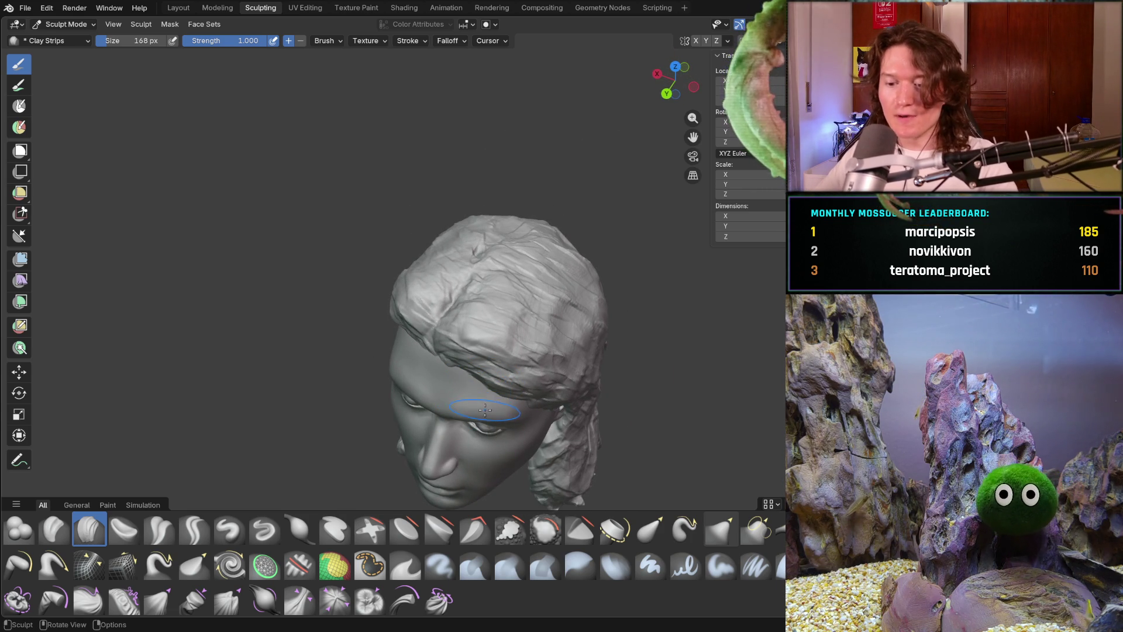
key("f")
left_click(484, 399)
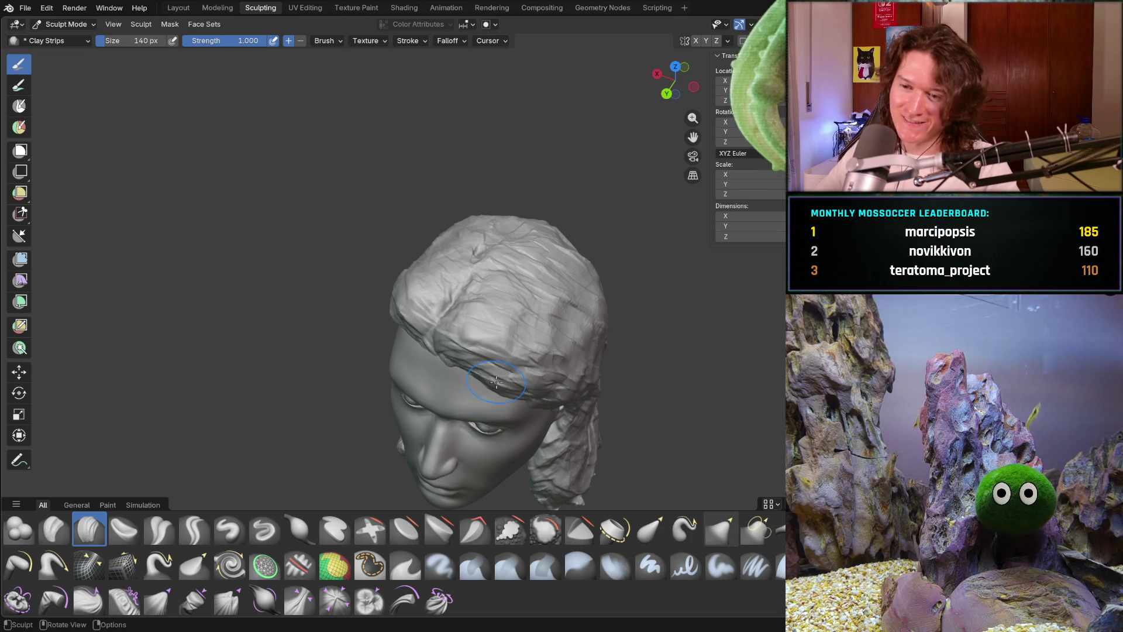
mouse_move(494, 331)
middle_mouse_down()
mouse_move(369, 194)
mouse_move(363, 213)
mouse_move(424, 204)
mouse_move(393, 200)
mouse_move(402, 373)
middle_mouse_up()
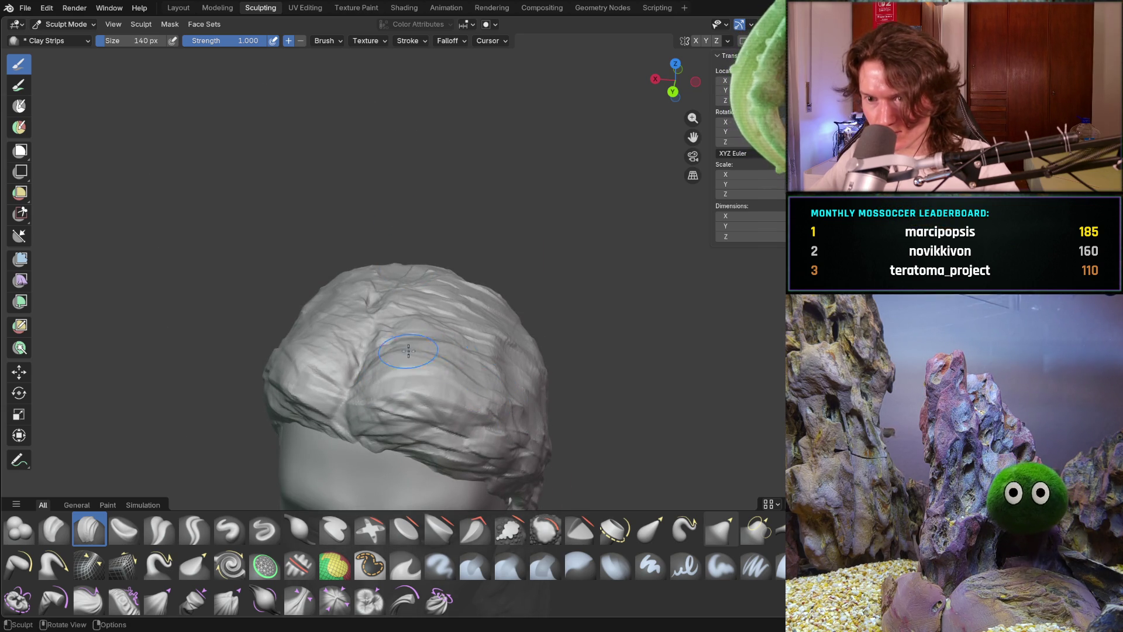
middle_click_drag(497, 385, 498, 381)
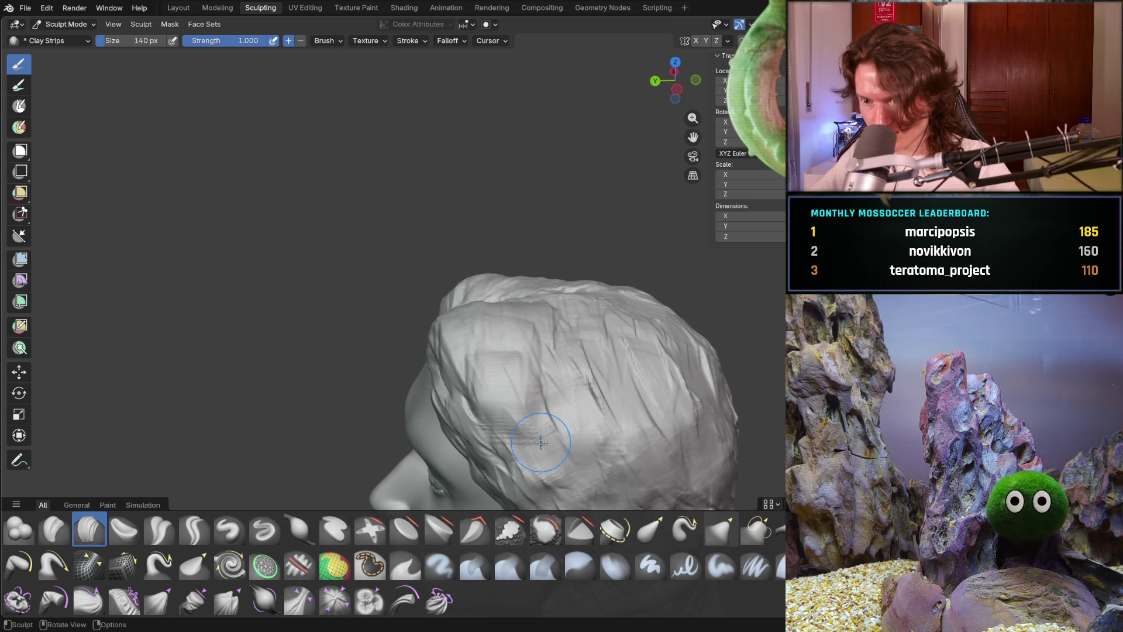
mouse_move(567, 421)
middle_mouse_down()
mouse_move(660, 335)
mouse_move(614, 371)
mouse_move(482, 375)
middle_mouse_up()
left_click_drag(422, 355, 507, 495)
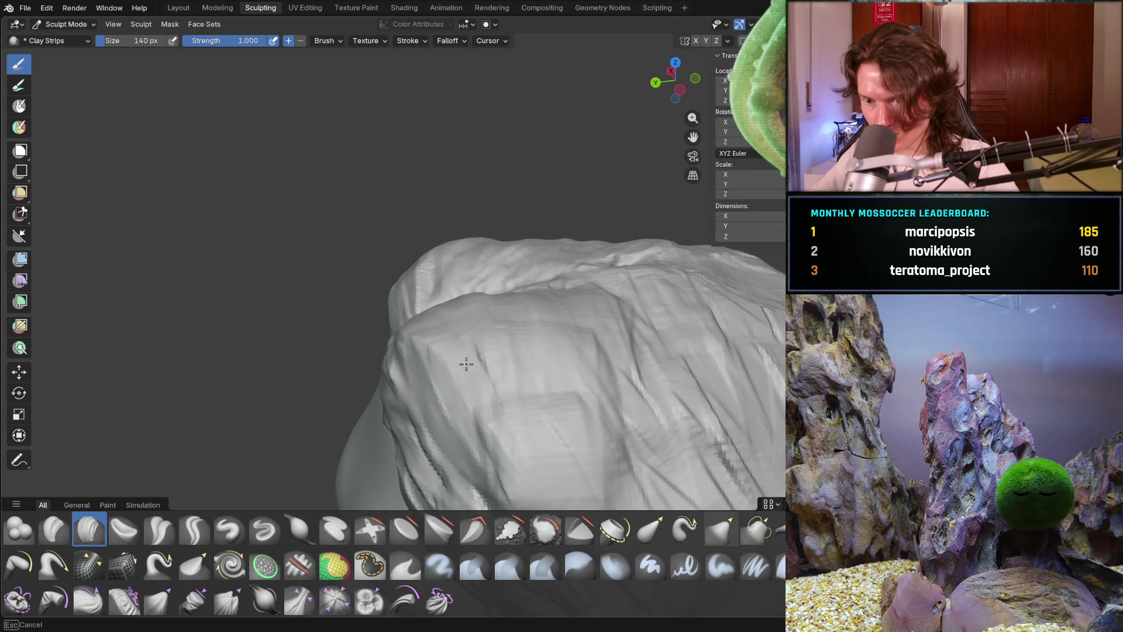
middle_click_drag(523, 438, 568, 345)
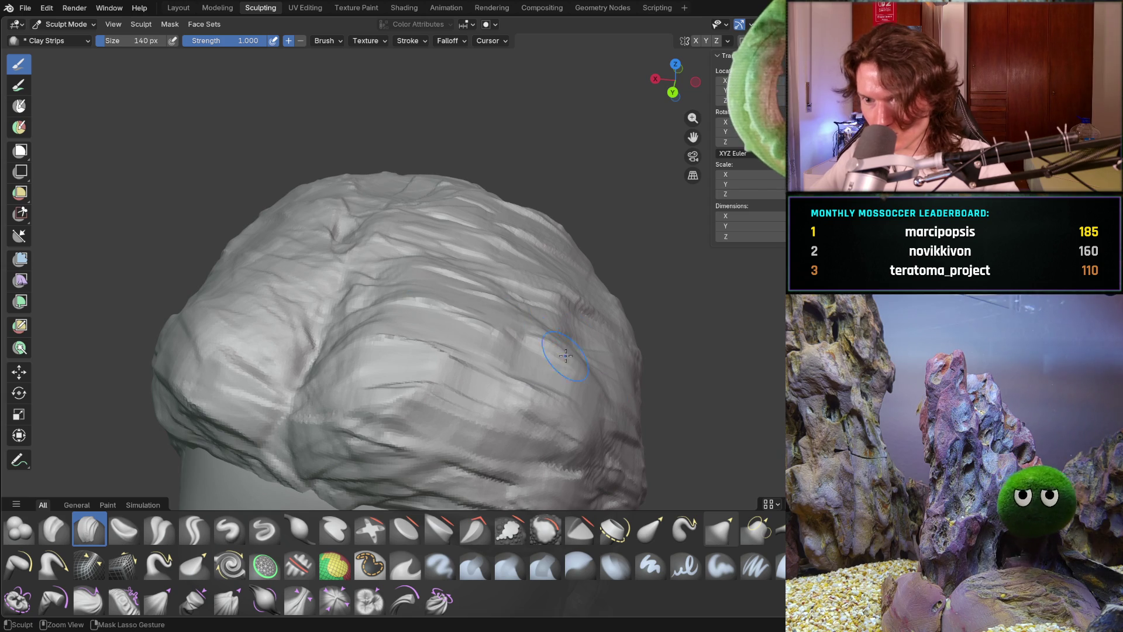
middle_click_drag(547, 333, 525, 359)
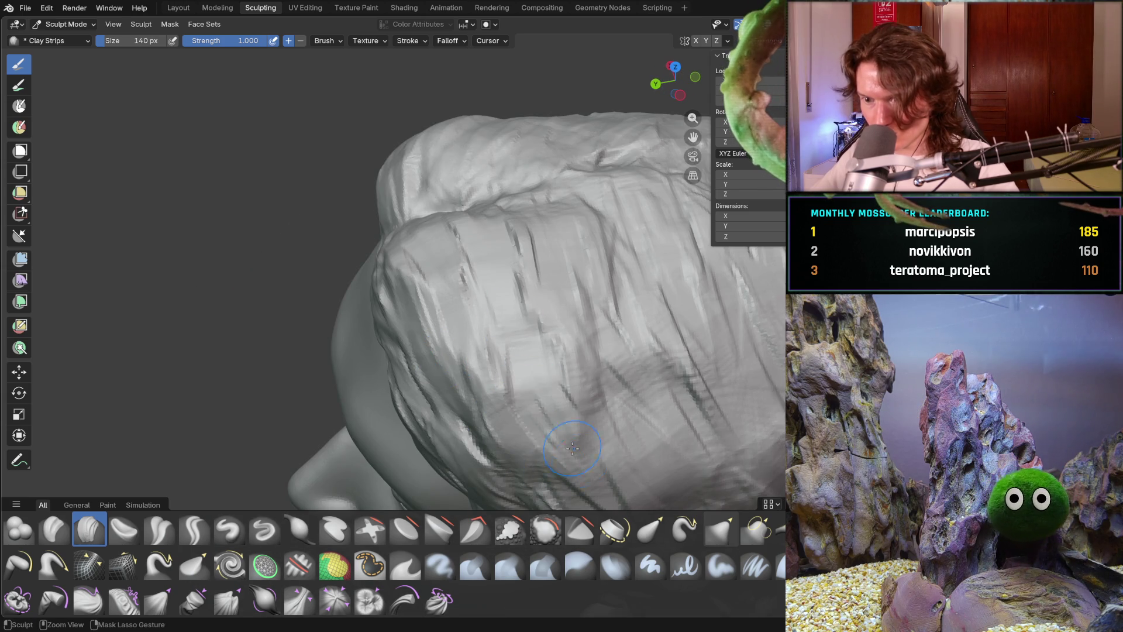
scroll(544, 408, "down", 10)
mouse_move(609, 351)
middle_mouse_down()
mouse_move(644, 308)
mouse_move(461, 396)
middle_mouse_up()
scroll(558, 344, "up", 5)
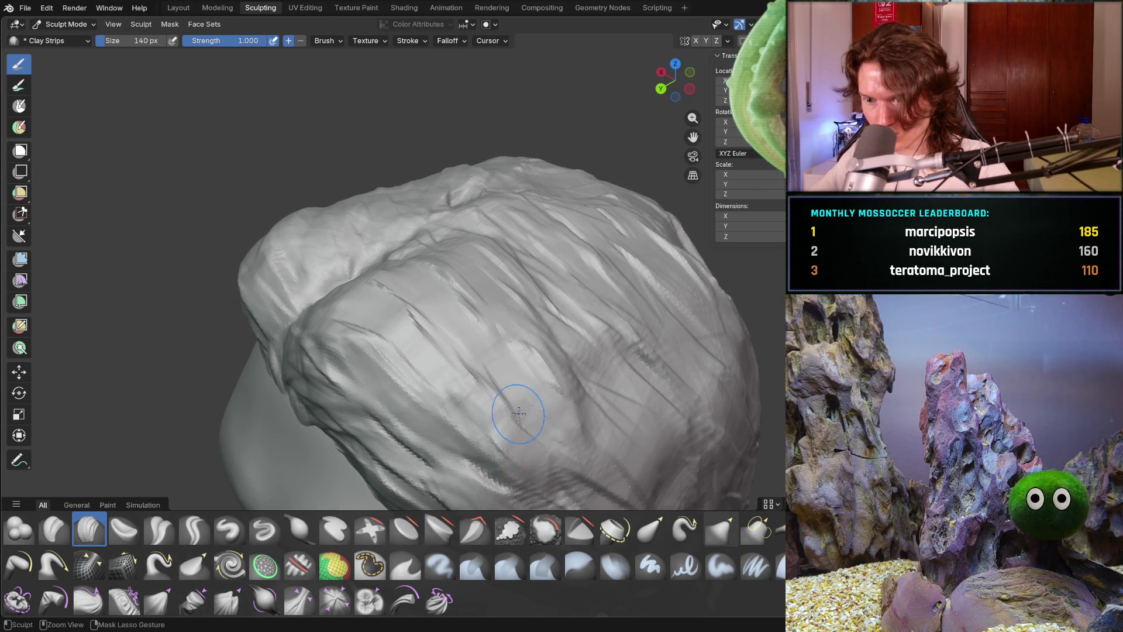
middle_click_drag(593, 428, 402, 383)
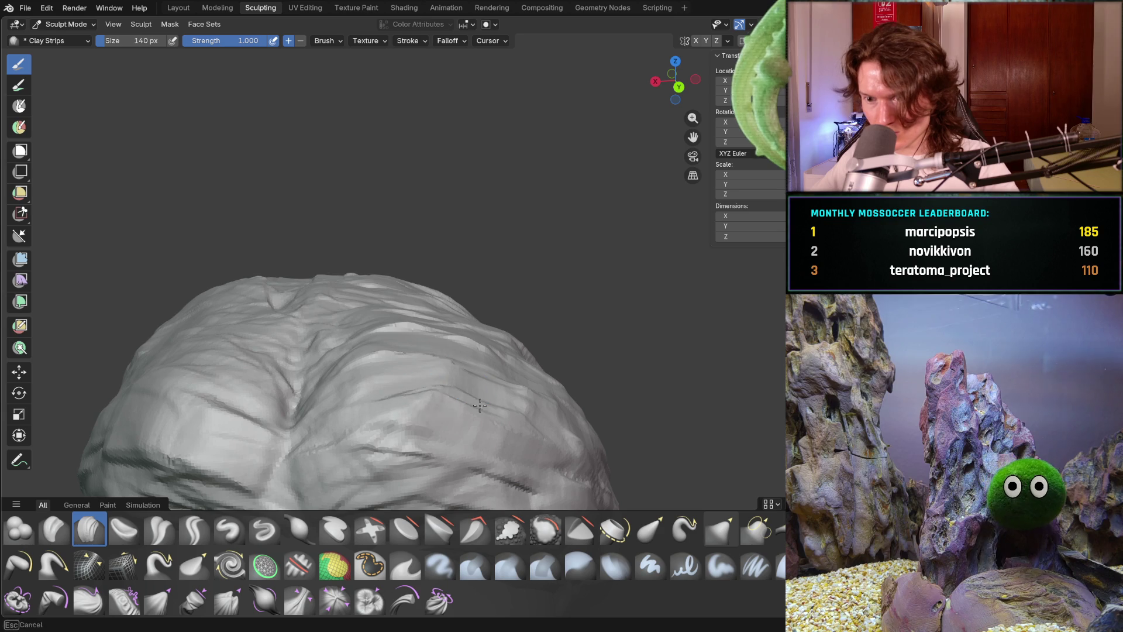
scroll(590, 388, "down", 8)
mouse_move(557, 396)
middle_mouse_down()
mouse_move(518, 376)
mouse_move(539, 377)
mouse_move(508, 389)
mouse_move(502, 375)
middle_mouse_up()
scroll(539, 377, "up", 3)
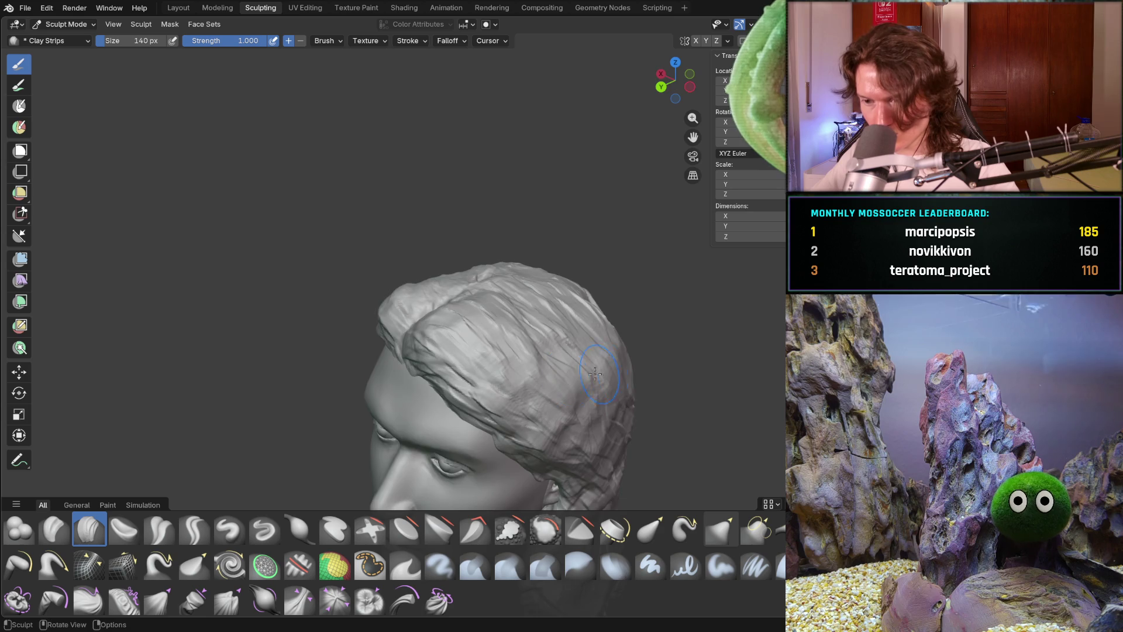
scroll(583, 373, "down", 3)
scroll(626, 359, "down", 4)
mouse_move(626, 358)
middle_mouse_down()
mouse_move(608, 383)
mouse_move(553, 404)
middle_mouse_up()
scroll(551, 393, "up", 5)
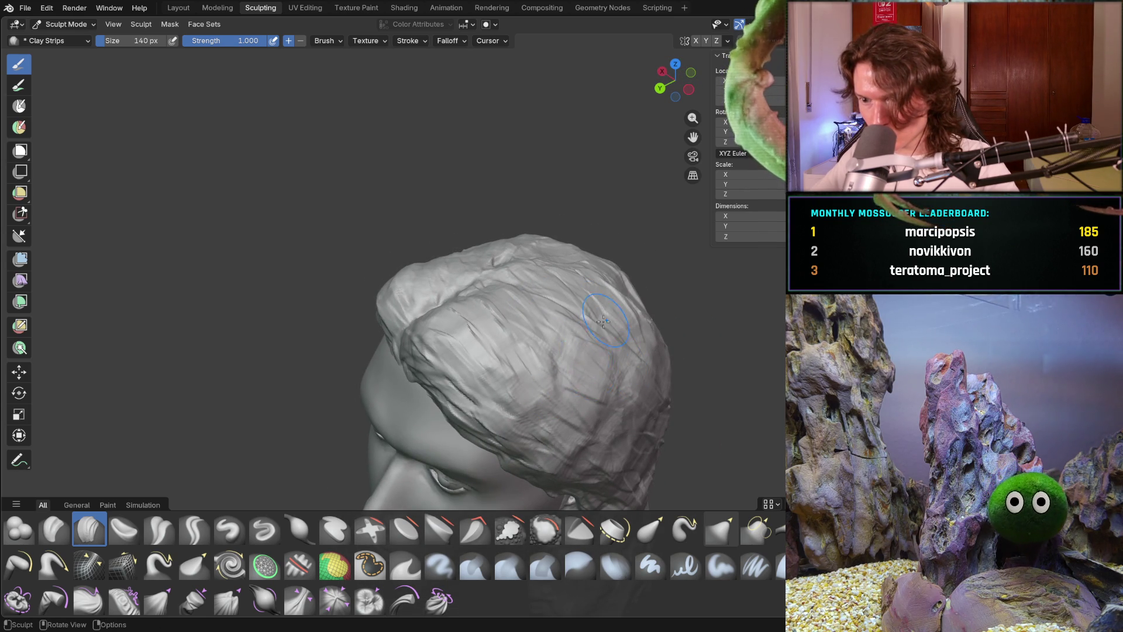
middle_click_drag(590, 362, 572, 326)
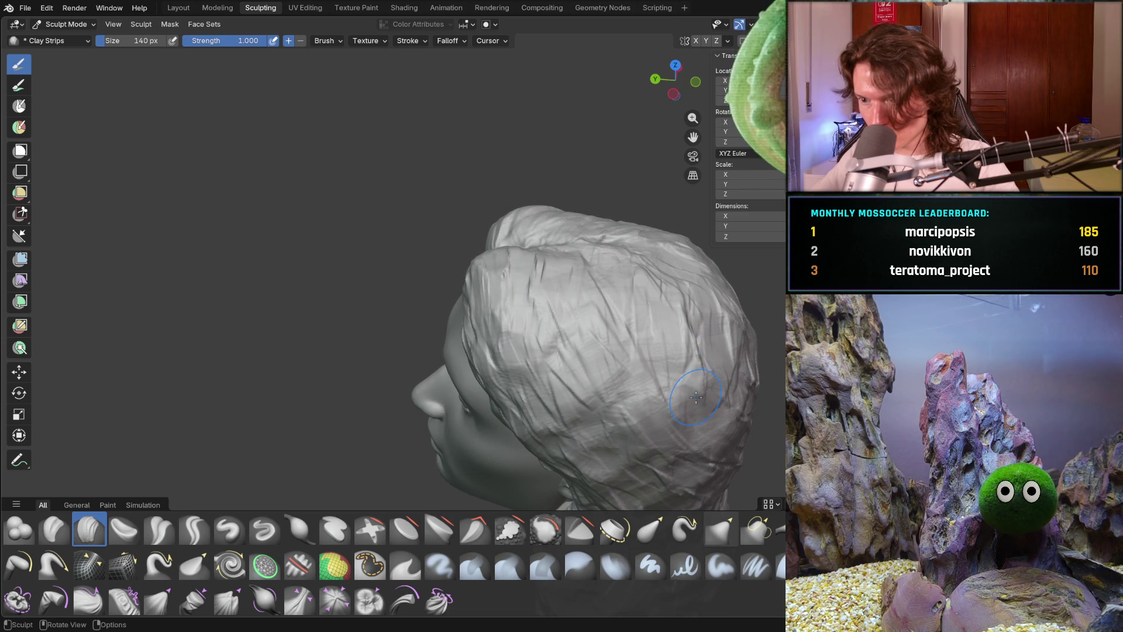
mouse_move(673, 374)
middle_mouse_down()
mouse_move(709, 430)
mouse_move(702, 398)
mouse_move(717, 337)
mouse_move(652, 355)
mouse_move(658, 387)
middle_mouse_up()
scroll(658, 388, "down", 5, "shift")
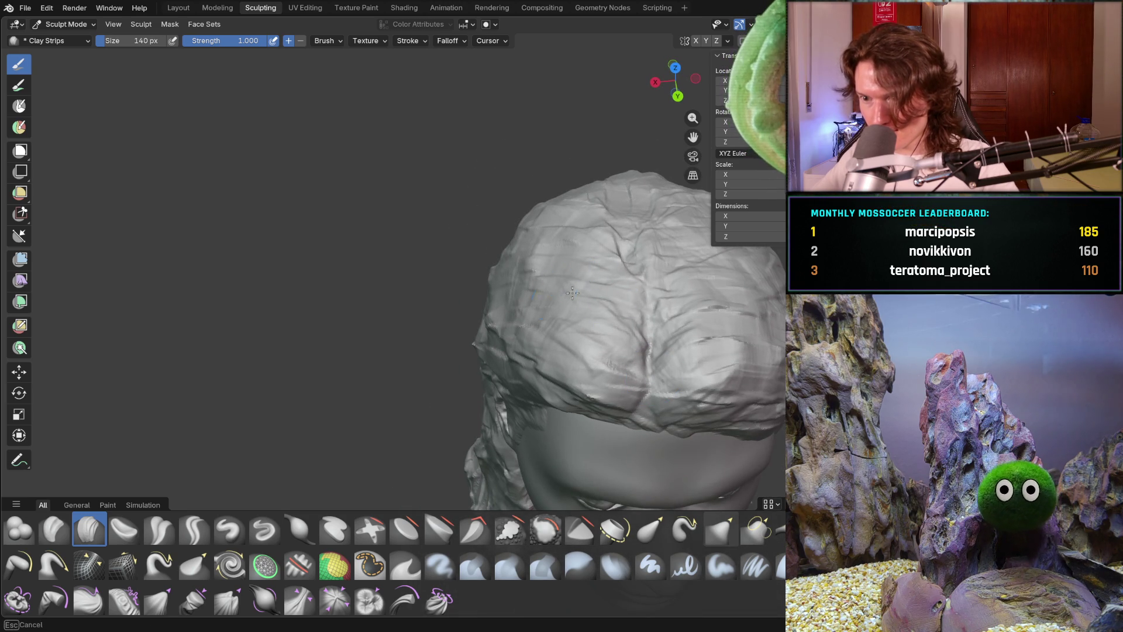
middle_click_drag(584, 330, 592, 341)
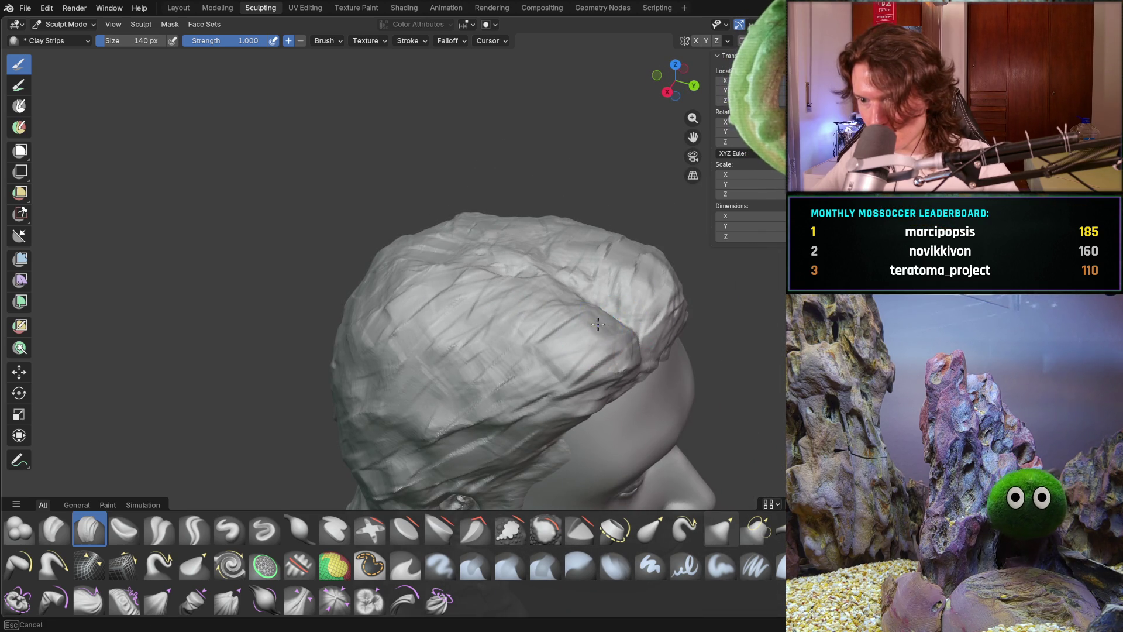
middle_click_drag(567, 304, 596, 285)
mouse_move(660, 304)
middle_mouse_down()
mouse_move(649, 291)
mouse_move(637, 305)
middle_mouse_up()
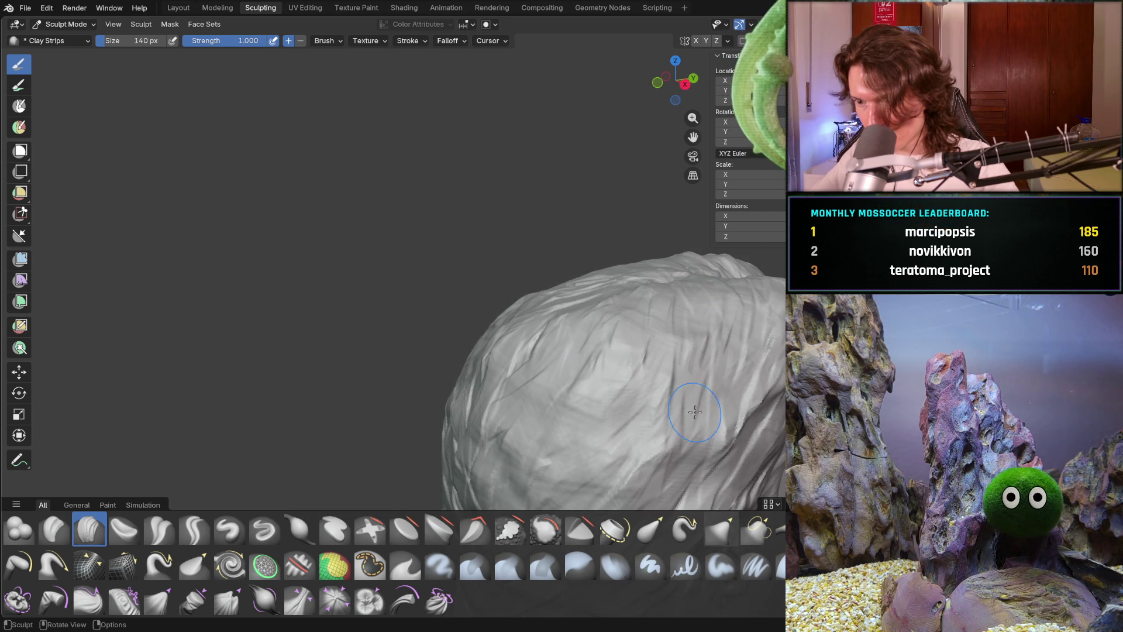
scroll(673, 405, "down", 8)
mouse_move(620, 326)
middle_mouse_down()
mouse_move(551, 393)
mouse_move(509, 409)
mouse_move(435, 294)
mouse_move(462, 304)
mouse_move(479, 375)
mouse_move(396, 429)
middle_mouse_up()
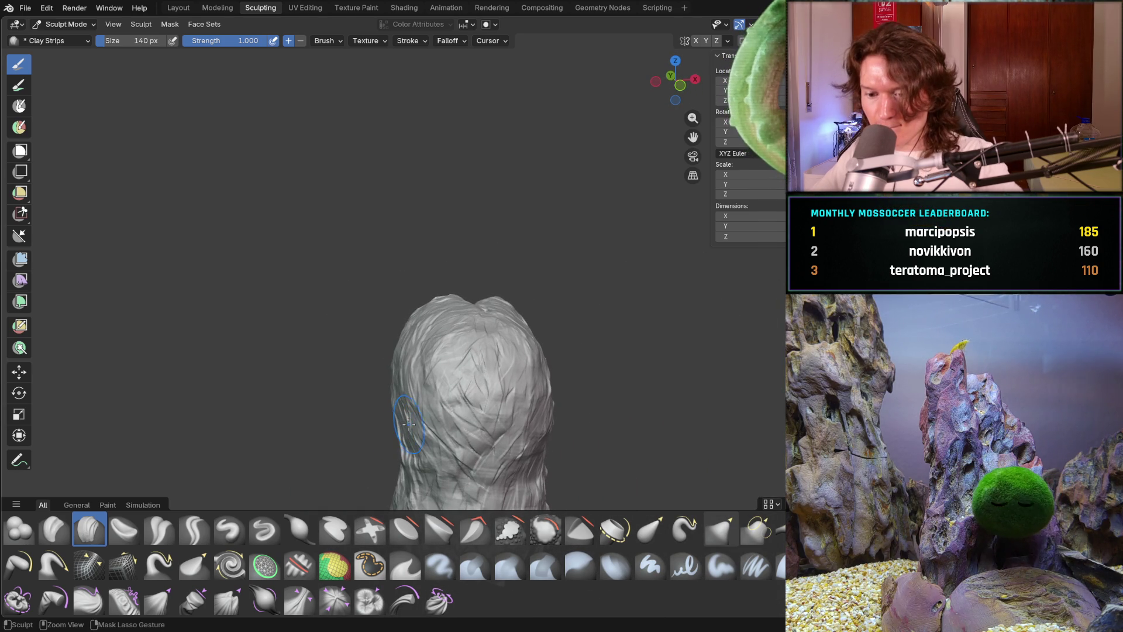
mouse_move(535, 415)
middle_mouse_down()
mouse_move(414, 397)
mouse_move(469, 416)
mouse_move(481, 393)
middle_mouse_up()
scroll(504, 375, "up", 3)
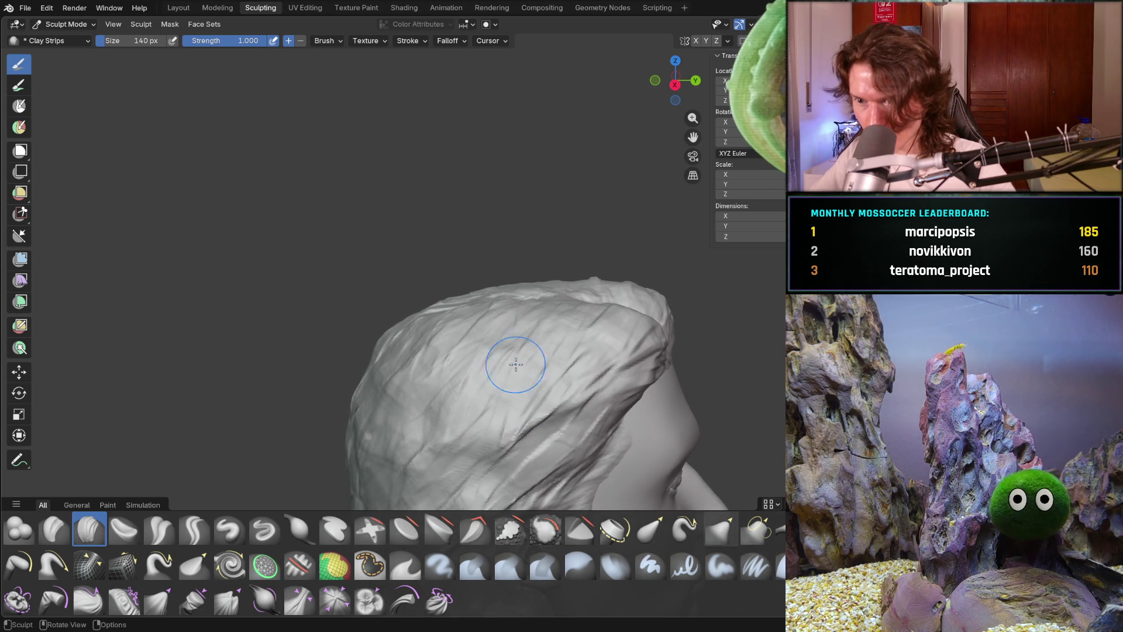
middle_click_drag(581, 323, 559, 339)
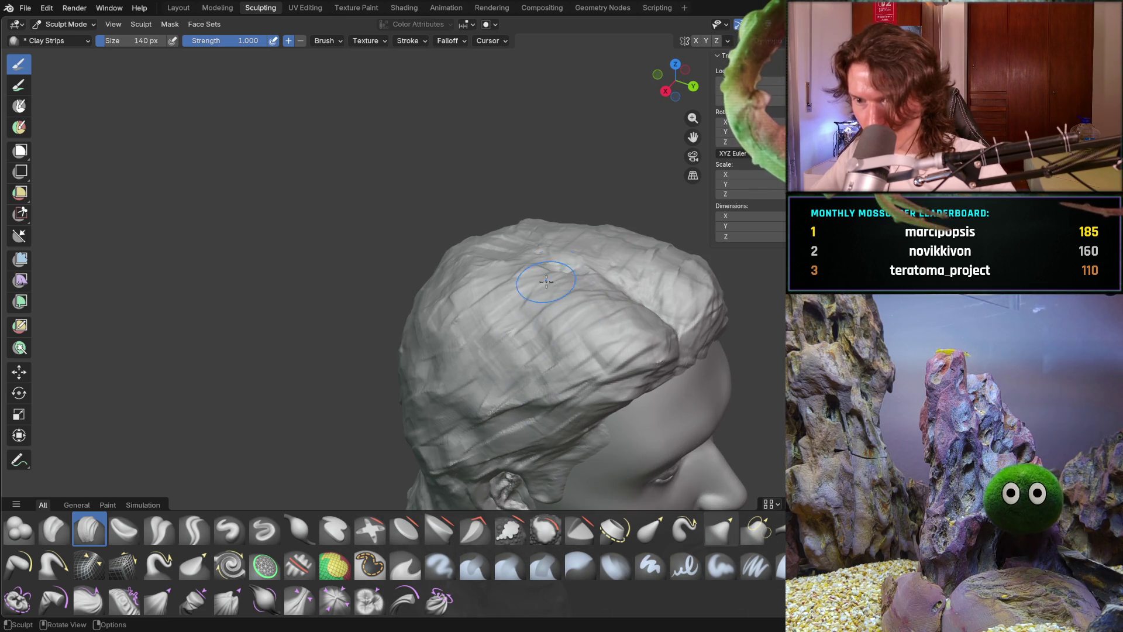
scroll(544, 338, "up", 2)
middle_click_drag(544, 338, 535, 368)
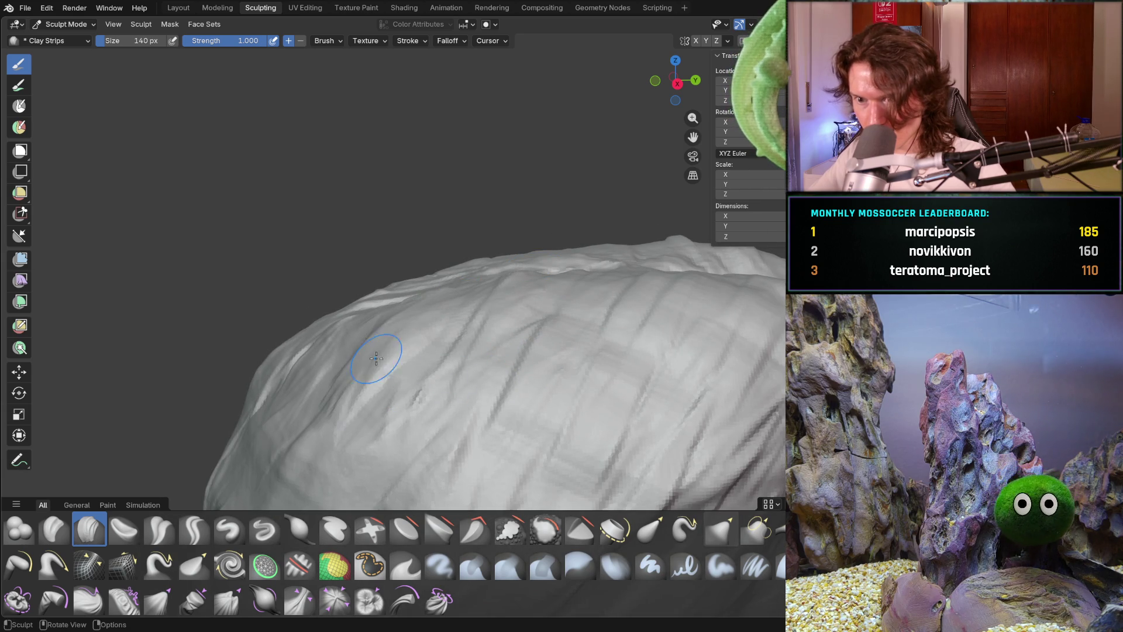
mouse_move(679, 345)
middle_mouse_down()
mouse_move(770, 334)
mouse_move(726, 319)
mouse_move(596, 330)
mouse_move(650, 311)
middle_mouse_up()
scroll(689, 333, "down", 10)
scroll(632, 316, "up", 8)
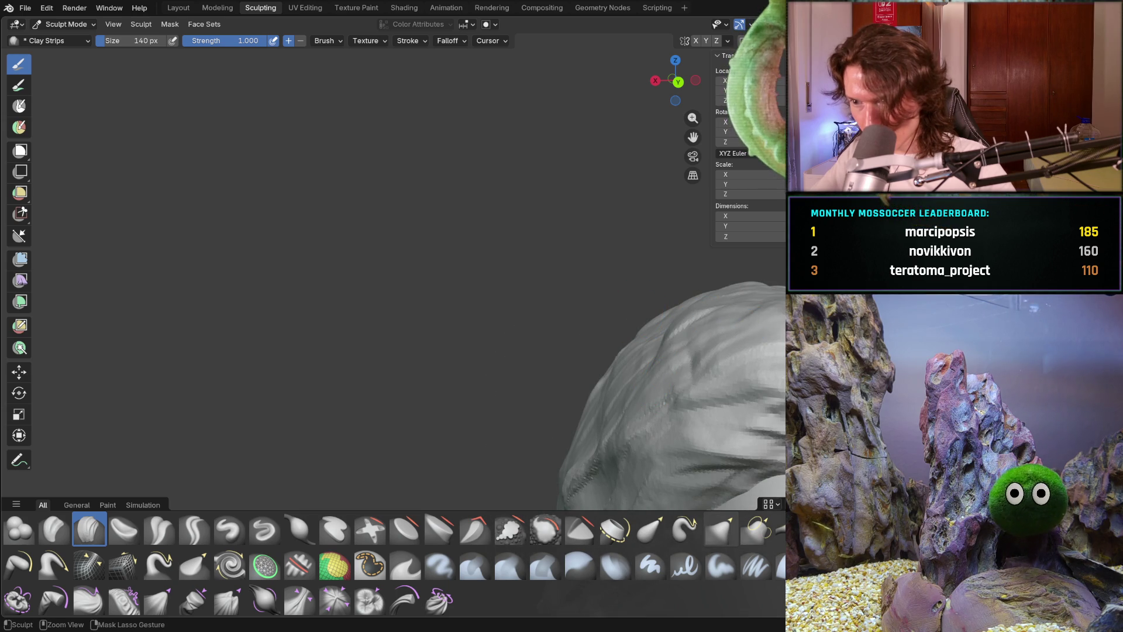
scroll(640, 348, "down", 8)
middle_click_drag(678, 345, 715, 342)
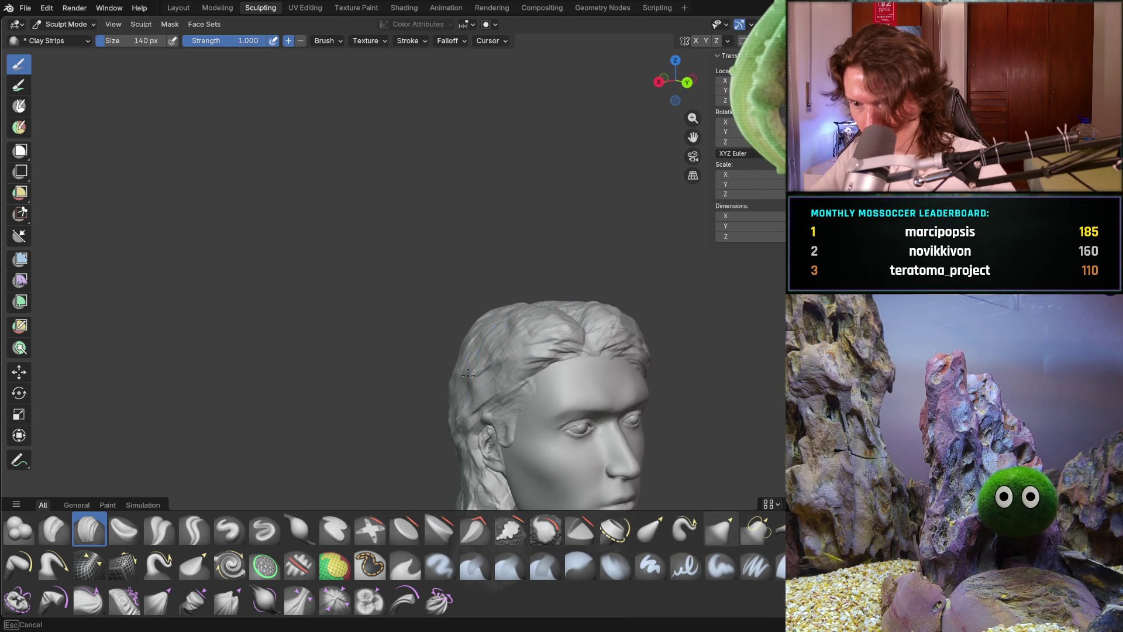
mouse_move(495, 321)
middle_mouse_down()
mouse_move(531, 334)
mouse_move(507, 318)
mouse_move(579, 321)
mouse_move(598, 357)
middle_mouse_up()
scroll(600, 367, "up", 5)
scroll(601, 367, "down", 4)
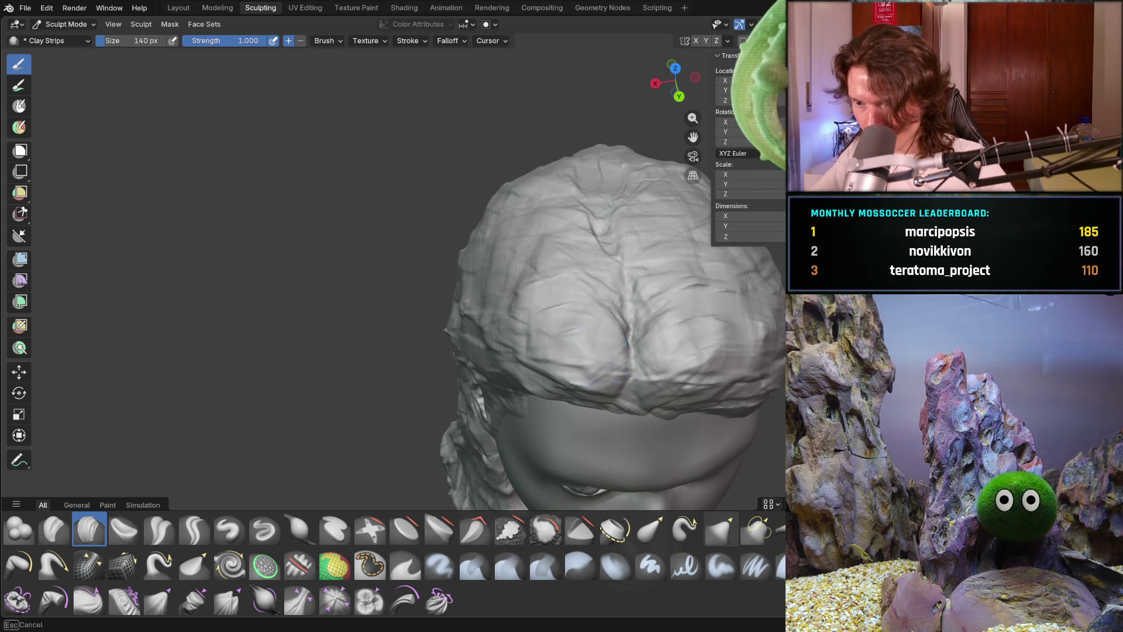
scroll(643, 327, "down", 6)
mouse_move(627, 334)
middle_mouse_down()
mouse_move(603, 282)
mouse_move(574, 341)
mouse_move(539, 326)
mouse_move(546, 376)
mouse_move(554, 365)
middle_mouse_up()
scroll(554, 365, "up", 6)
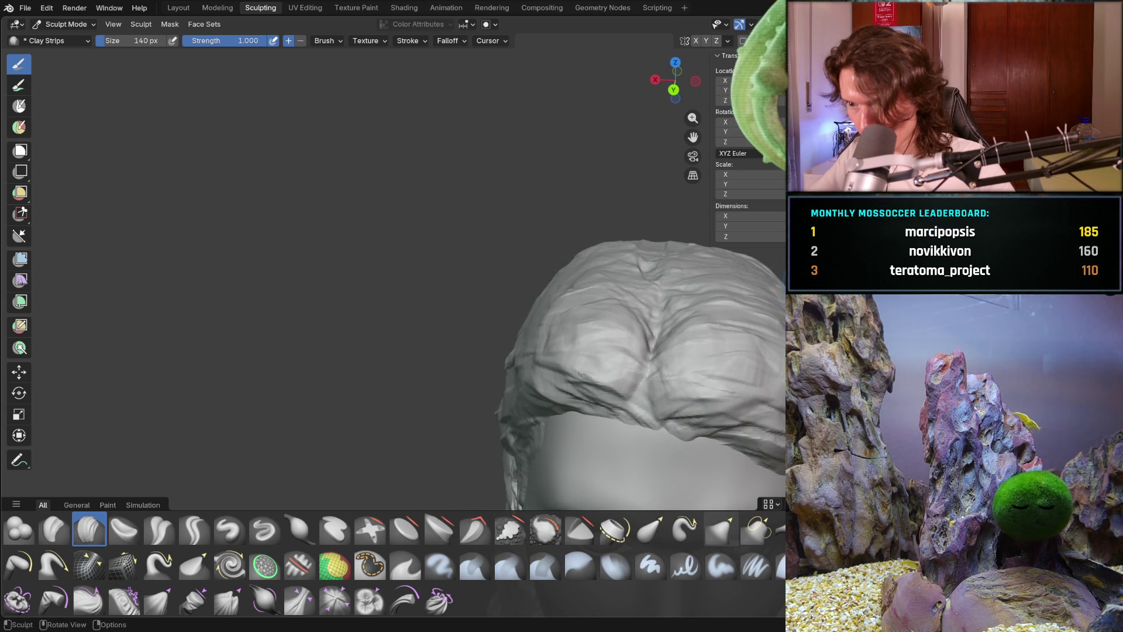
mouse_move(753, 275)
middle_mouse_down()
mouse_move(694, 278)
mouse_move(784, 421)
middle_mouse_up()
scroll(809, 352, "down", 5)
mouse_move(809, 352)
middle_mouse_down("ctrl")
mouse_move(727, 352)
mouse_move(720, 401)
mouse_move(646, 475)
mouse_move(527, 321)
mouse_move(500, 381)
mouse_move(462, 377)
mouse_move(414, 401)
mouse_move(391, 379)
mouse_move(389, 443)
mouse_move(396, 409)
mouse_move(422, 403)
middle_mouse_up("ctrl")
scroll(445, 402, "up", 5)
mouse_move(526, 338)
middle_mouse_down()
mouse_move(657, 333)
mouse_move(609, 346)
mouse_move(462, 319)
mouse_move(519, 328)
mouse_move(462, 409)
mouse_move(526, 351)
mouse_move(374, 503)
mouse_move(517, 317)
mouse_move(464, 296)
middle_mouse_up()
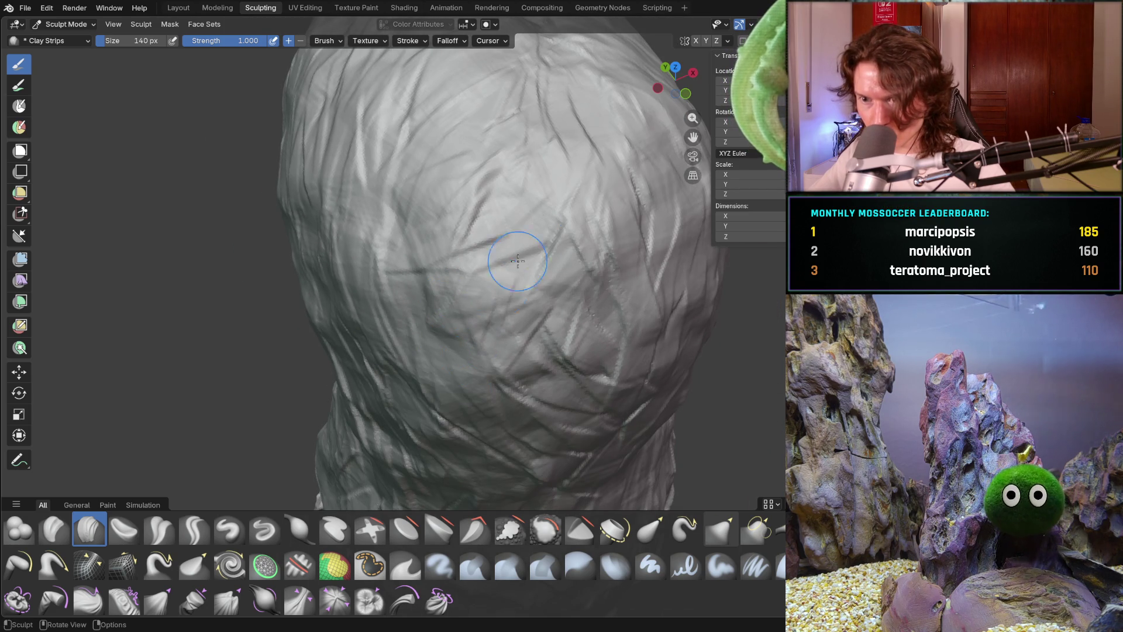
Carve several crisscrossing strand grooves across the upper back and right side of the hair.
left_click_drag(612, 202, 596, 263)
left_click_drag(628, 228, 614, 301)
left_click_drag(591, 179, 570, 286)
left_click_drag(512, 119, 547, 272)
mouse_move(635, 140)
left_mouse_down()
mouse_move(614, 252)
mouse_move(626, 360)
left_mouse_up()
Add more strand grooves over the right, centre and left-centre of the back hair.
left_click_drag(547, 260, 570, 351)
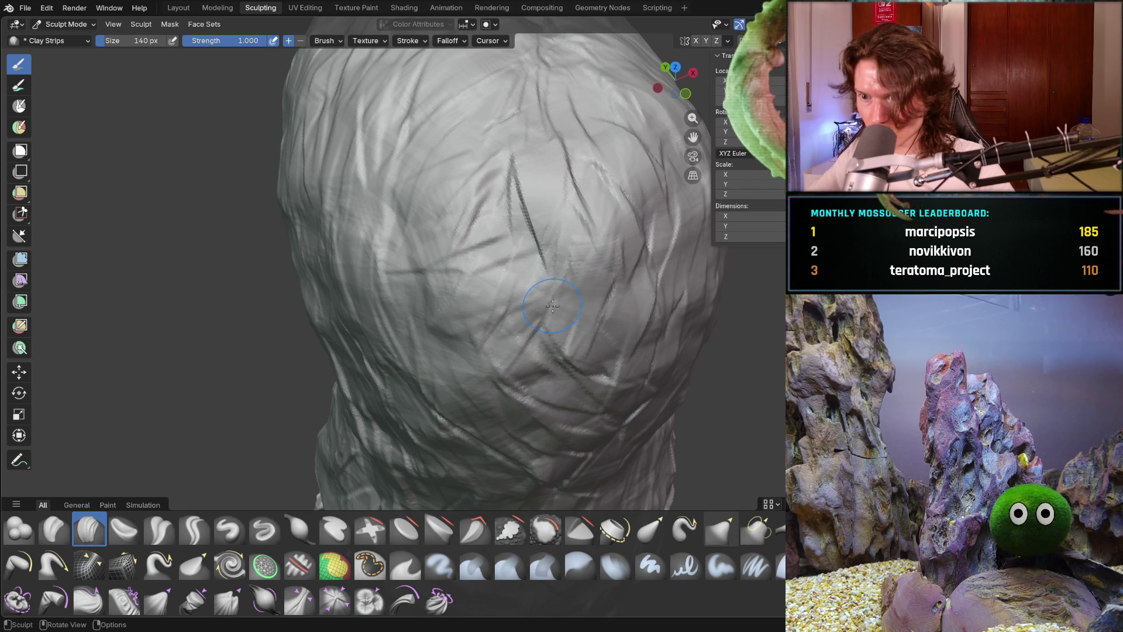
left_click_drag(585, 269, 620, 363)
left_click_drag(644, 219, 667, 301)
left_click_drag(672, 234, 655, 348)
left_click_drag(509, 155, 556, 252)
mouse_move(442, 122)
left_mouse_down()
mouse_move(409, 257)
mouse_move(456, 346)
left_mouse_up()
mouse_move(468, 147)
left_mouse_down()
mouse_move(509, 328)
mouse_move(421, 223)
left_mouse_up()
mouse_move(363, 140)
left_mouse_down()
mouse_move(401, 183)
mouse_move(375, 351)
left_mouse_up()
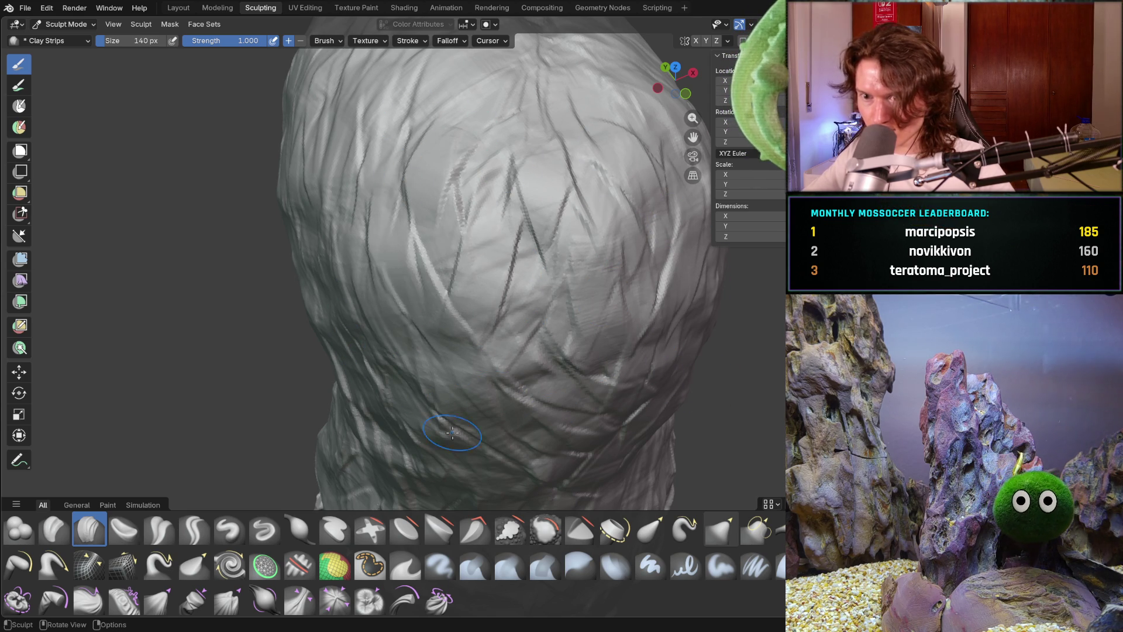
Orbit from the back round to the face and profile to check the grooved hair.
mouse_move(419, 287)
middle_mouse_down()
mouse_move(445, 269)
mouse_move(567, 258)
mouse_move(620, 273)
mouse_move(519, 283)
mouse_move(494, 269)
mouse_move(451, 283)
middle_mouse_up()
scroll(466, 254, "down", 5)
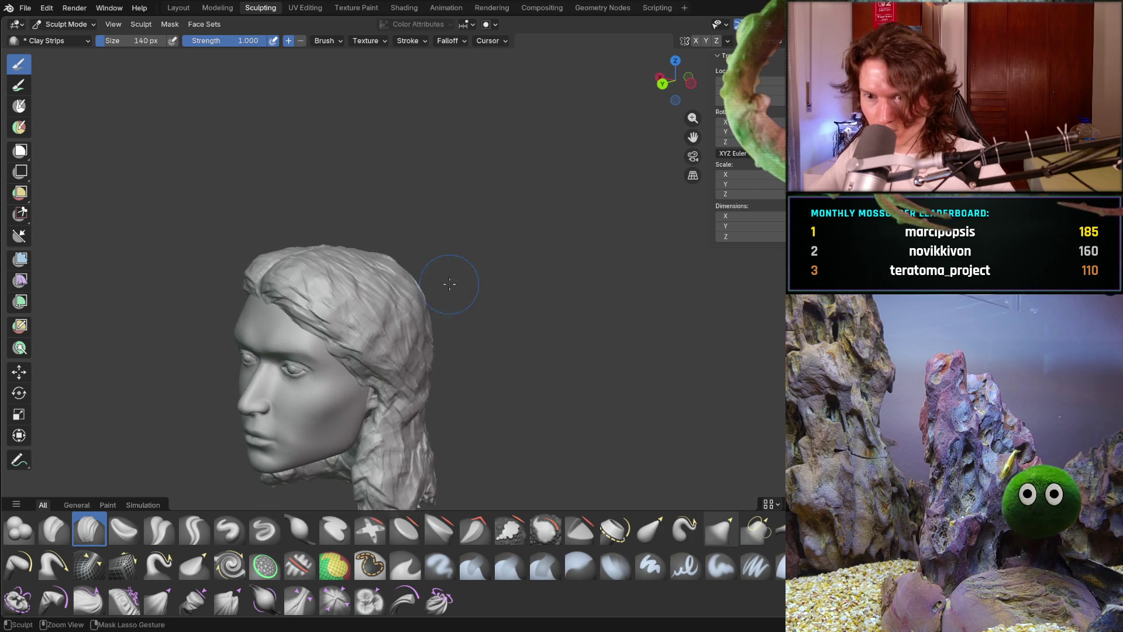
scroll(453, 283, "up", 2)
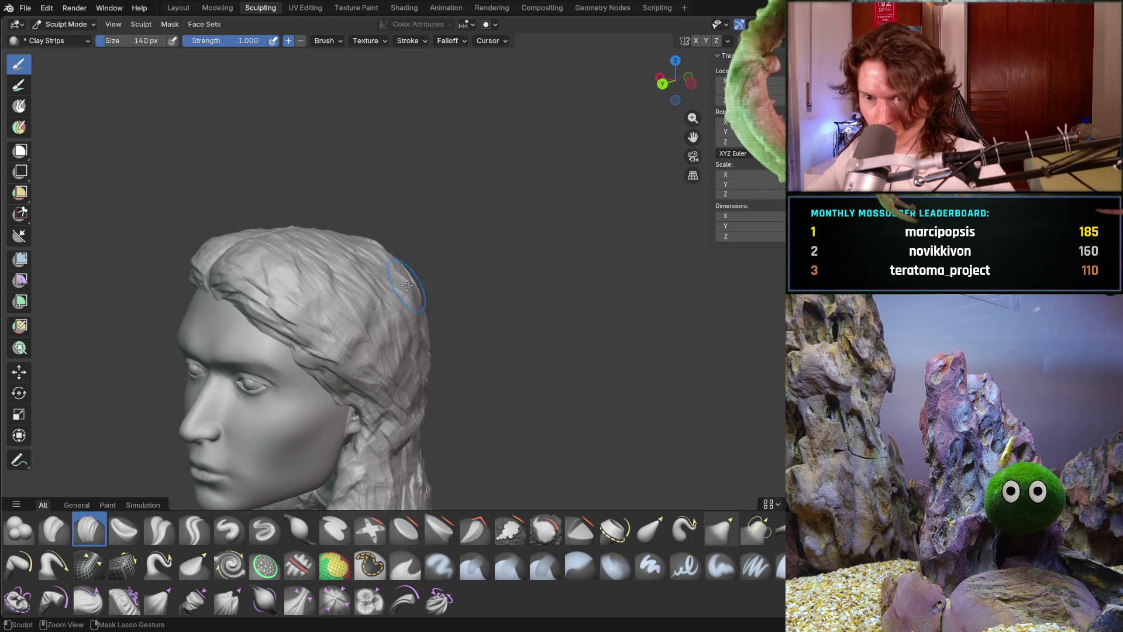
middle_click_drag(424, 287, 404, 240)
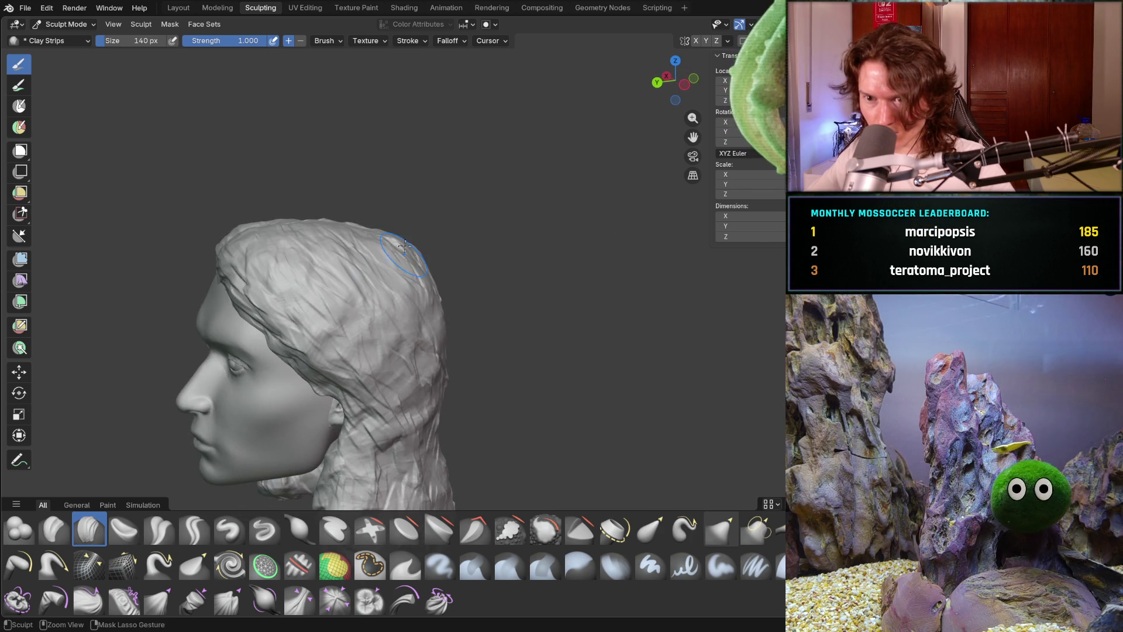
mouse_move(441, 332)
middle_mouse_down()
mouse_move(462, 351)
mouse_move(521, 311)
mouse_move(502, 298)
mouse_move(357, 306)
mouse_move(272, 345)
mouse_move(187, 351)
middle_mouse_up()
mouse_move(580, 318)
middle_mouse_down()
mouse_move(585, 305)
mouse_move(549, 271)
mouse_move(661, 262)
middle_mouse_up()
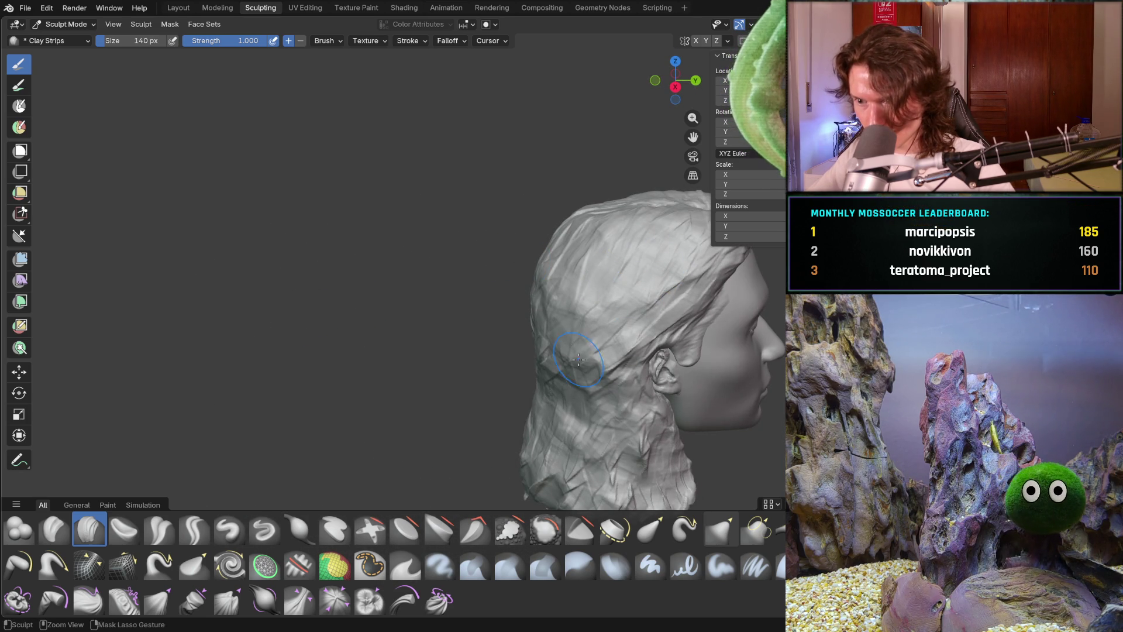
mouse_move(591, 380)
middle_mouse_down()
mouse_move(562, 303)
mouse_move(498, 328)
mouse_move(494, 292)
middle_mouse_up()
scroll(562, 304, "down", 5)
scroll(487, 333, "up", 8)
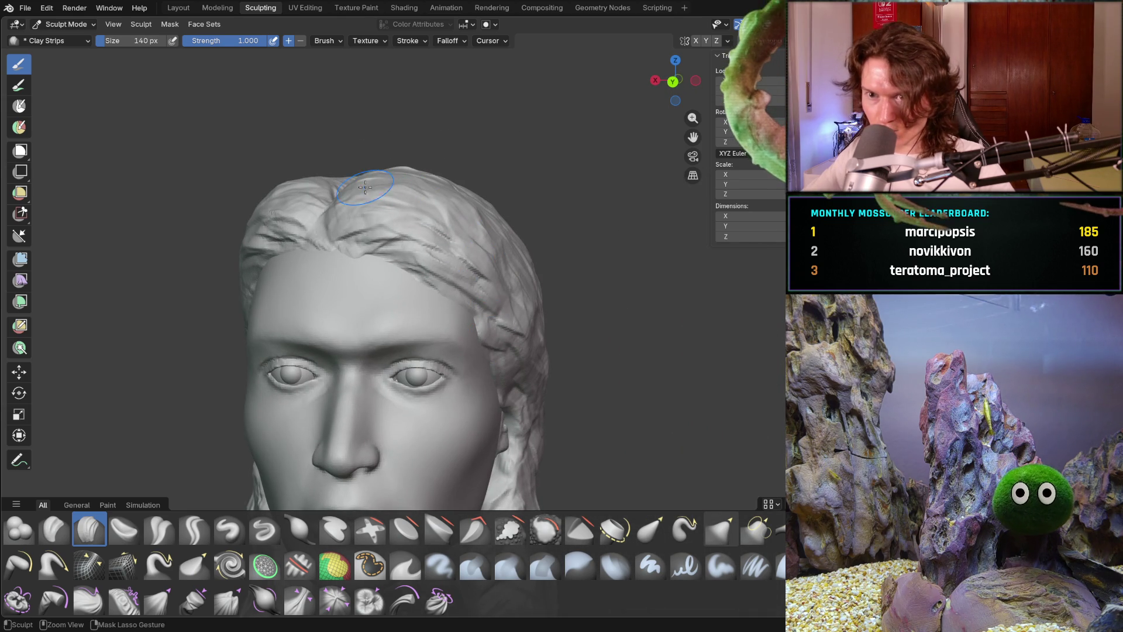